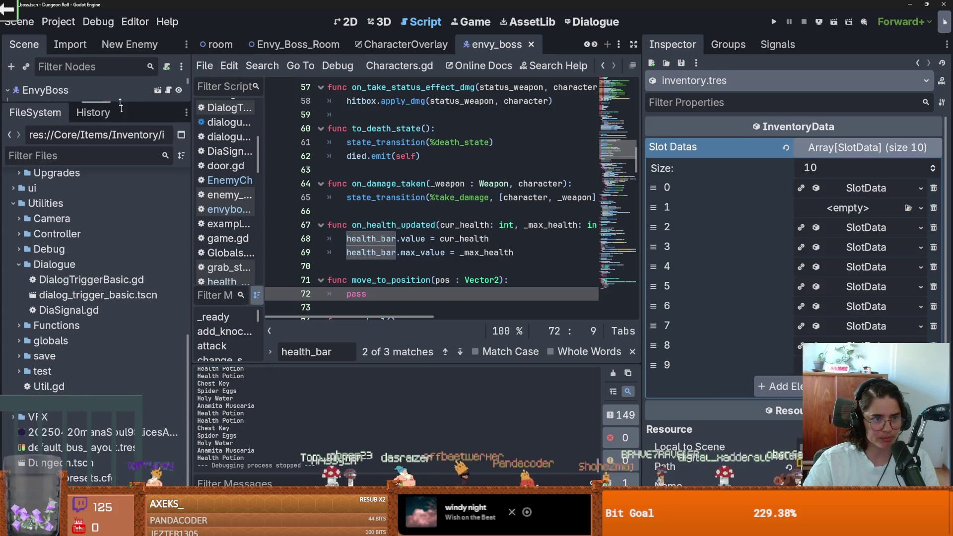
Tidy the FileSystem dock by collapsing the Core folder, and save the scene.
scroll(30, 333, up, 3)
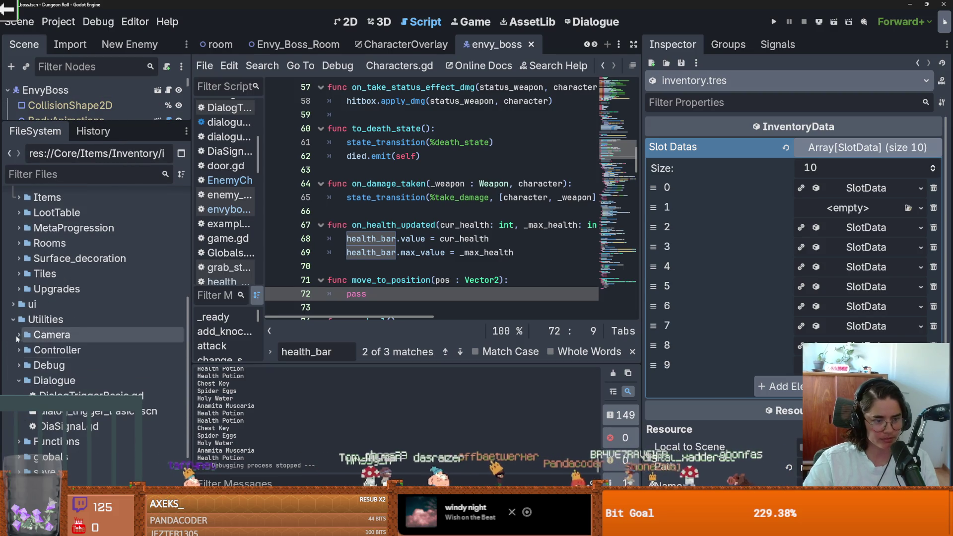
click(29, 380)
scroll(25, 360, up, 4)
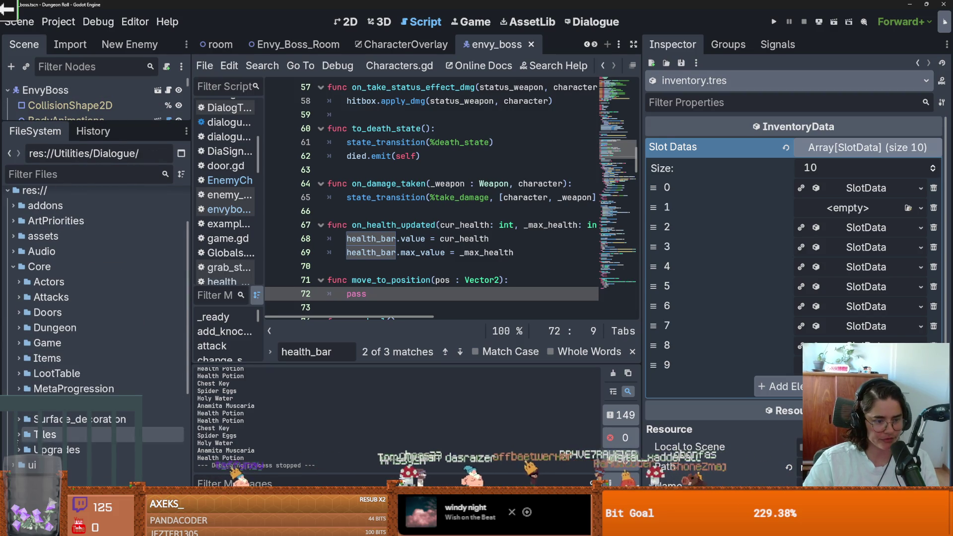
click(10, 271)
key(ctrl+s)
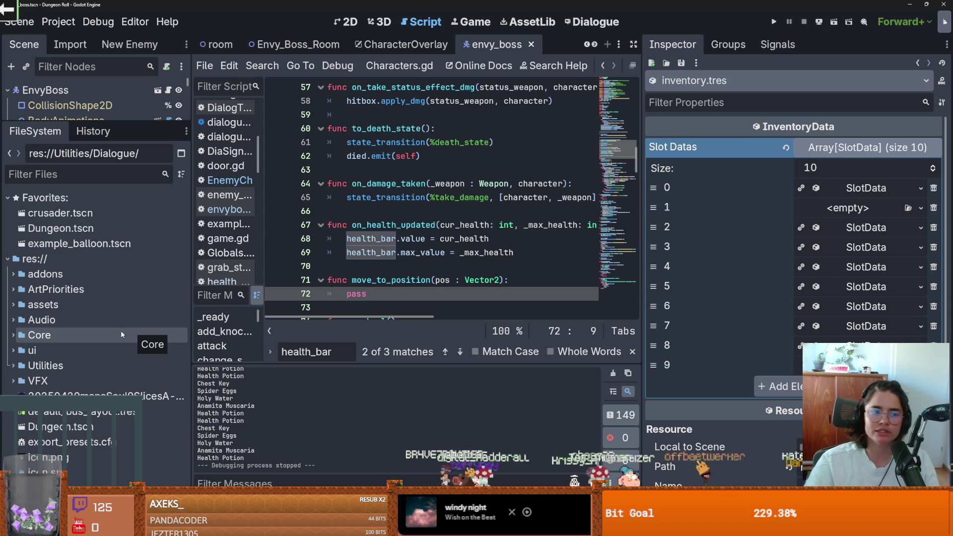
Enlarge the Scene dock and review the boss script's max_value and move_to_position lines.
drag(94, 124, 94, 434)
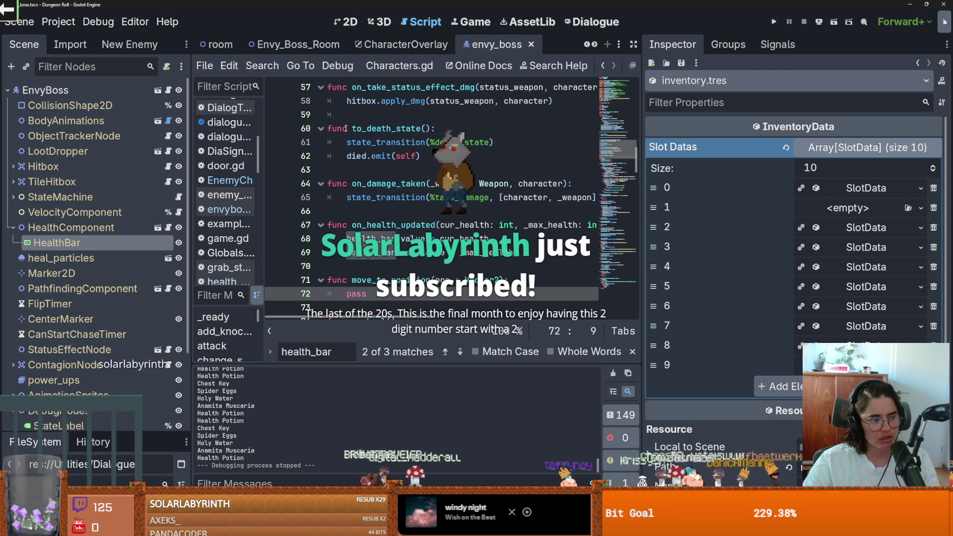
mouse_move(403, 144)
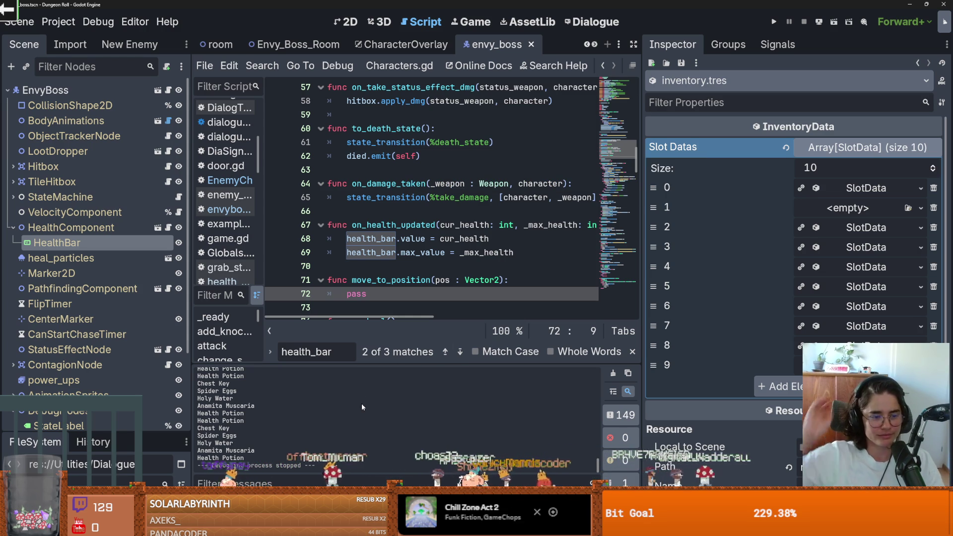
click(419, 254)
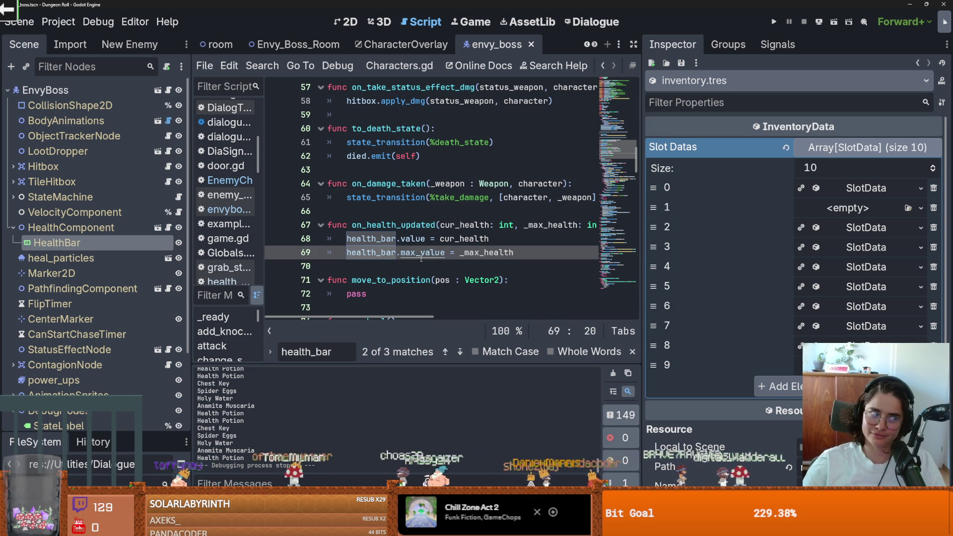
click(464, 280)
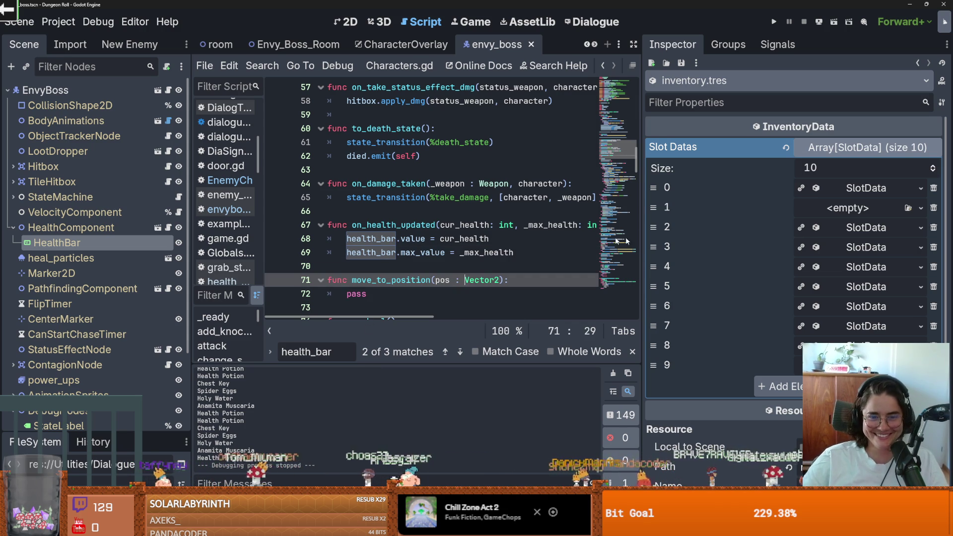
Save the envy_boss scene and switch to the 2D workspace.
drag(644, 239, 704, 243)
key(ctrl+s)
key(ctrl+F1)
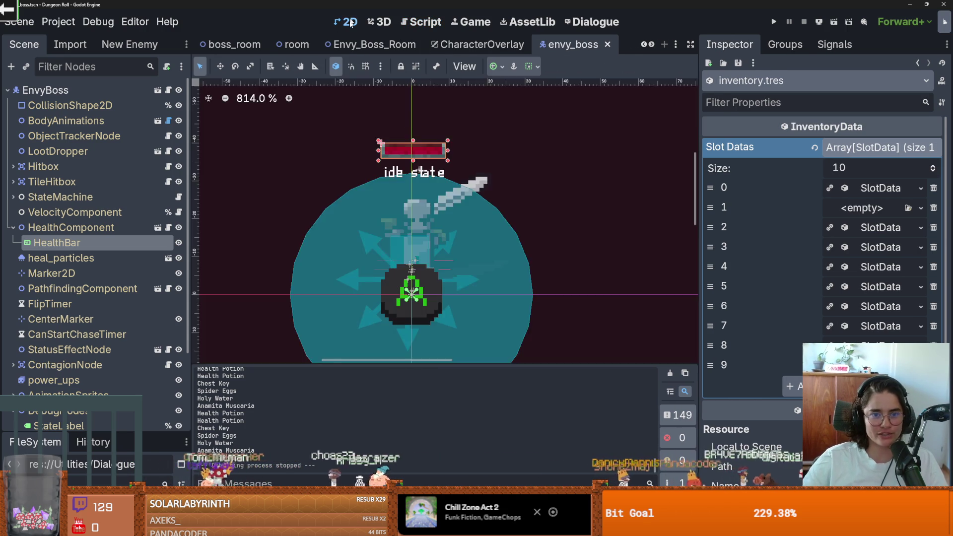
Hide the inherited HealthBar node in the envy_boss scene.
scroll(411, 186, down, 5)
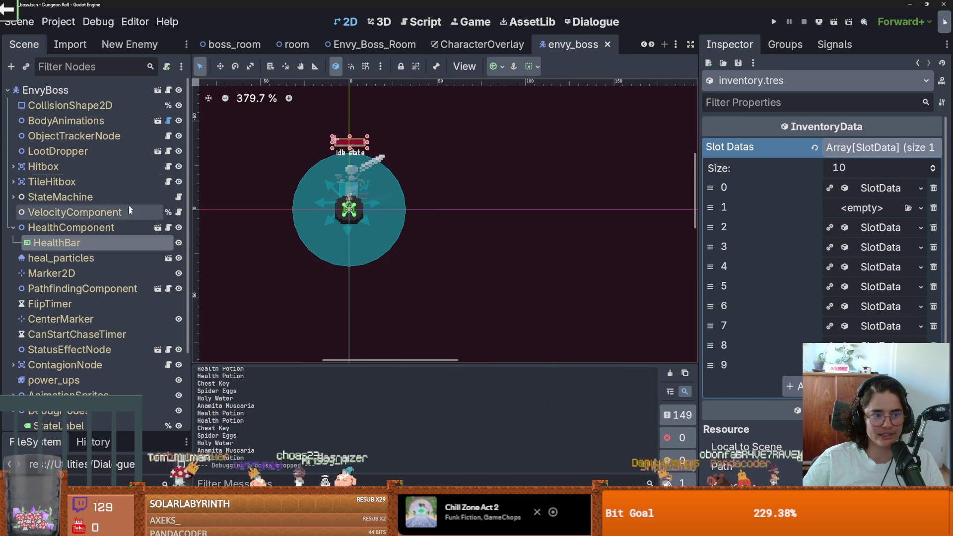
click(97, 243)
right_click(95, 241)
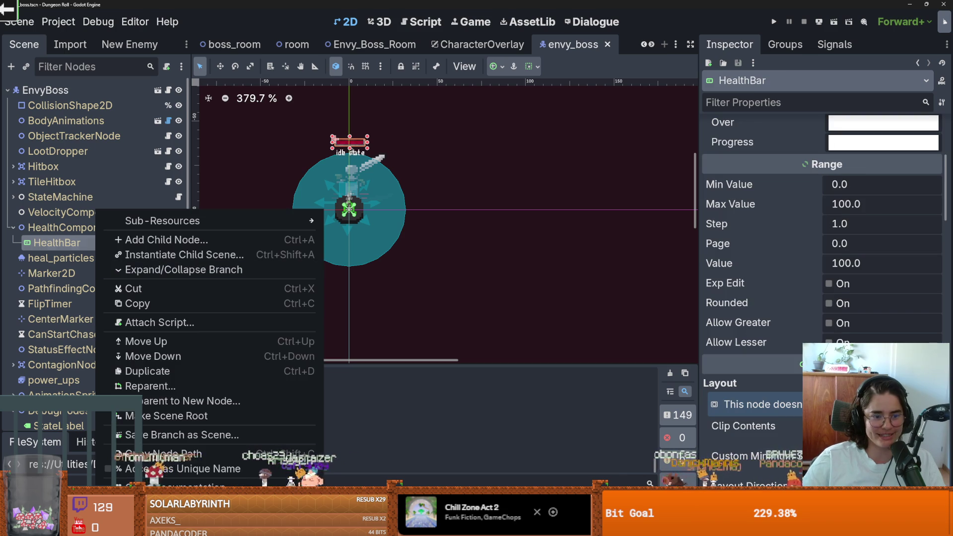
click(146, 341)
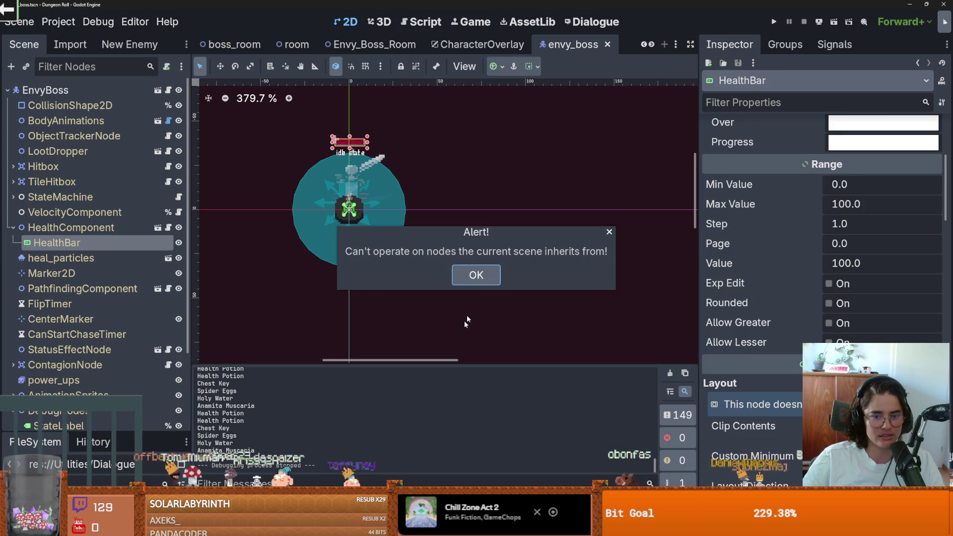
click(609, 232)
scroll(326, 231, up, 2)
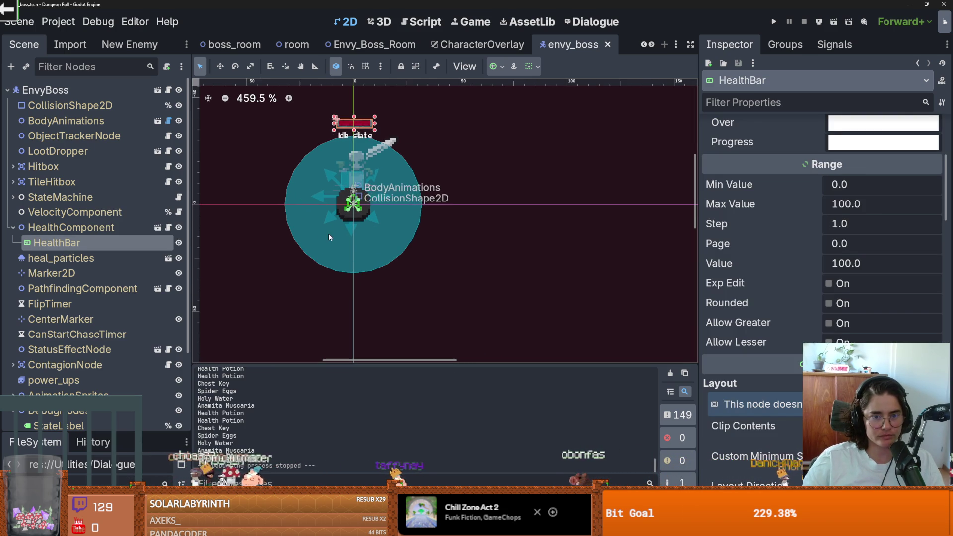
click(178, 243)
Save the envy_boss scene and bring up the boss_room scene.
key(ctrl+s)
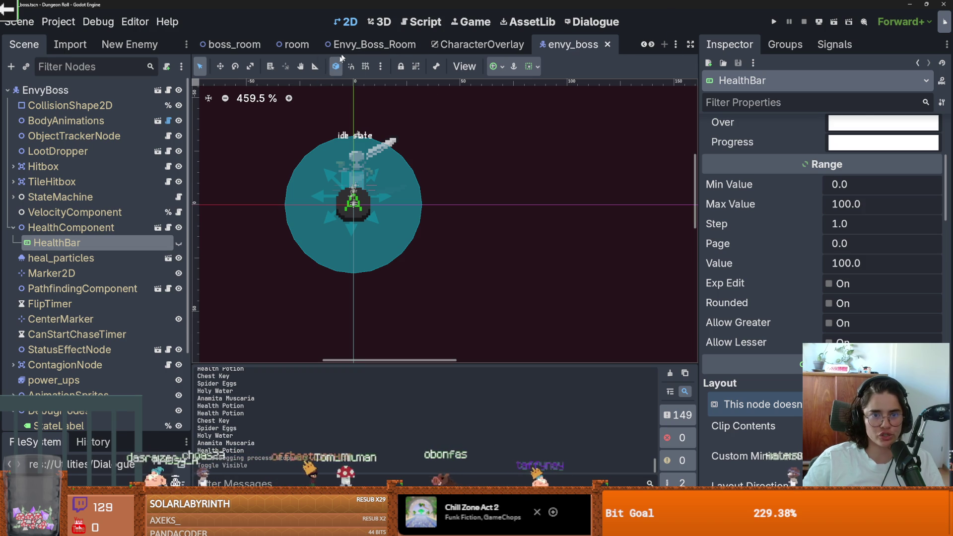
click(239, 47)
scroll(446, 172, down, 2)
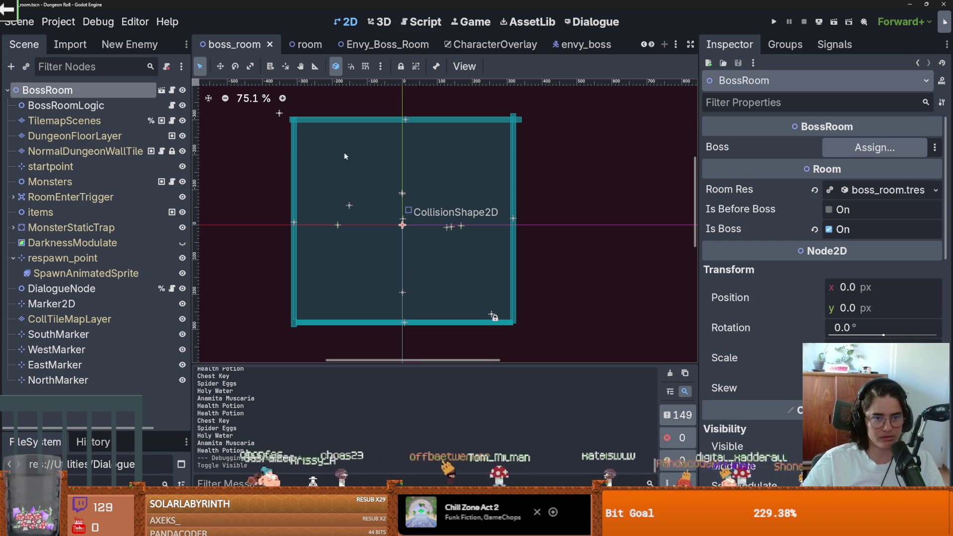
Collapse the VBoxContainer branches in the CharacterOverlay scene and save it.
click(469, 47)
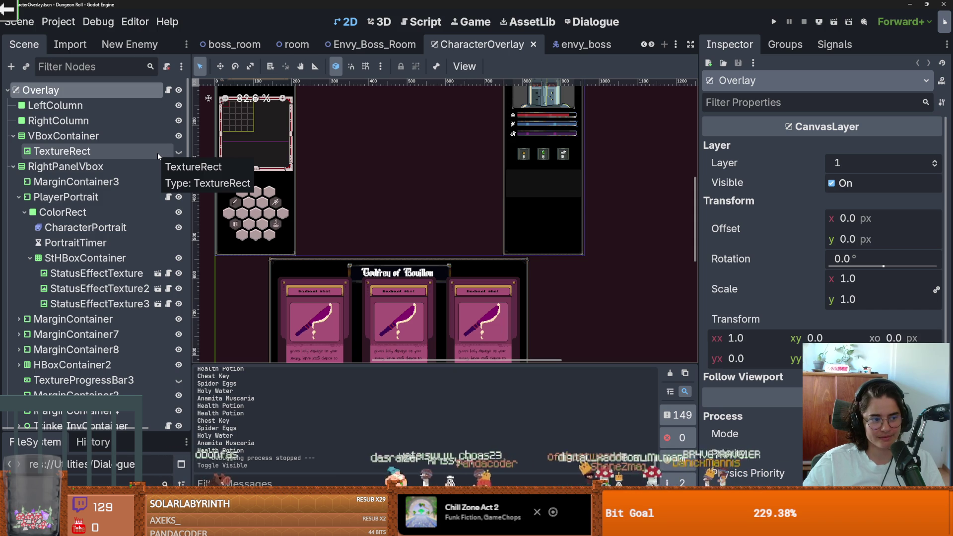
click(13, 166)
key(ctrl+s)
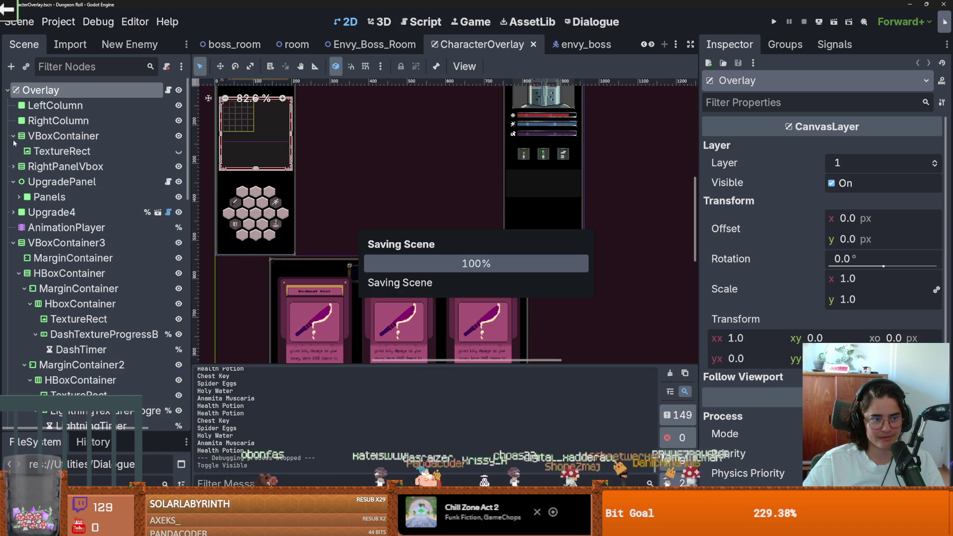
click(13, 136)
click(13, 197)
key(ctrl+s)
click(13, 197)
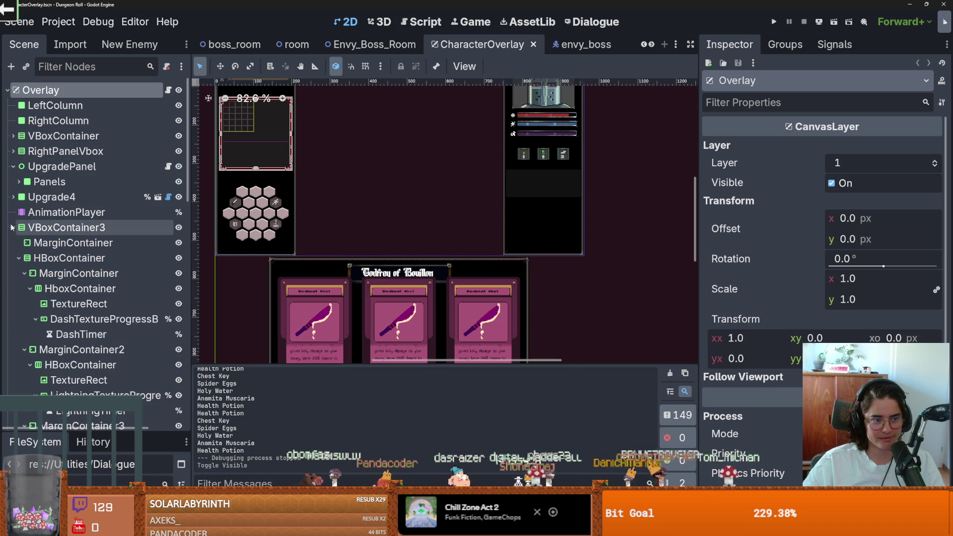
click(13, 227)
key(ctrl+s)
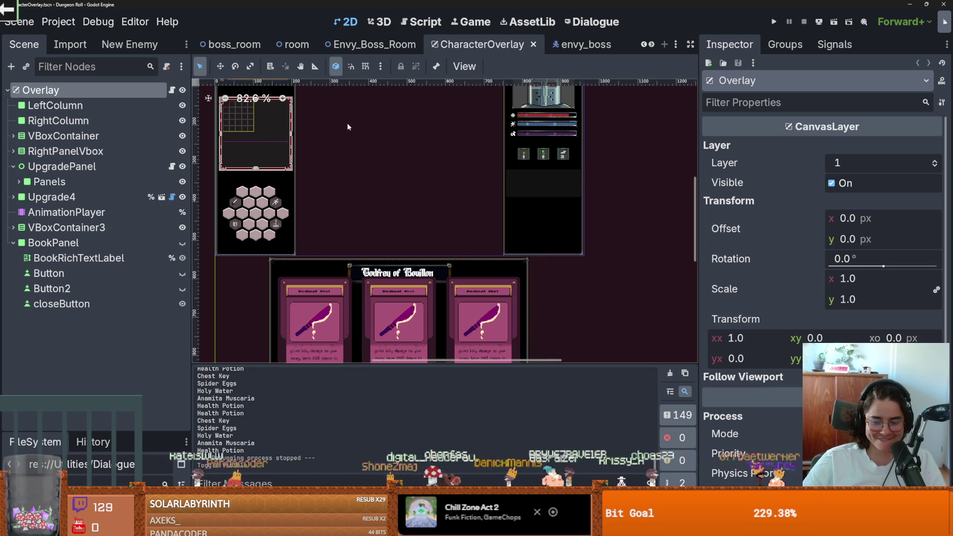
Open Dungeon.tscn from the FileSystem and enlarge its node tree.
click(241, 46)
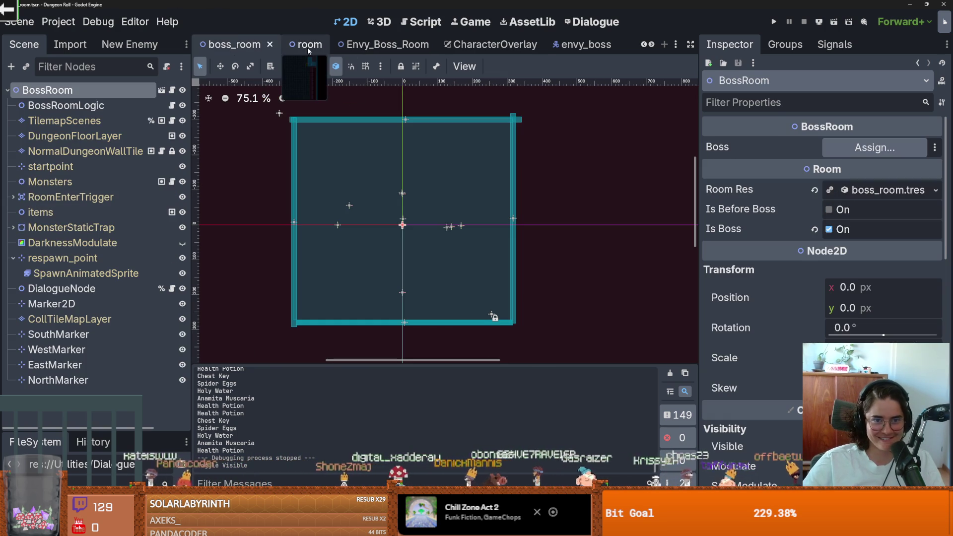
click(278, 50)
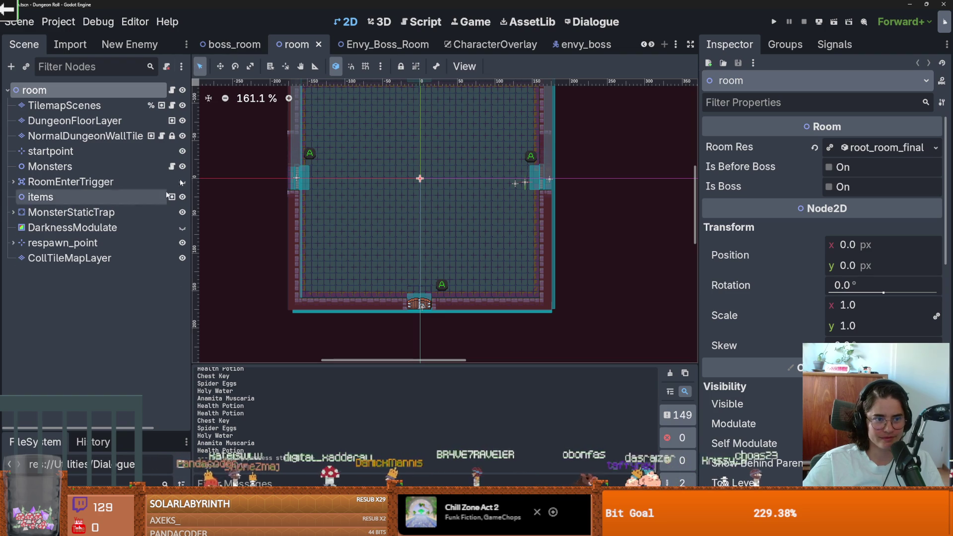
drag(117, 429, 117, 208)
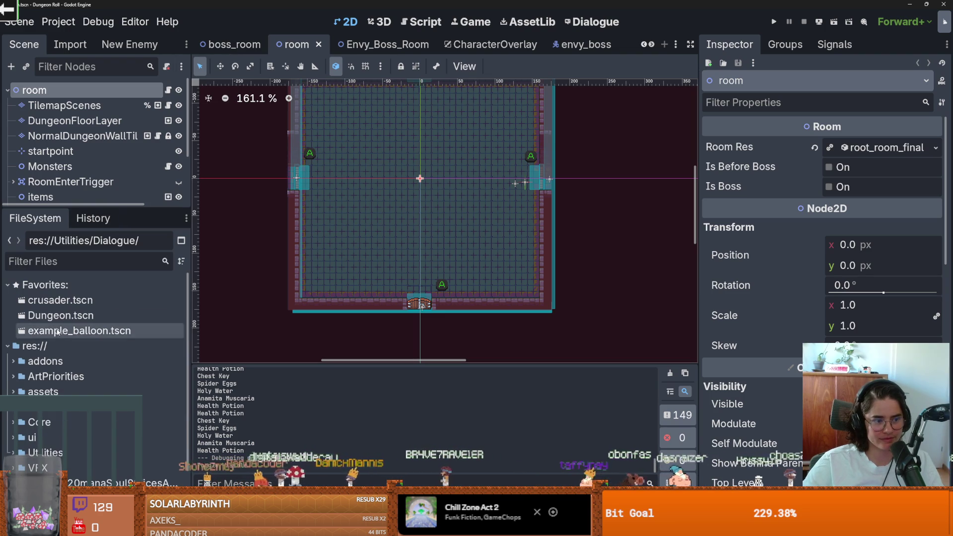
double_click(60, 315)
scroll(222, 212, down, 3)
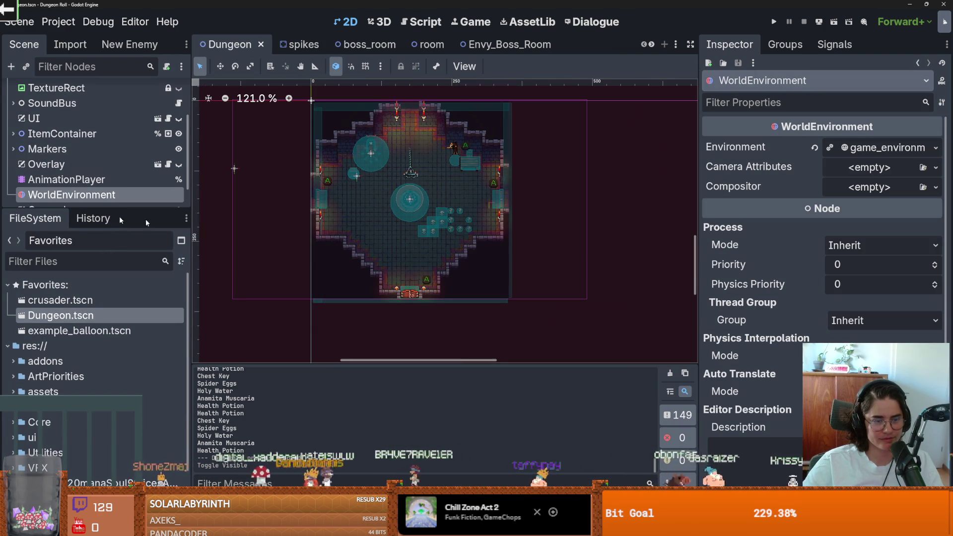
drag(90, 209, 91, 373)
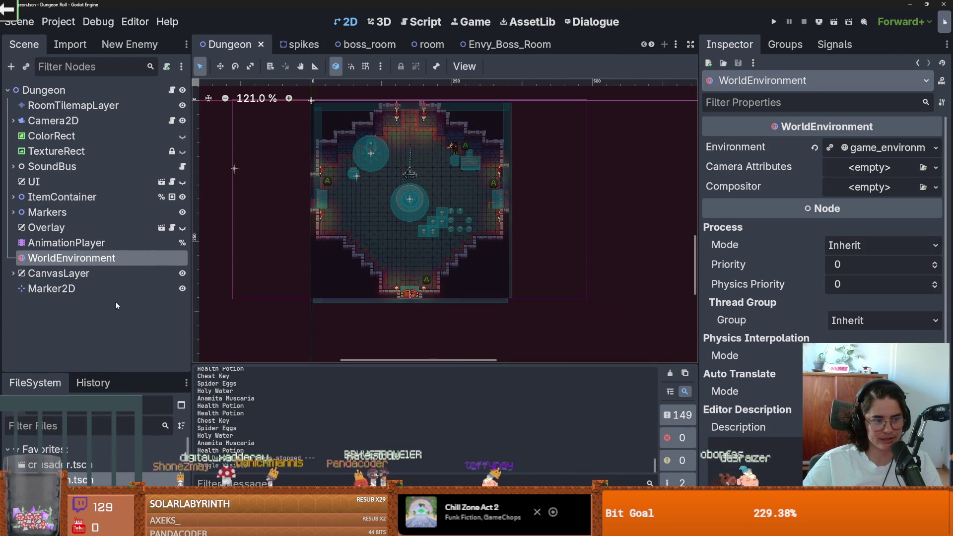
In the Envy_Boss_Room scene, collapse Path2D and open the EnvyBoss scene for editing.
click(651, 45)
click(651, 44)
click(644, 45)
click(644, 45)
click(644, 45)
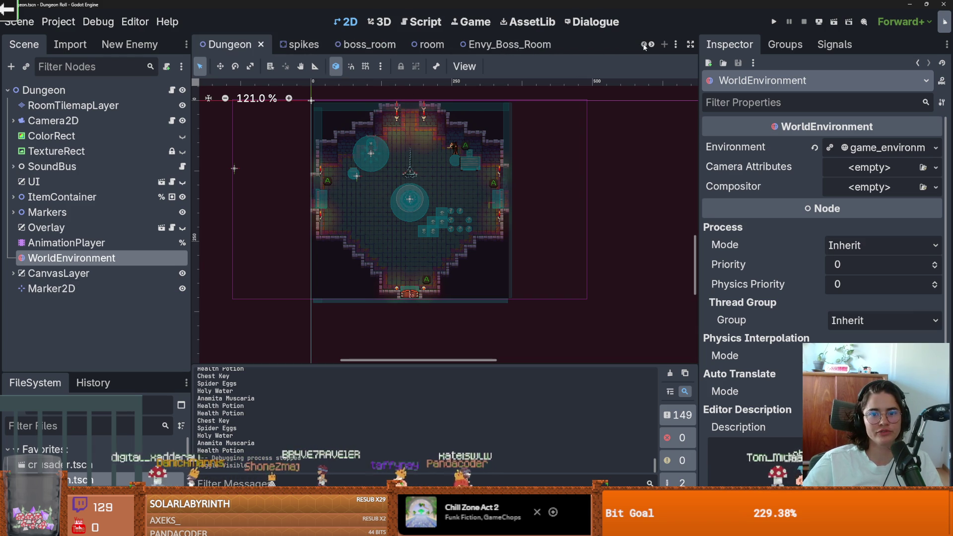
click(506, 44)
scroll(465, 139, up, 2)
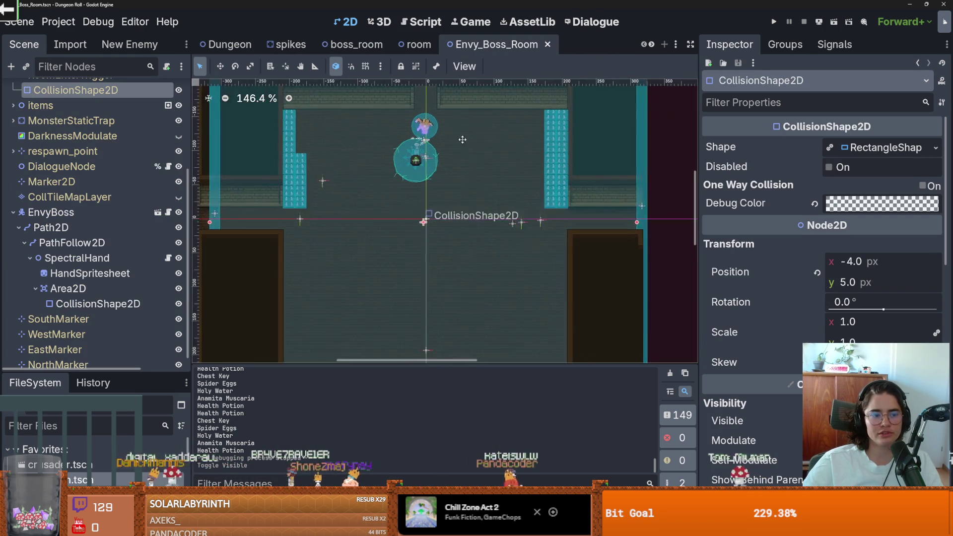
click(17, 228)
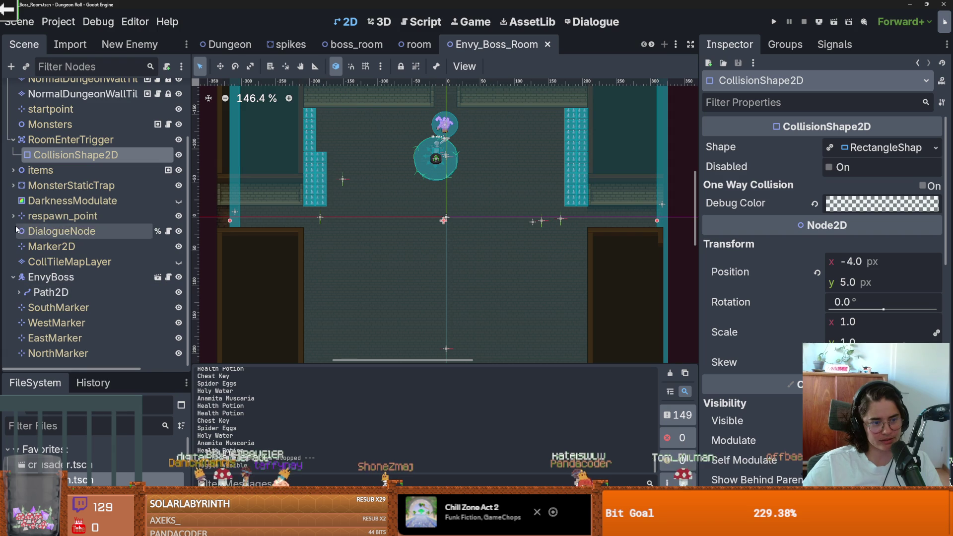
click(156, 279)
Select the EnvyBoss root node and bring up its node actions.
scroll(290, 258, down, 10)
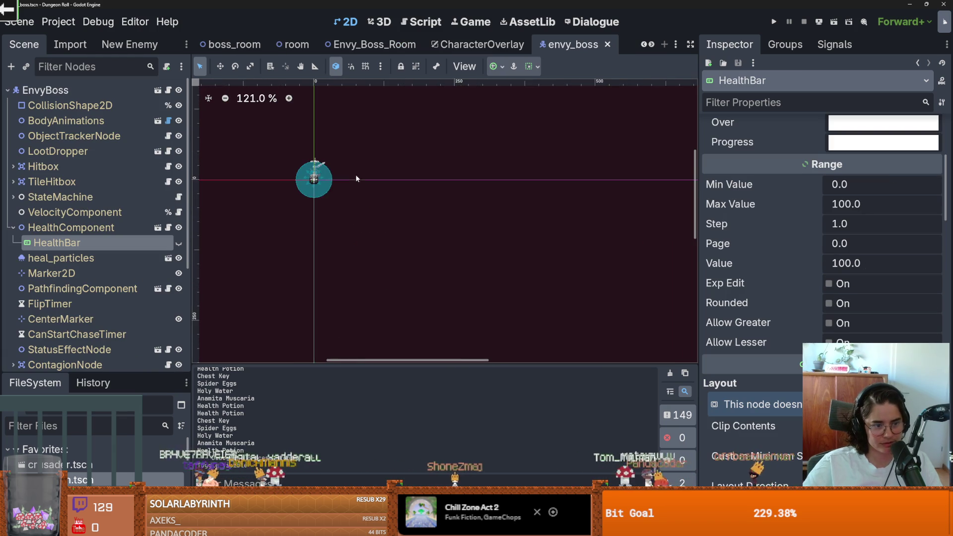
scroll(513, 287, down, 1)
scroll(383, 186, up, 1)
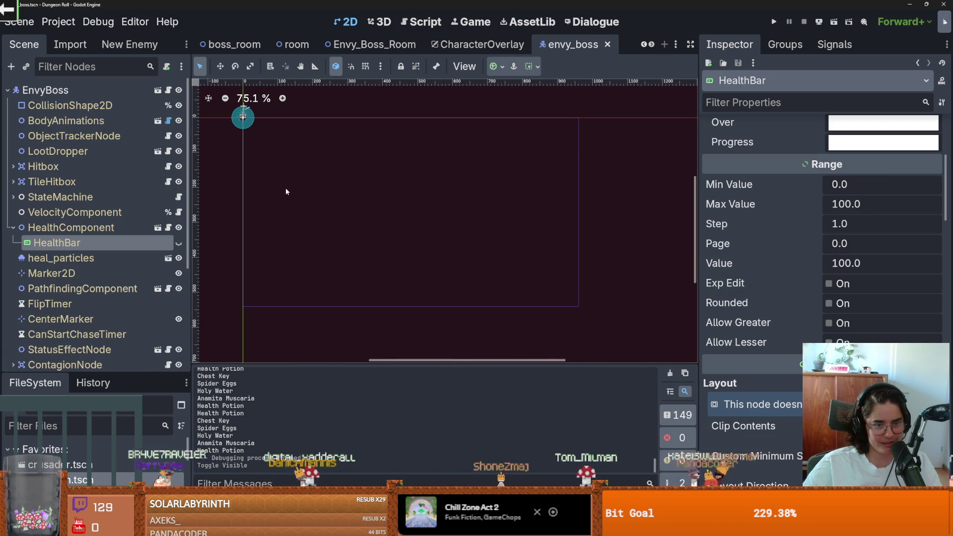
click(107, 91)
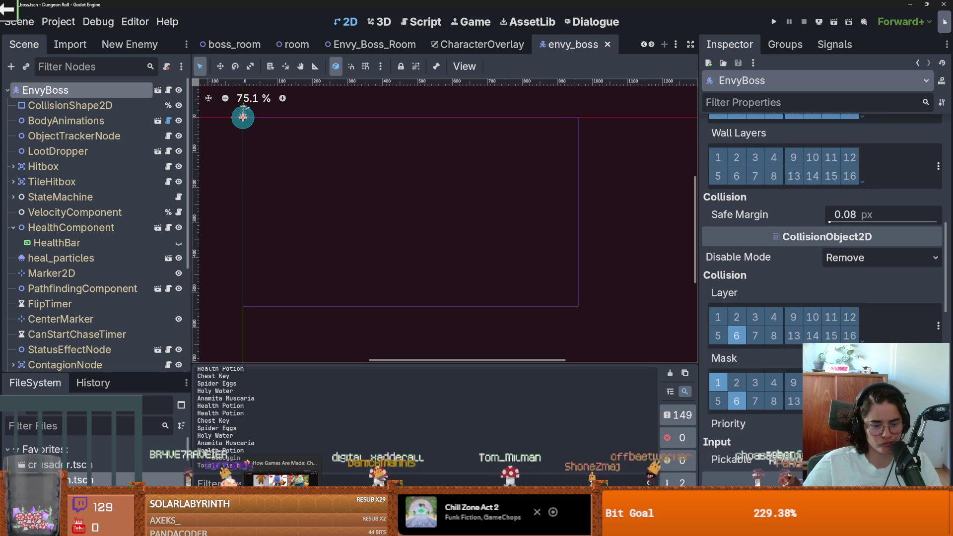
scroll(387, 340, up, 4)
scroll(353, 341, down, 2)
right_click(82, 96)
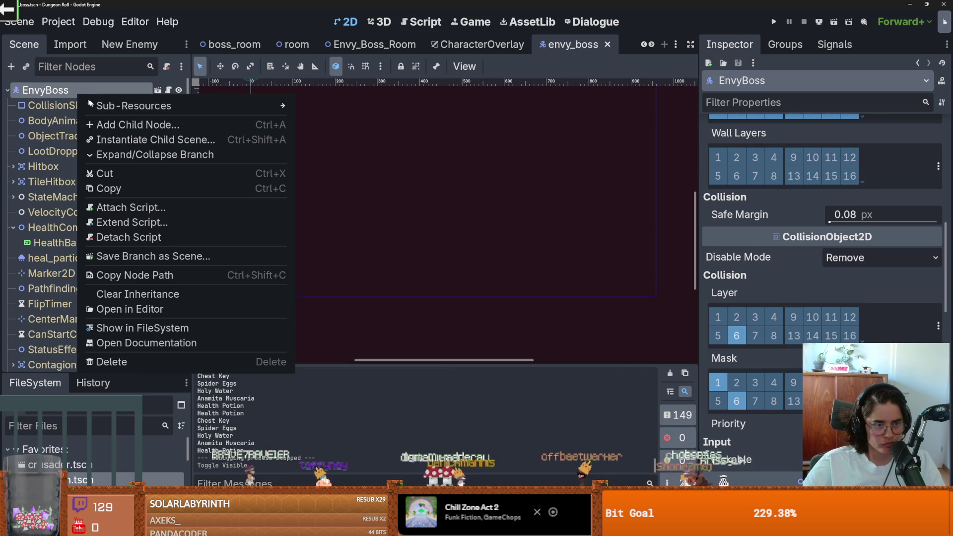
Add a CanvasLayer child node under EnvyBoss.
click(114, 125)
text(canv)
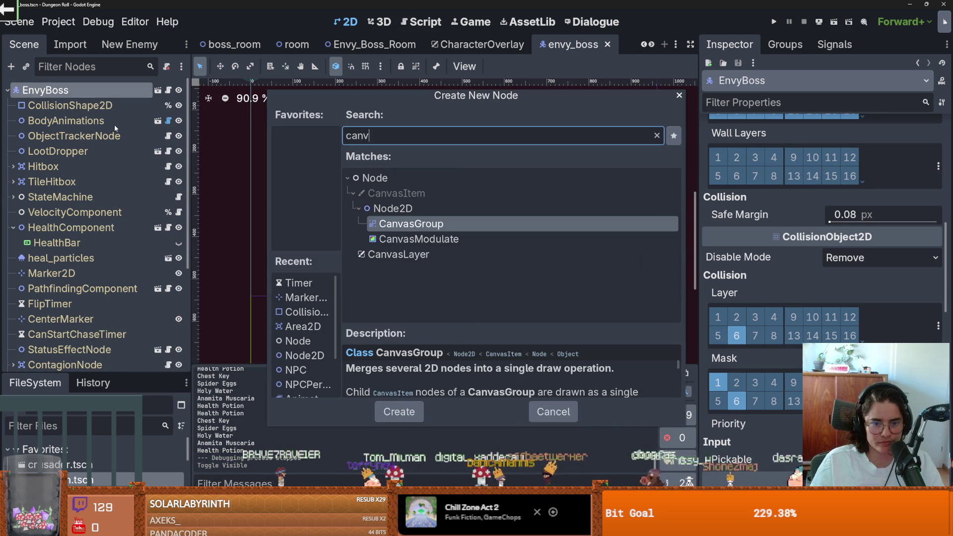
key(Down)
key(Down)
key(Return)
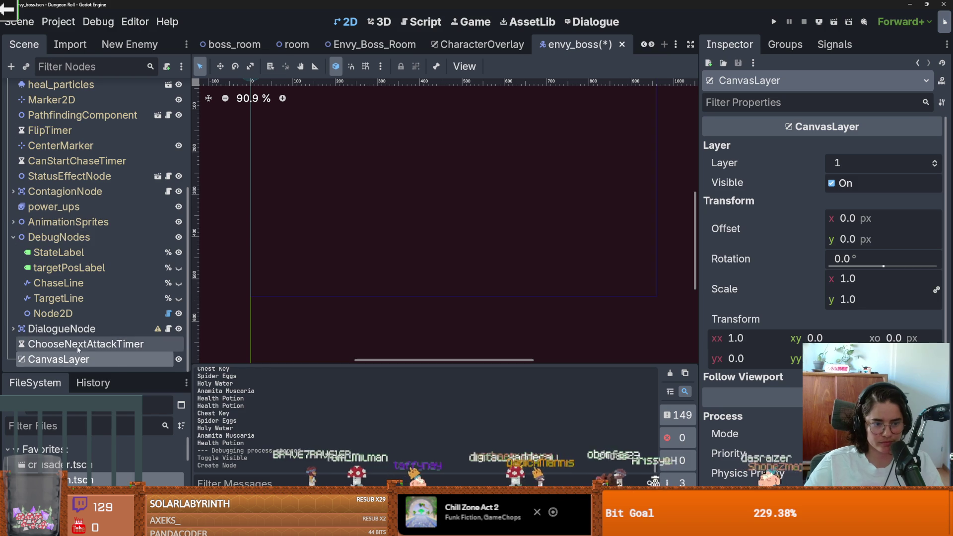
Add a Control under the CanvasLayer and widen it into a 614 × 40 px bar.
right_click(83, 359)
click(144, 205)
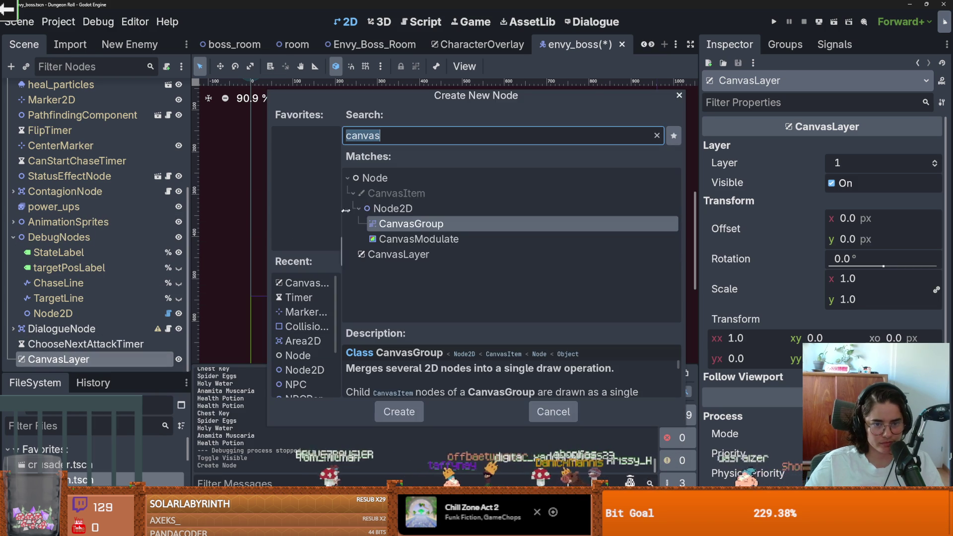
click(392, 255)
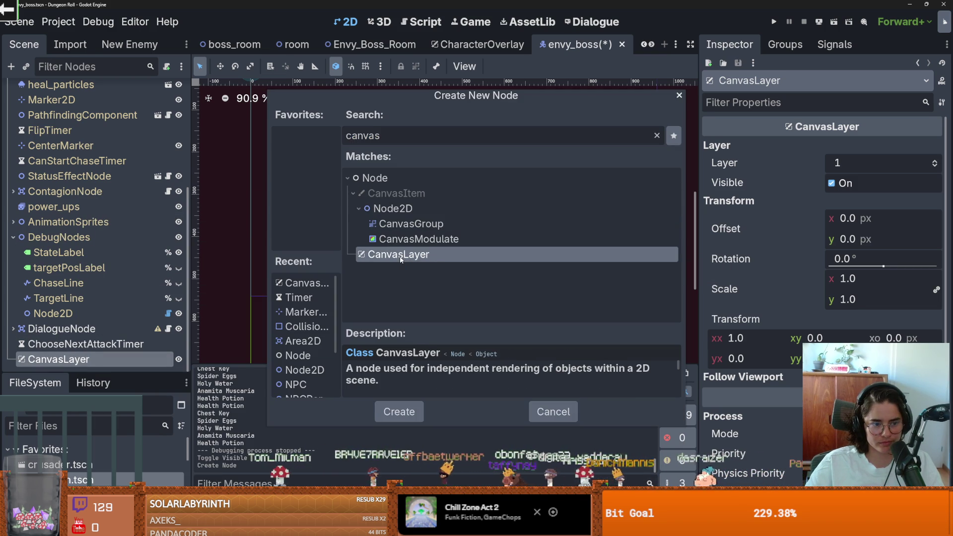
double_click(399, 255)
key(ctrl+z)
click(115, 344)
right_click(169, 359)
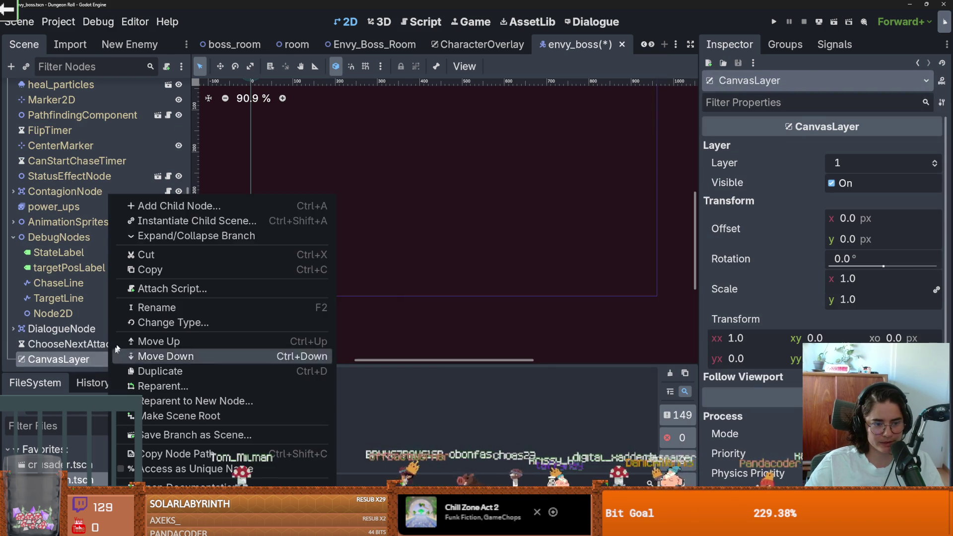
click(212, 206)
text(control)
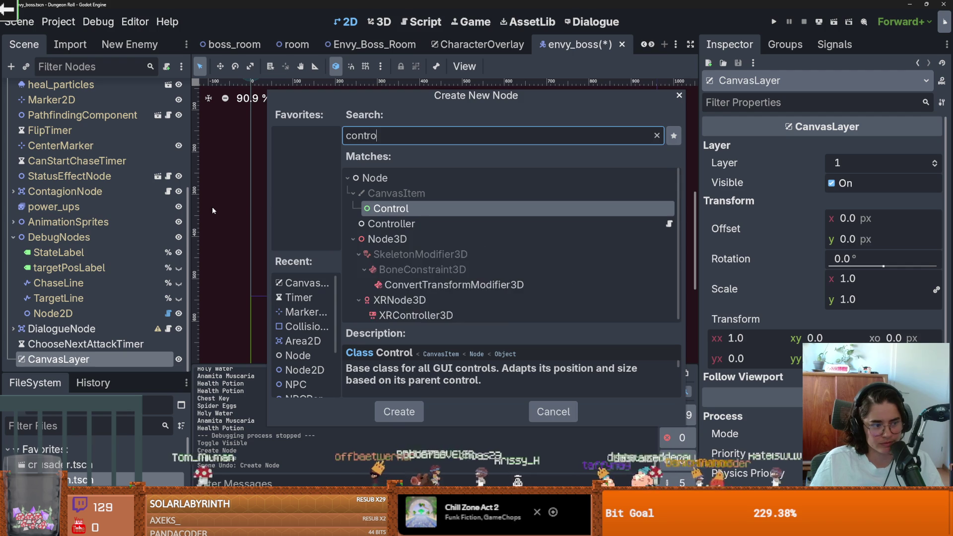
double_click(387, 211)
scroll(388, 214, down, 1)
drag(311, 153, 531, 183)
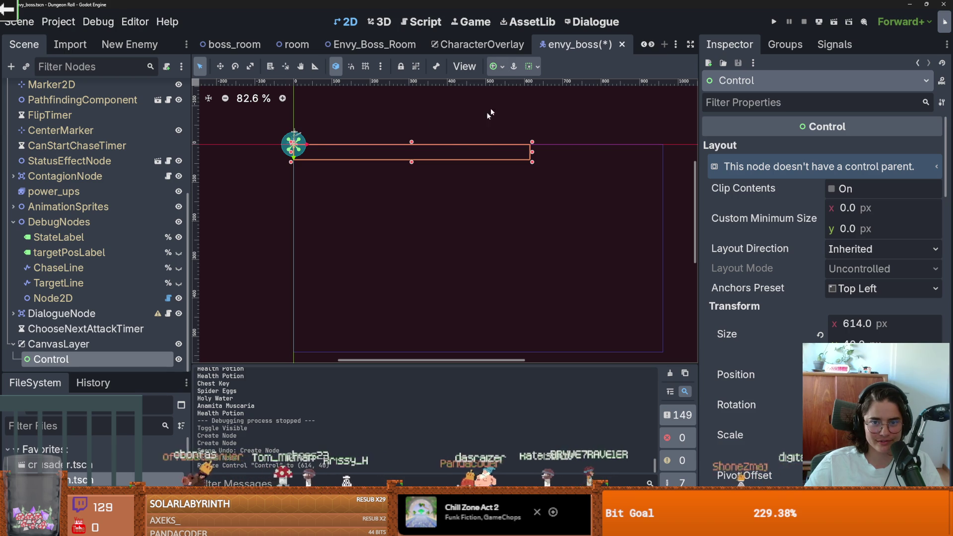
Anchor the Control bar to Center Bottom.
click(496, 69)
click(536, 136)
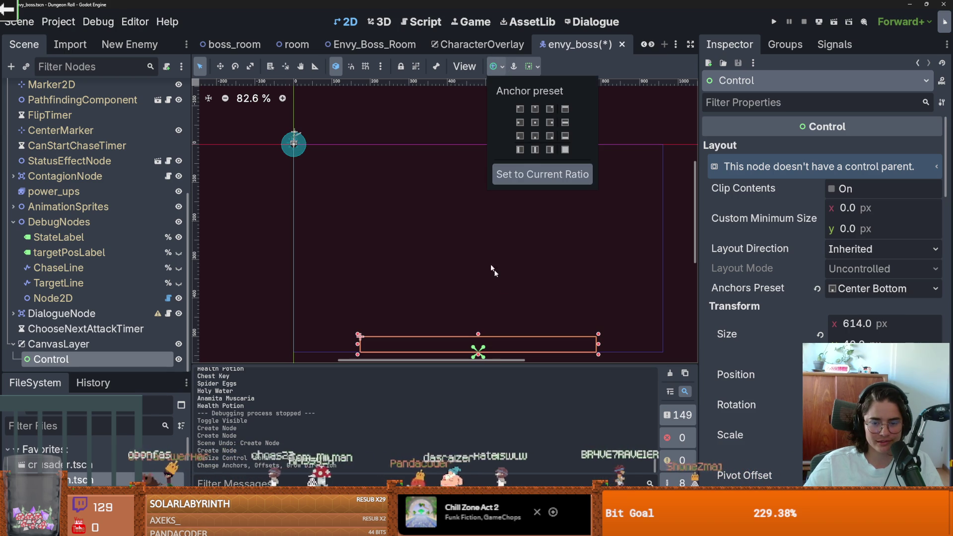
click(476, 273)
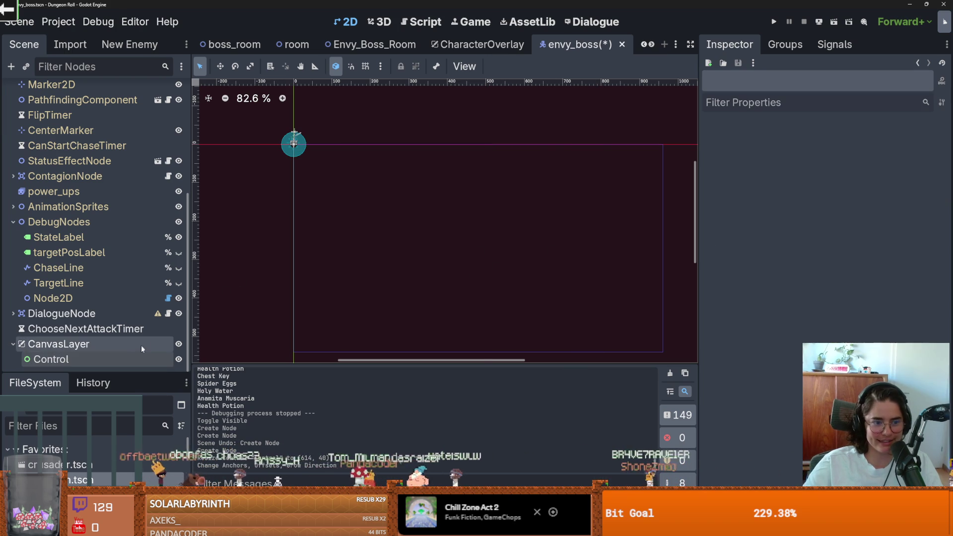
click(133, 355)
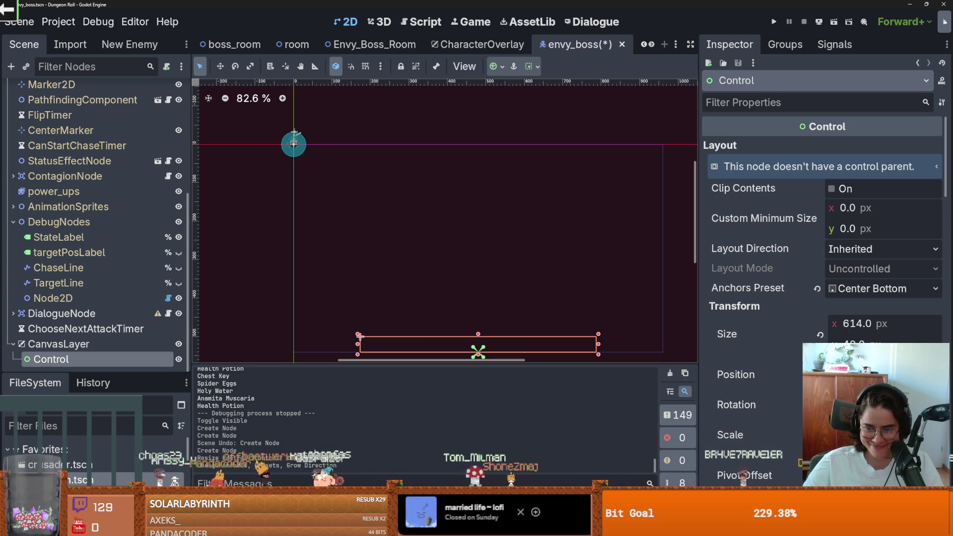
Move the Control bar up slightly and save the envy_boss scene.
drag(883, 385, 871, 385)
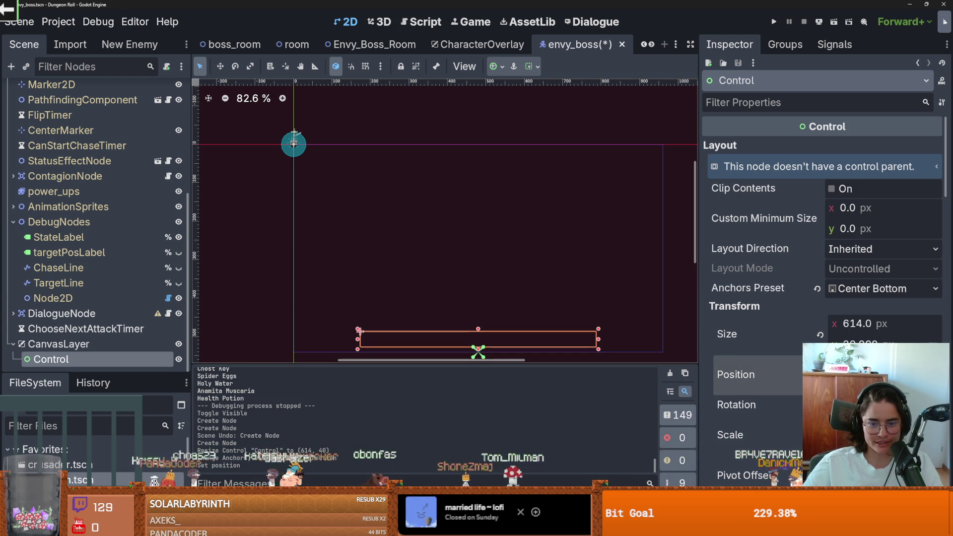
scroll(588, 305, down, 3)
key(ctrl+s)
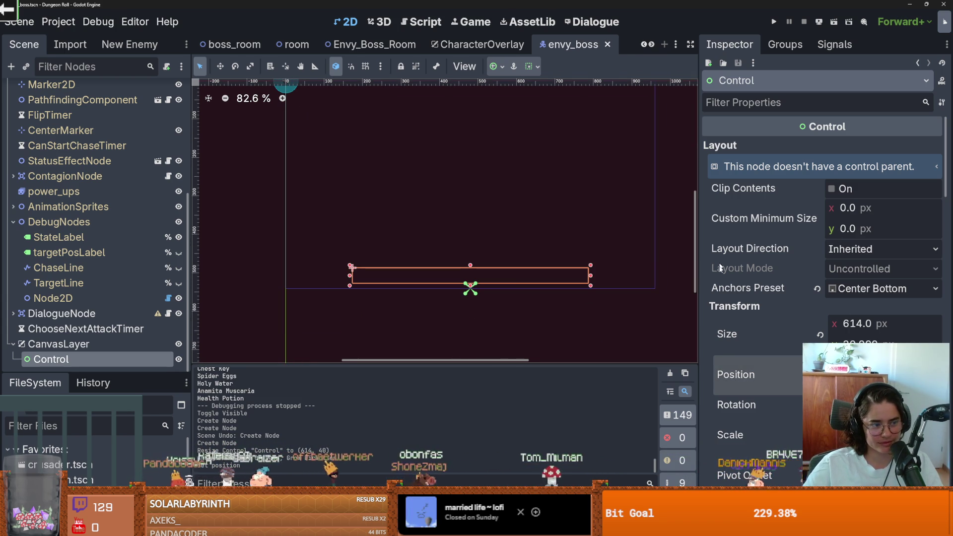
scroll(772, 335, down, 15)
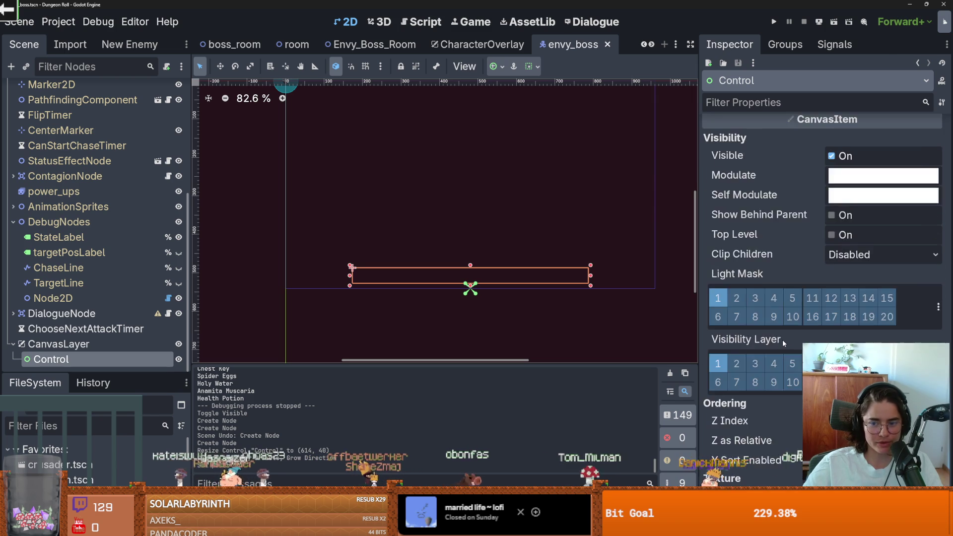
Select the Control node, leaving its texture filter at Inherit.
scroll(781, 339, down, 5)
click(50, 344)
right_click(73, 347)
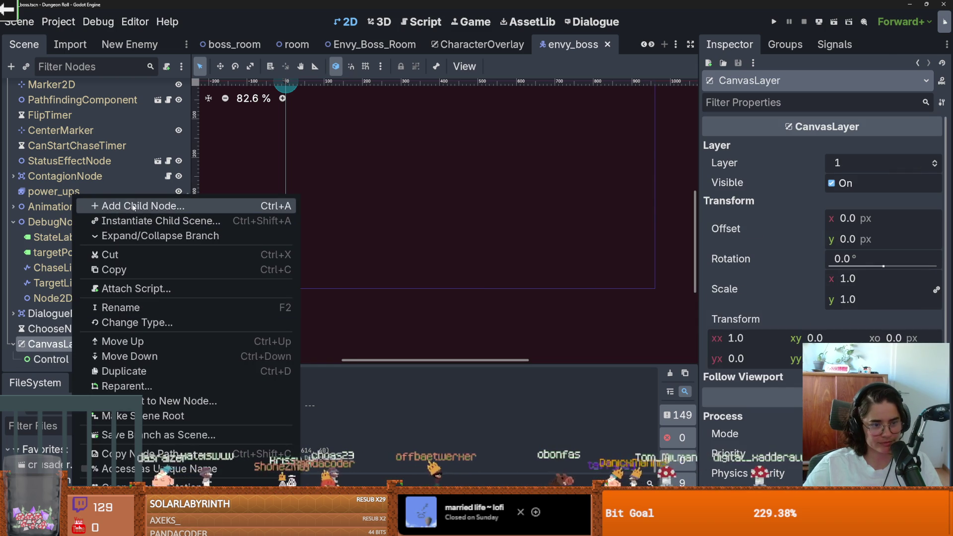
click(389, 240)
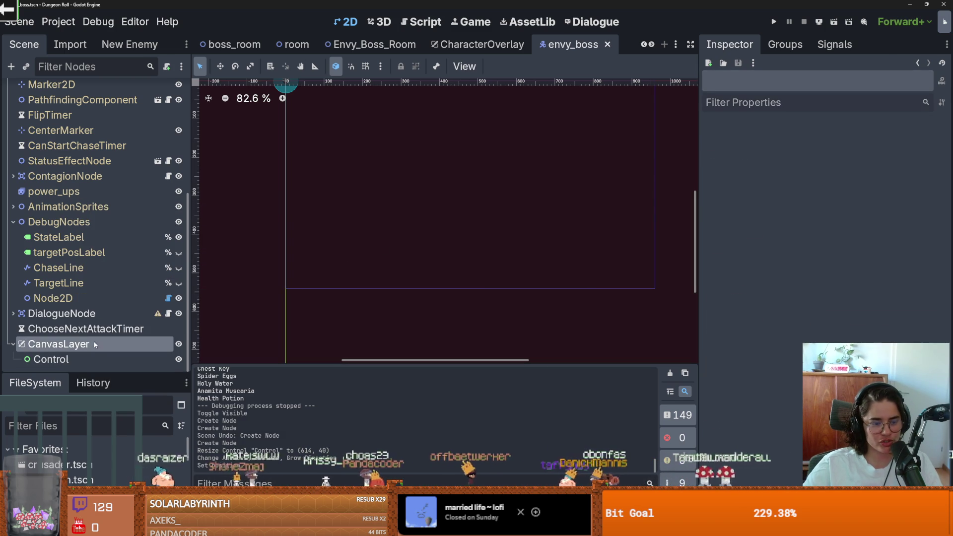
click(85, 358)
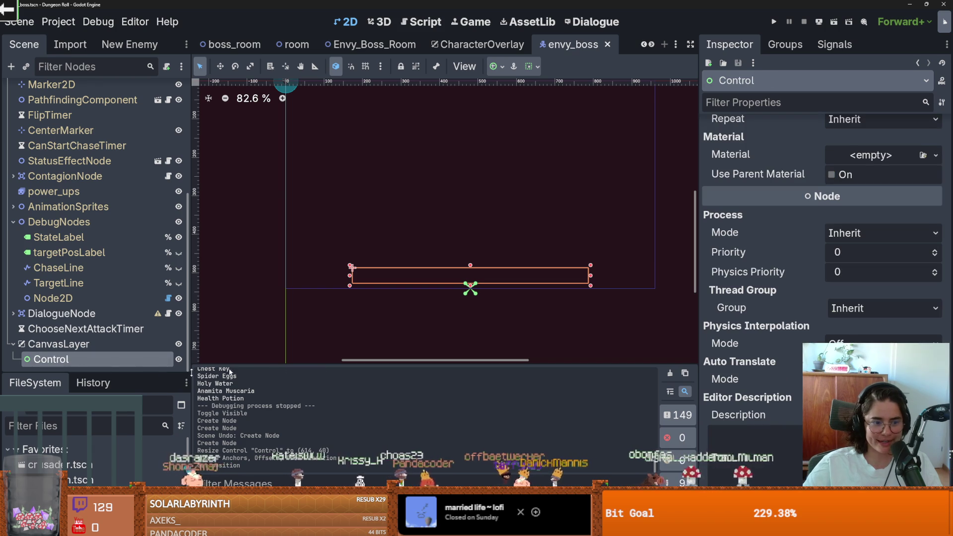
scroll(746, 352, up, 7)
scroll(784, 359, down, 2)
click(836, 298)
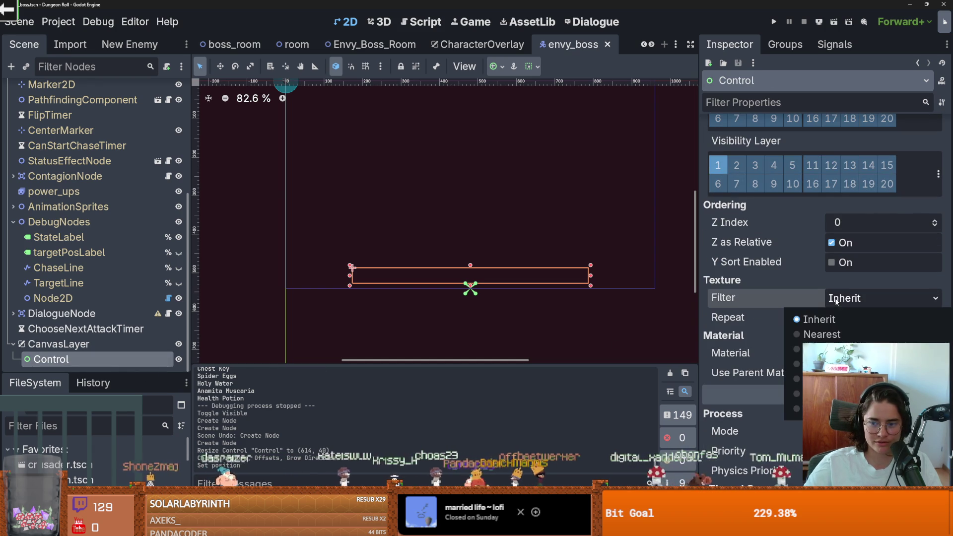
click(772, 299)
Set the Control's Mouse Filter to Ignore.
scroll(784, 323, up, 5)
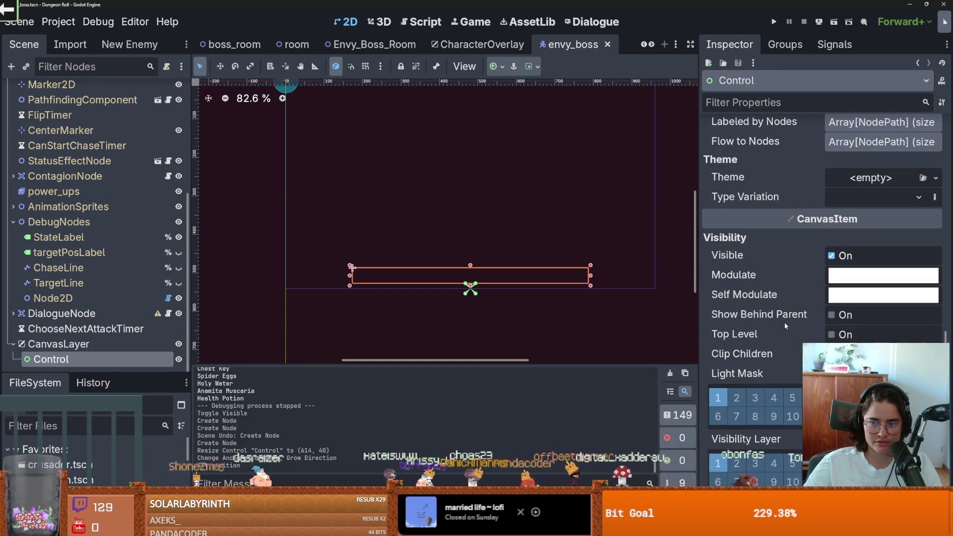
scroll(783, 325, up, 8)
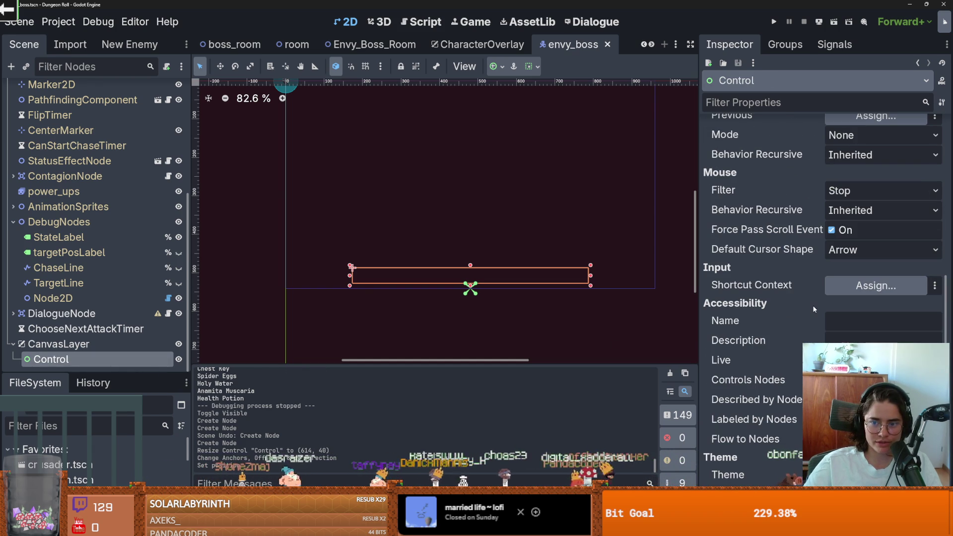
scroll(742, 350, up, 3)
scroll(795, 334, up, 5)
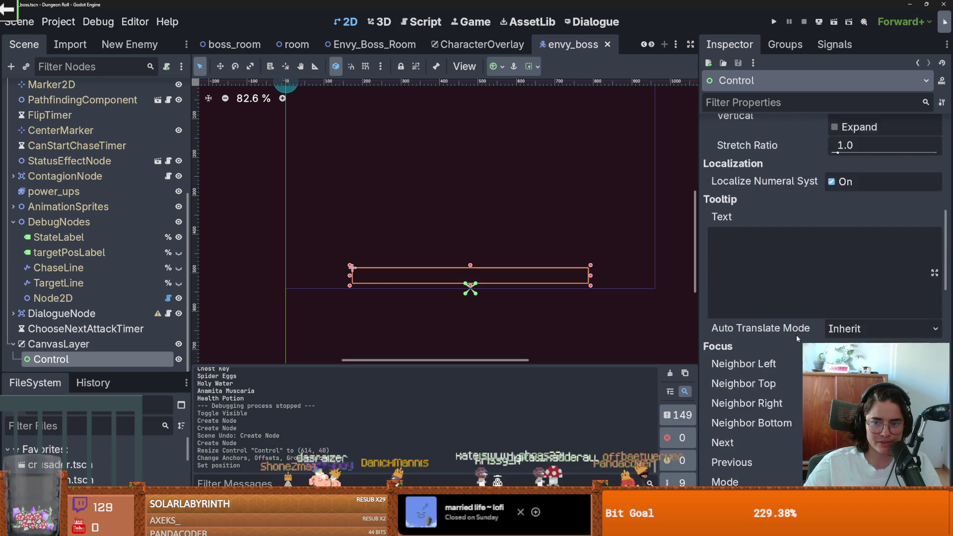
scroll(796, 334, down, 2)
scroll(808, 326, up, 2)
scroll(809, 326, down, 5)
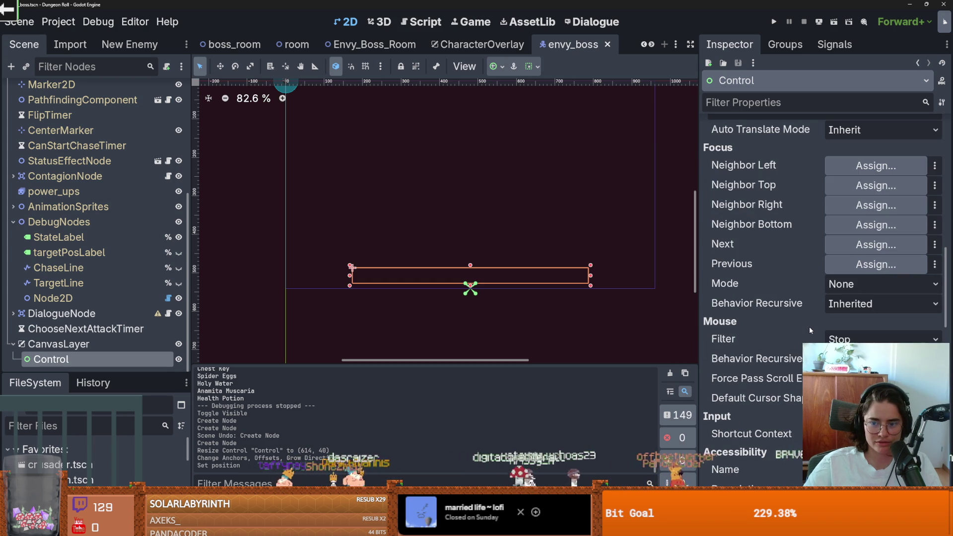
click(853, 385)
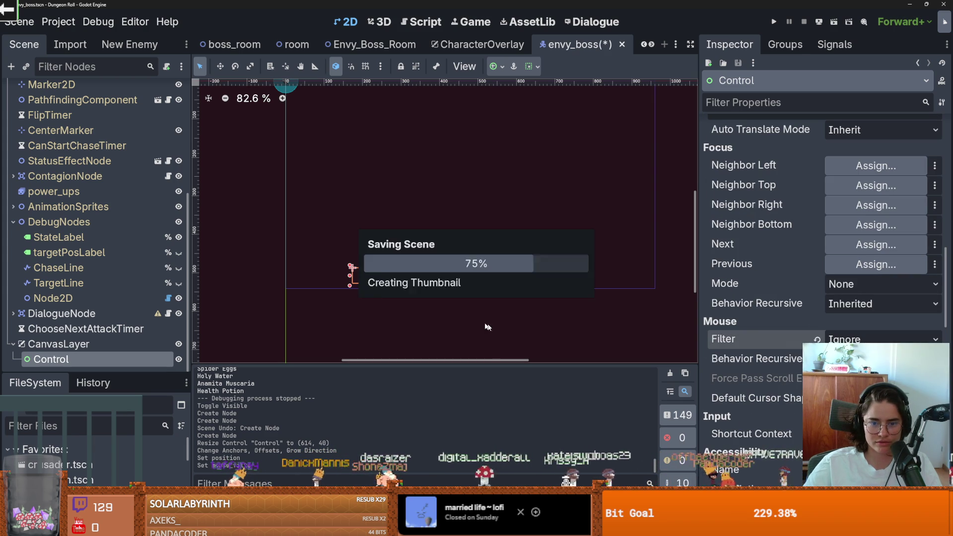
right_click(164, 359)
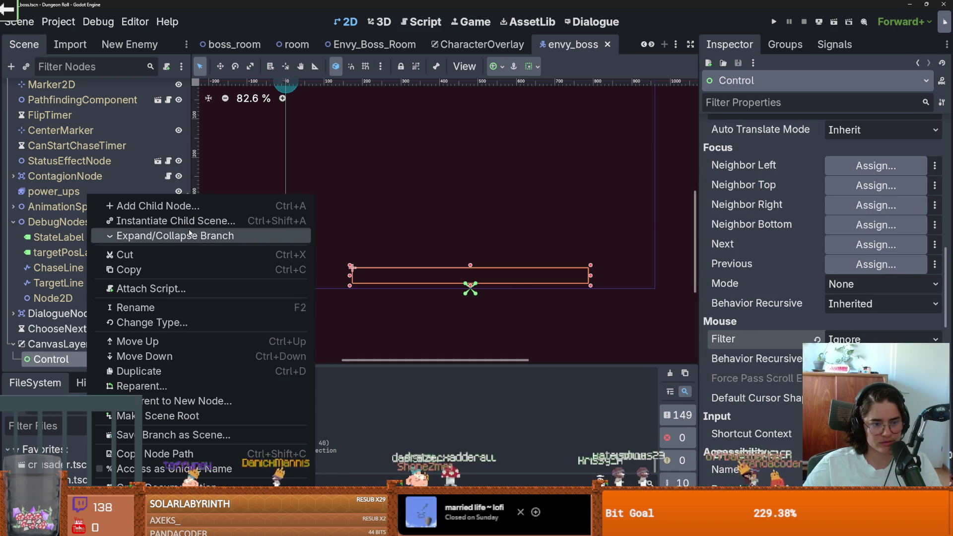
Add a TextureProgressBar under the Control, stretched to the Control's full width.
click(190, 208)
text(text)
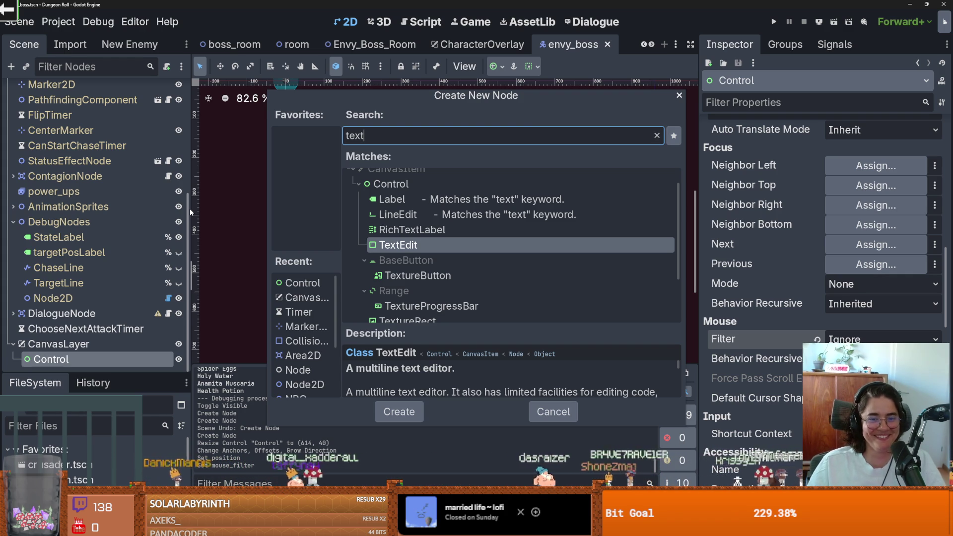
text(ure)
key(Up)
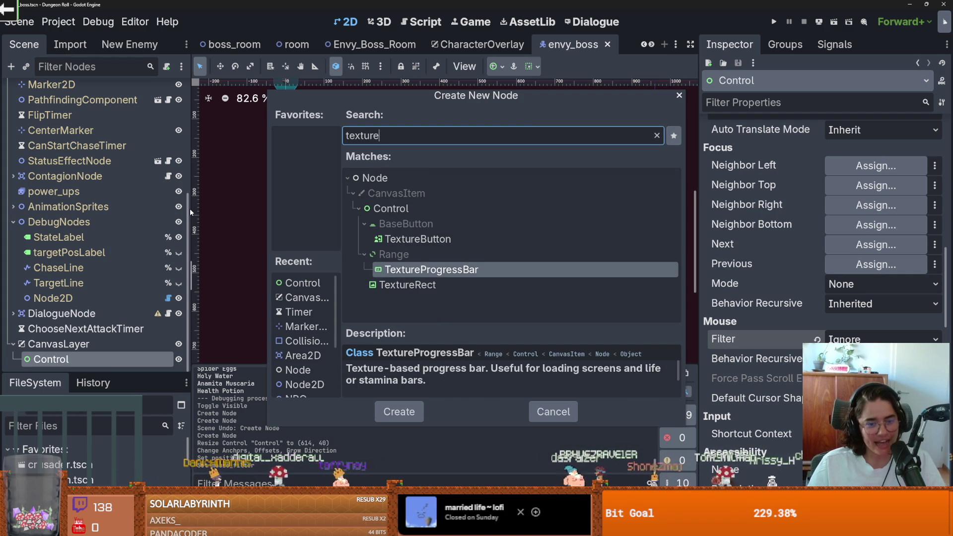
double_click(437, 272)
scroll(437, 274, up, 3)
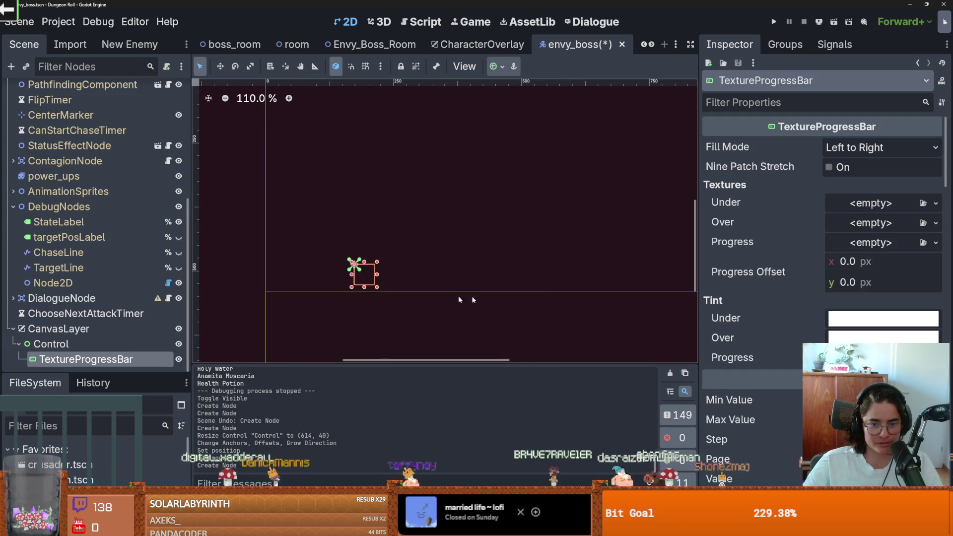
click(502, 66)
click(564, 150)
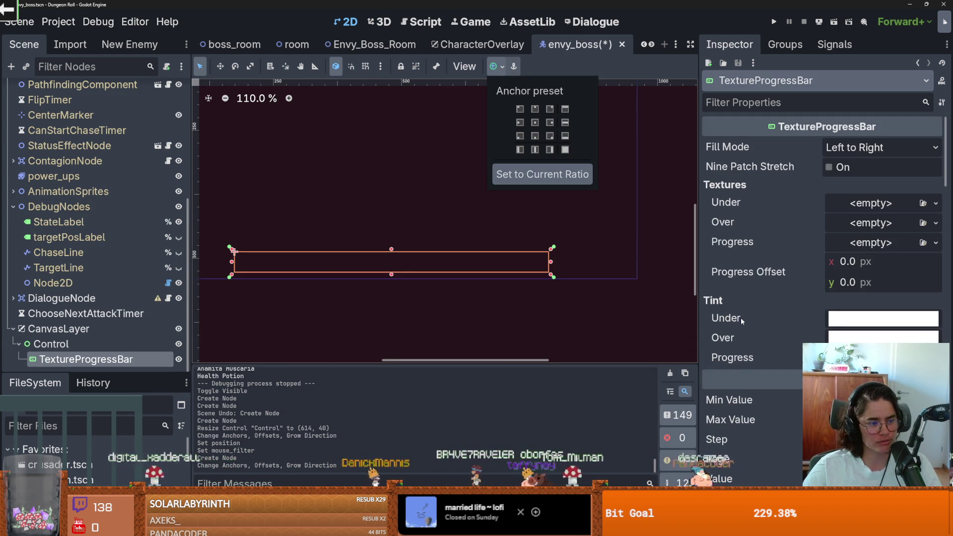
Reselect the TextureProgressBar and save the envy_boss scene.
click(654, 283)
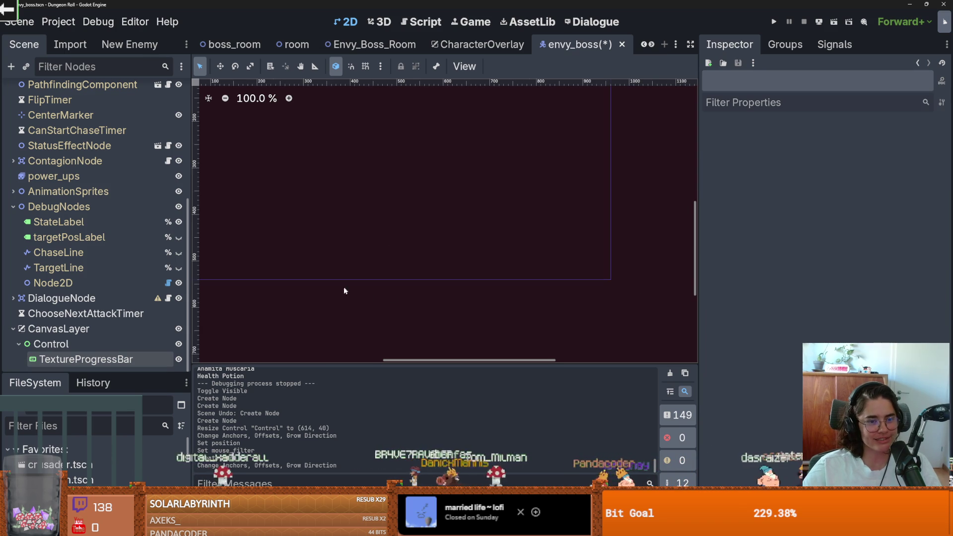
scroll(348, 290, down, 1)
click(347, 267)
key(ctrl+s)
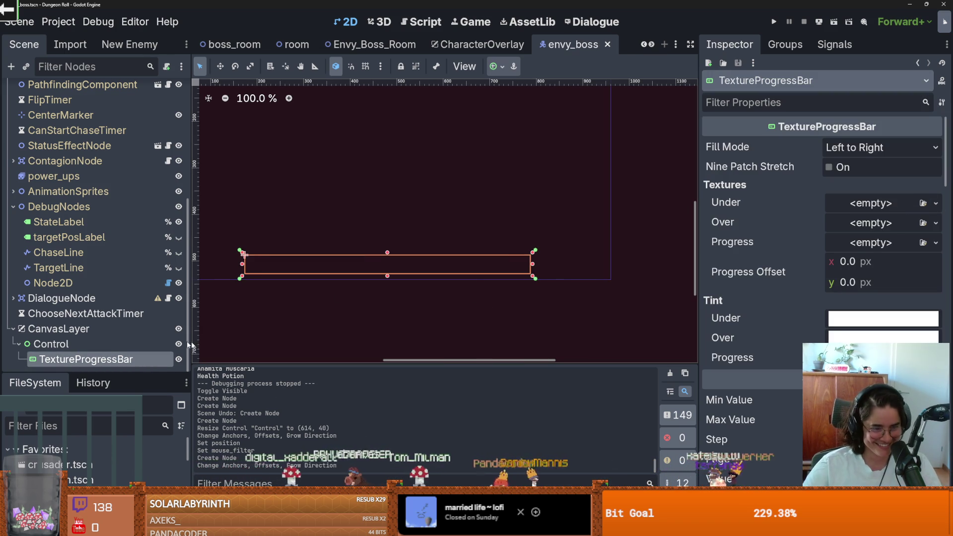
drag(152, 373, 152, 248)
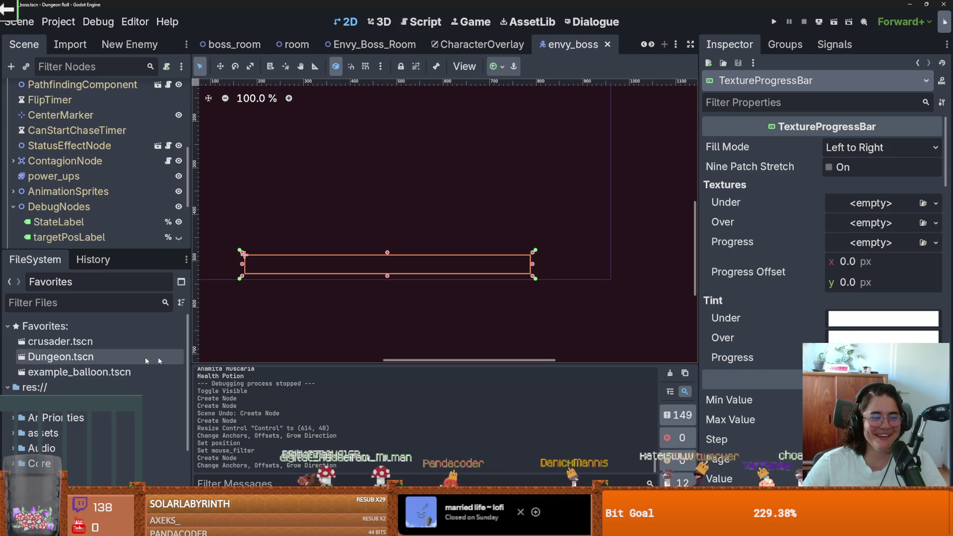
Expand the ui folder and scroll through its health, hearts, icons and panels subfolders.
scroll(176, 460, down, 3)
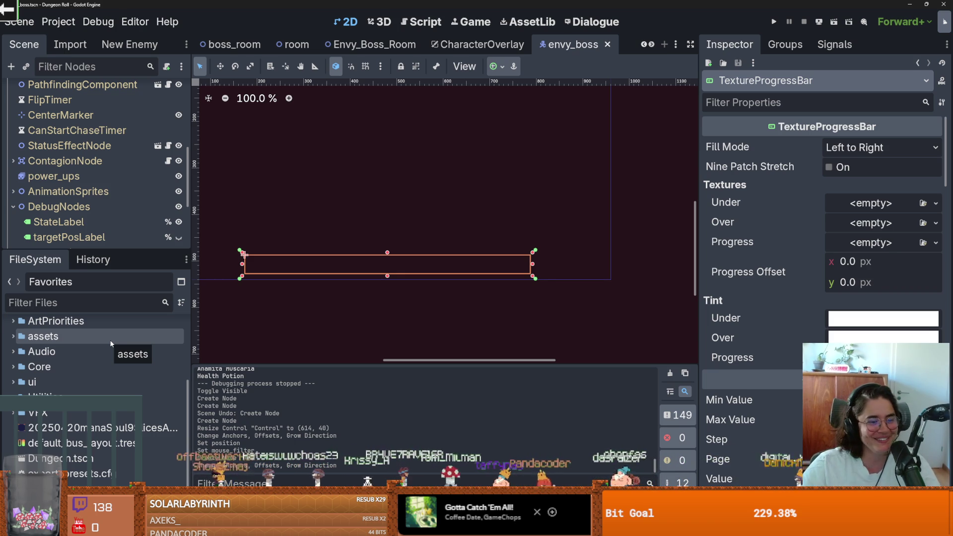
double_click(78, 380)
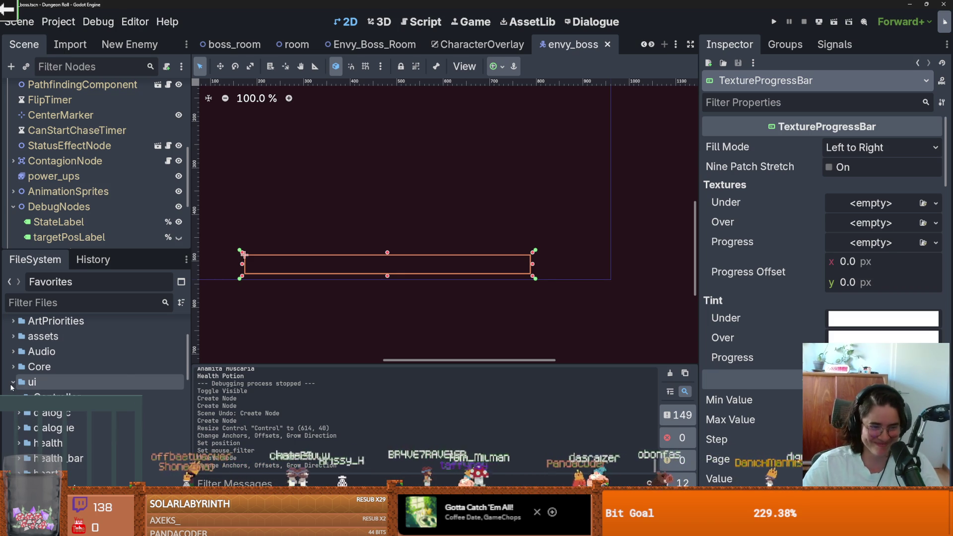
click(99, 372)
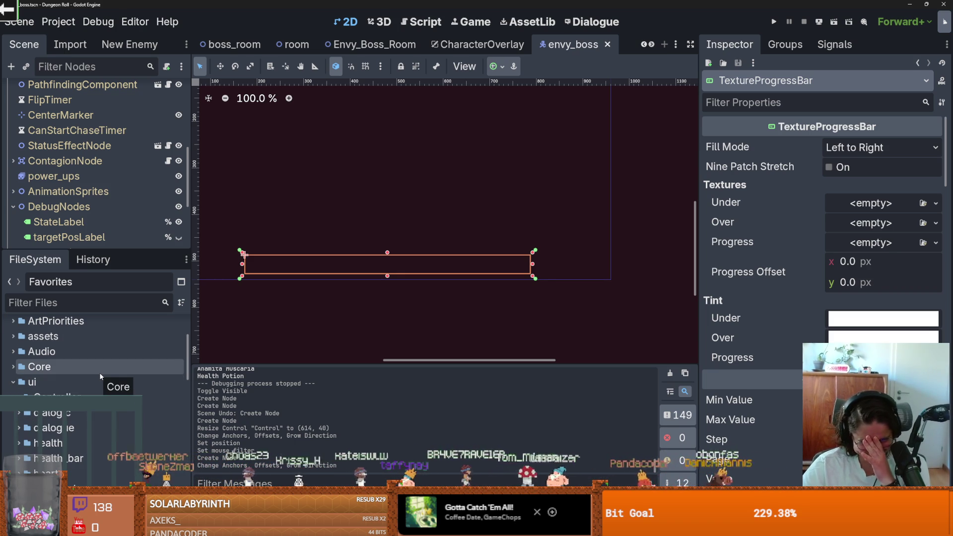
scroll(60, 418, down, 3)
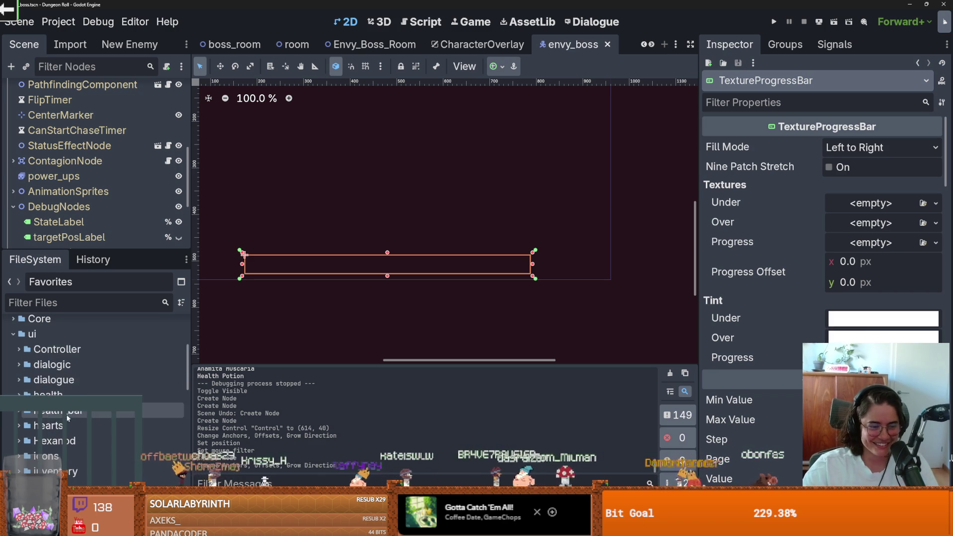
scroll(60, 418, down, 5)
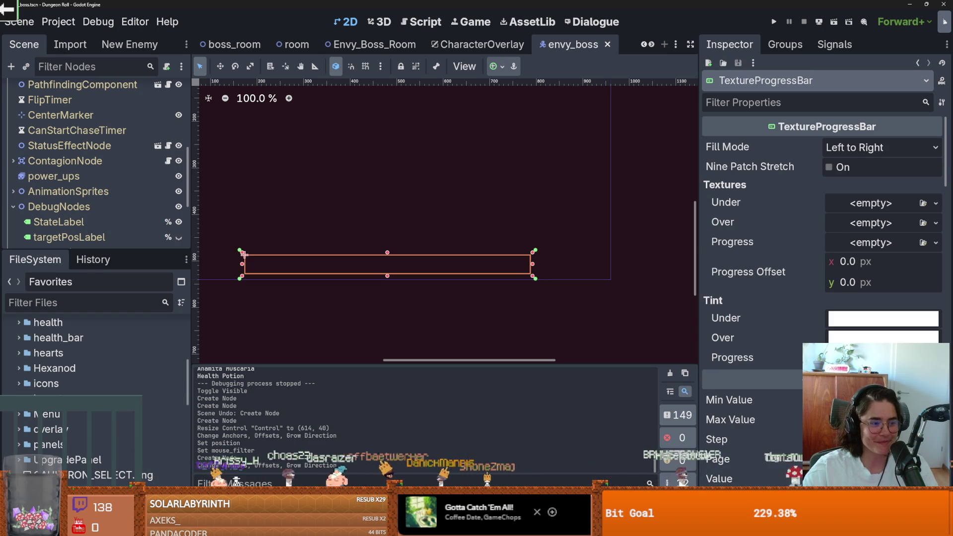
mouse_move(187, 361)
mouse_down()
mouse_move(238, 357)
mouse_move(208, 355)
mouse_up()
Enlarge the FileSystem list, scroll to ui/panels and expand it to browse its images.
drag(113, 248, 113, 156)
scroll(109, 347, down, 2)
scroll(109, 347, up, 2)
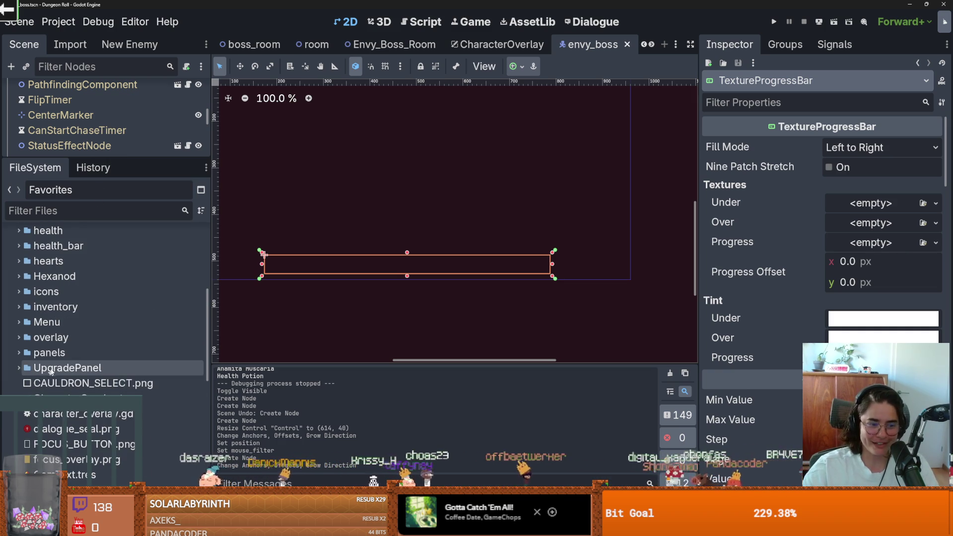
scroll(74, 360, up, 2)
scroll(74, 360, up, 3)
scroll(38, 365, down, 1)
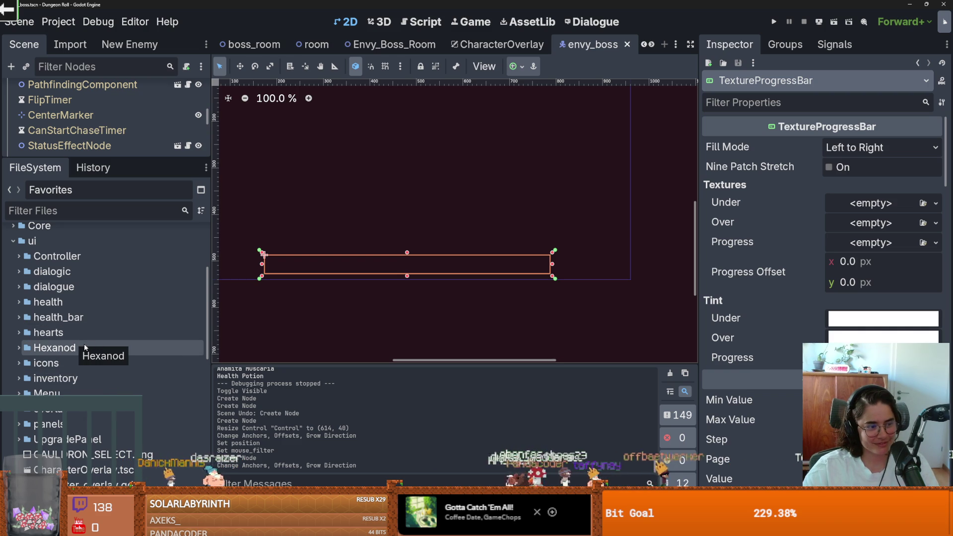
scroll(40, 382, up, 2)
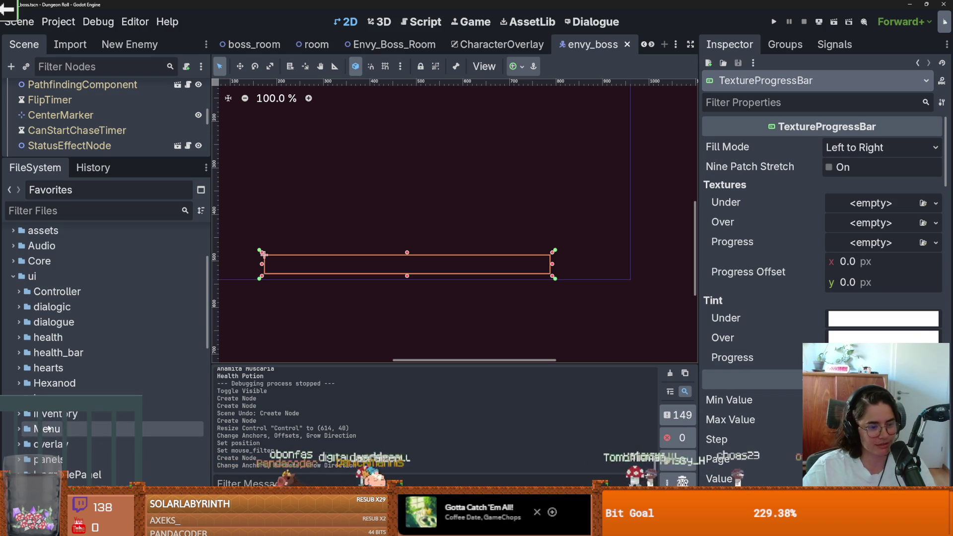
scroll(52, 429, up, 1)
scroll(52, 430, down, 1)
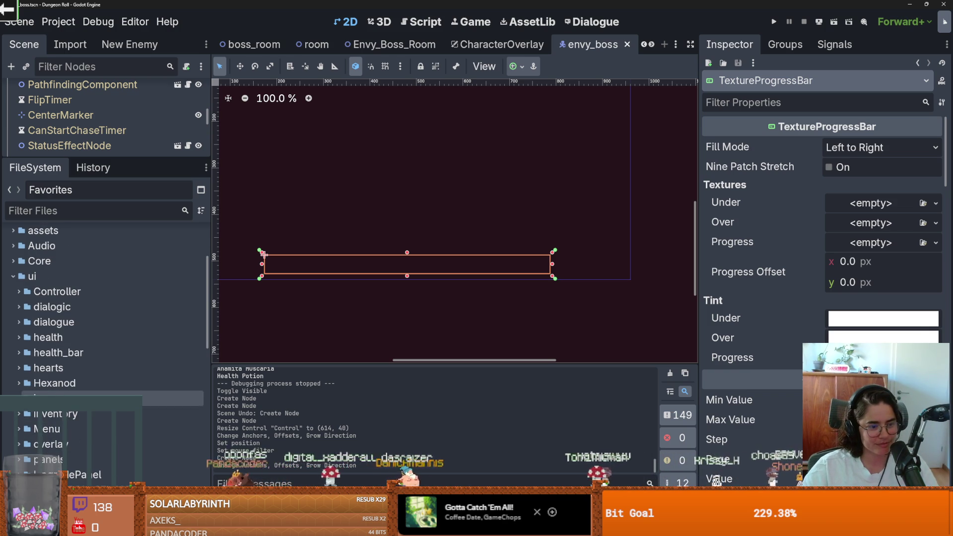
scroll(99, 397, down, 1)
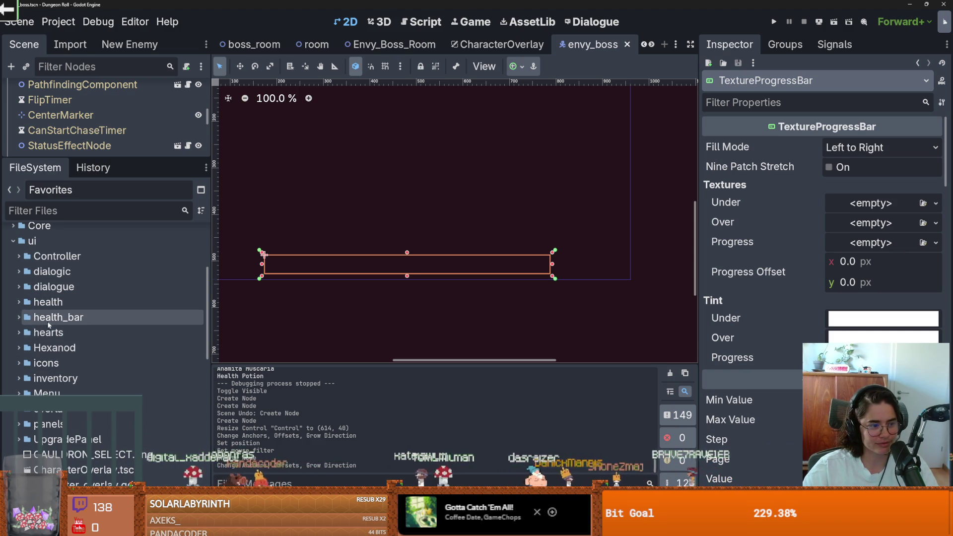
scroll(50, 354, down, 1)
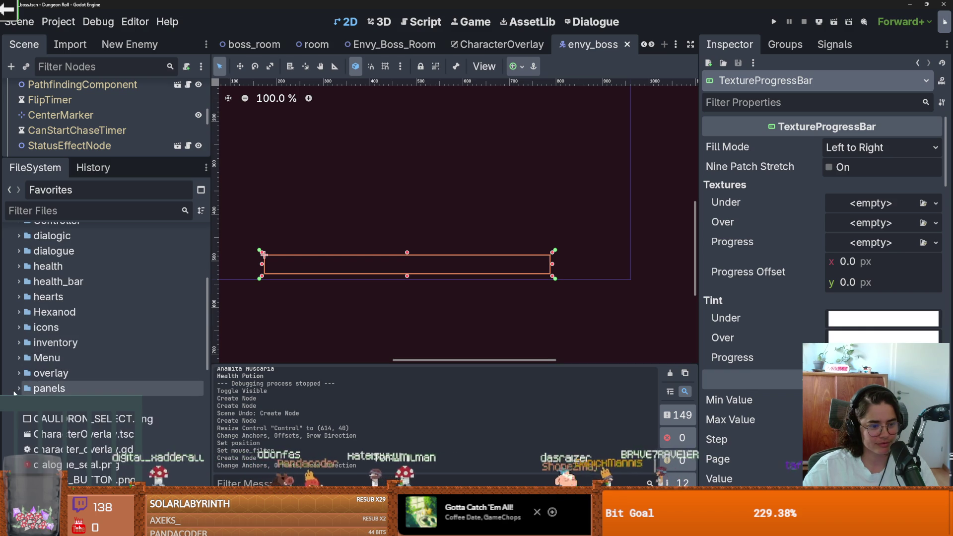
double_click(49, 388)
scroll(50, 388, down, 1)
Preview the ActionBar, ActionBox, Arrow and Dragonhead textures in the StoneUI folder.
scroll(89, 327, down, 2)
click(89, 313)
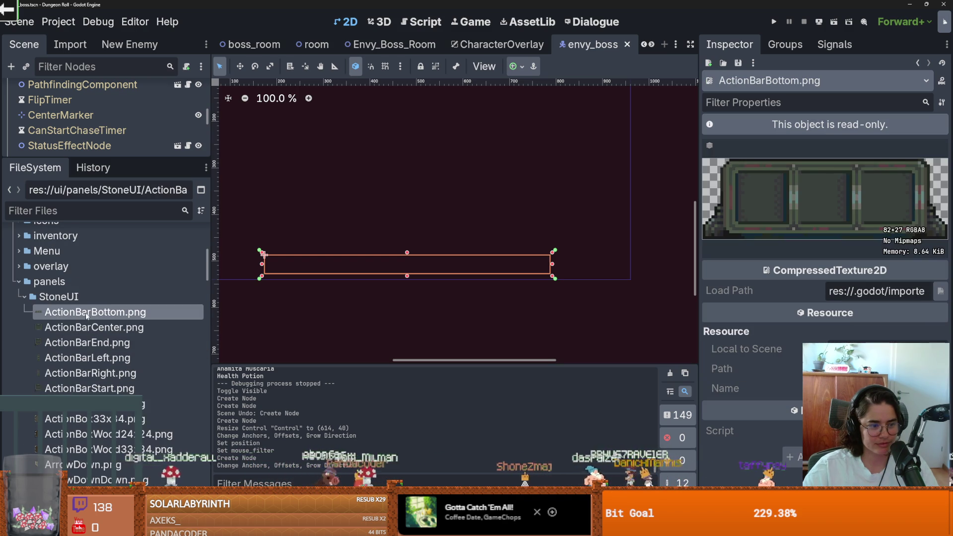
click(89, 328)
click(99, 343)
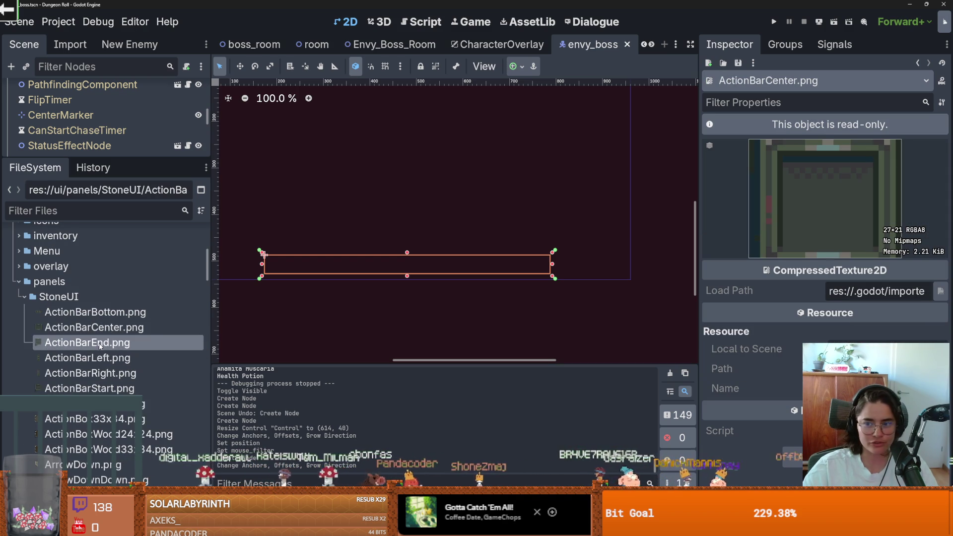
scroll(98, 342, down, 2)
click(96, 331)
click(98, 348)
scroll(98, 347, down, 3)
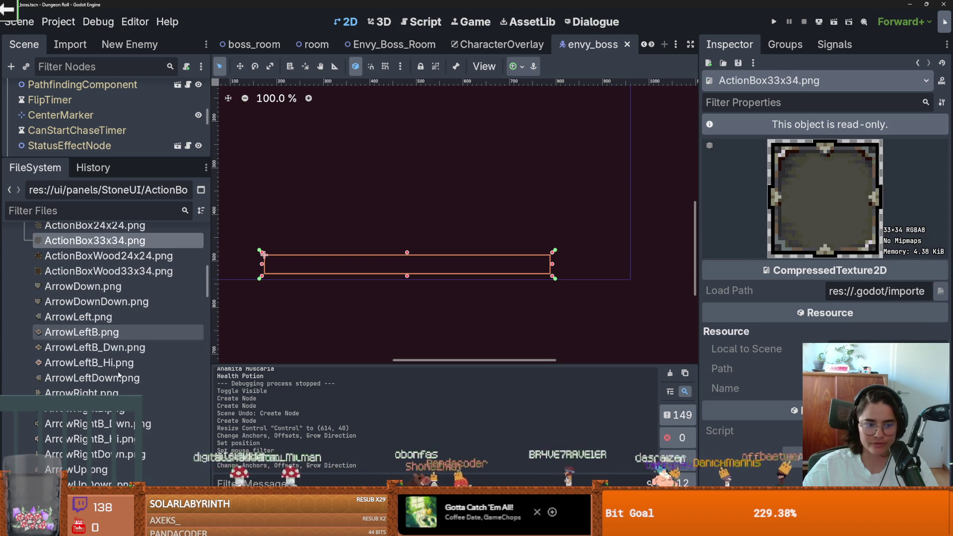
click(100, 346)
scroll(102, 367, down, 2)
click(105, 383)
scroll(106, 347, down, 6)
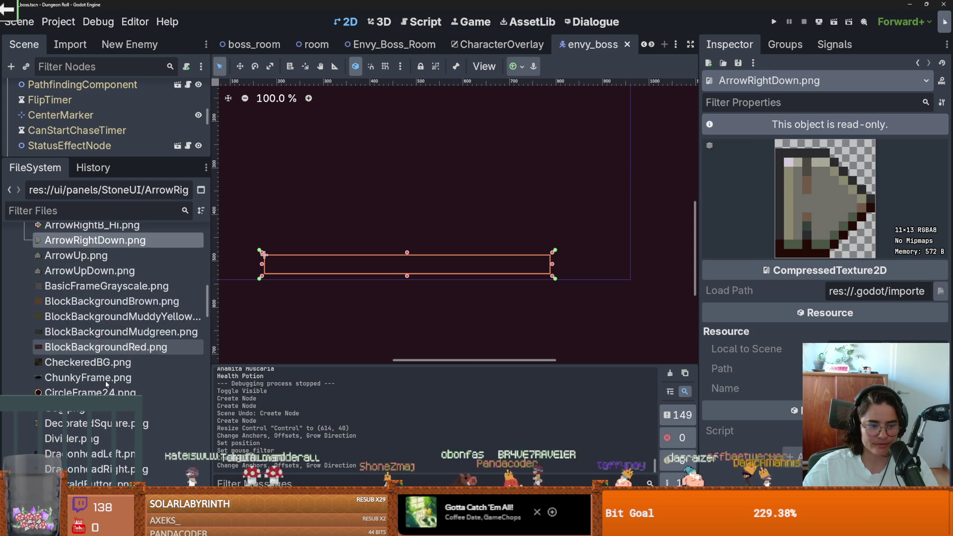
click(108, 382)
click(107, 397)
Preview the HealthVertical, HealthBarMetalBorder and LargeStone textures.
scroll(105, 387, down, 2)
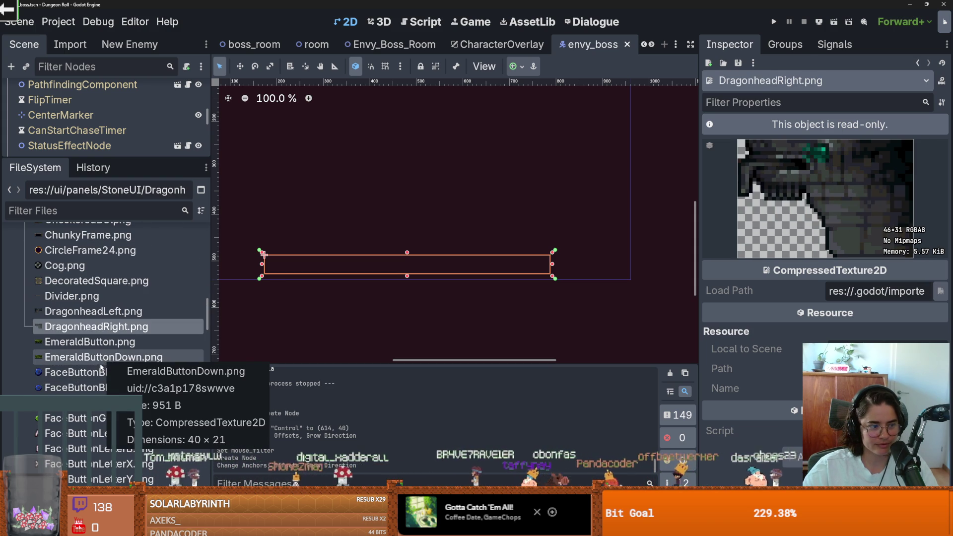
scroll(99, 366, down, 2)
scroll(101, 364, down, 6)
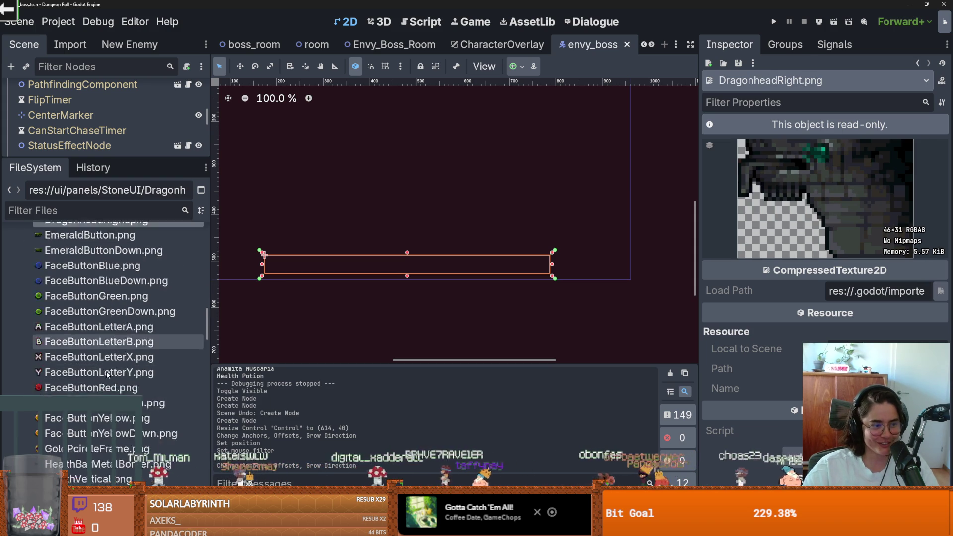
click(105, 301)
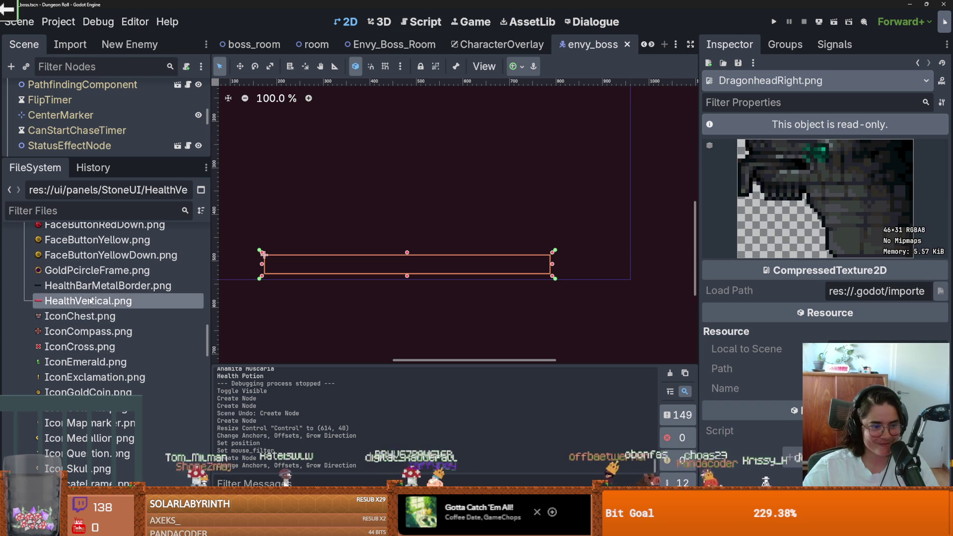
click(106, 286)
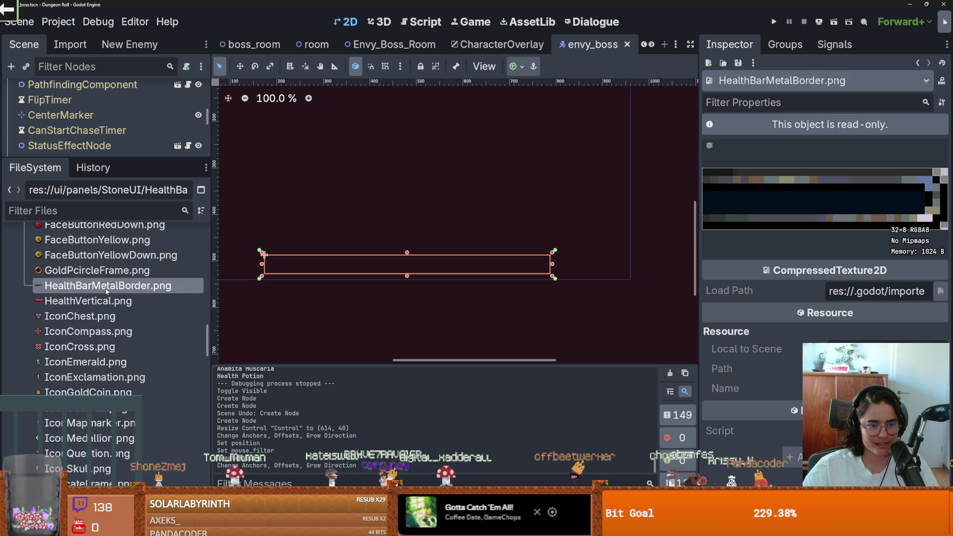
mouse_move(106, 291)
scroll(91, 317, down, 5)
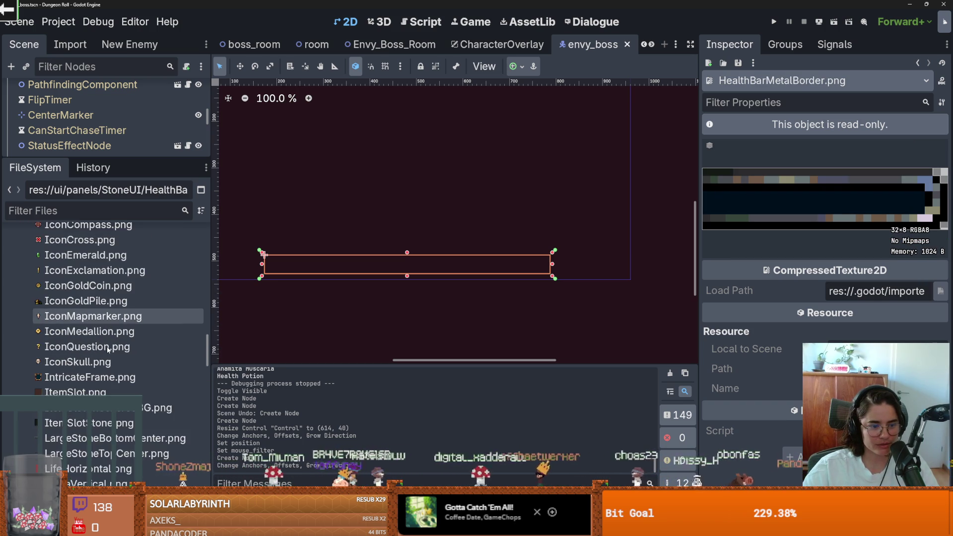
click(79, 333)
click(82, 347)
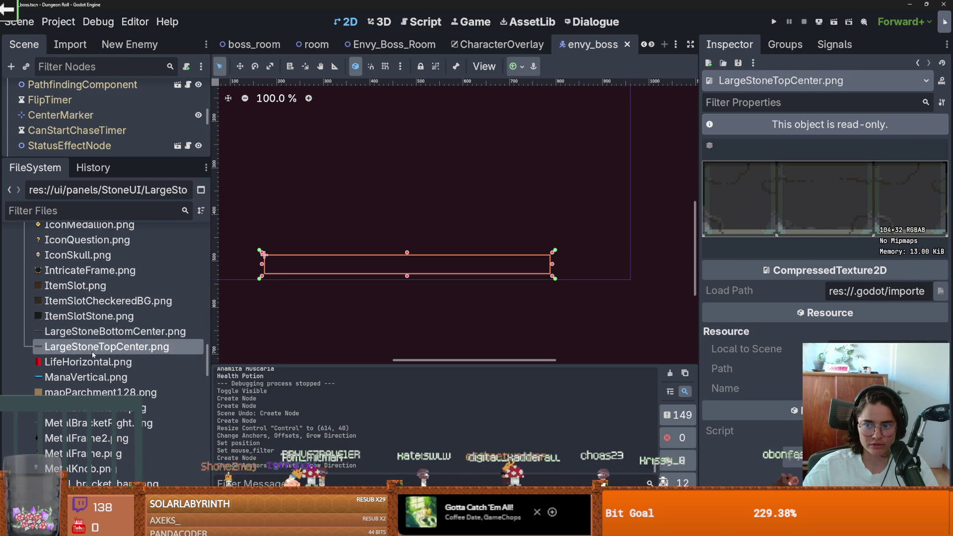
Preview the SmallFrame, StoneTablet, StoneWoodBorder, TinyBox and ThinDivider textures.
scroll(100, 350, down, 3)
scroll(106, 344, down, 2)
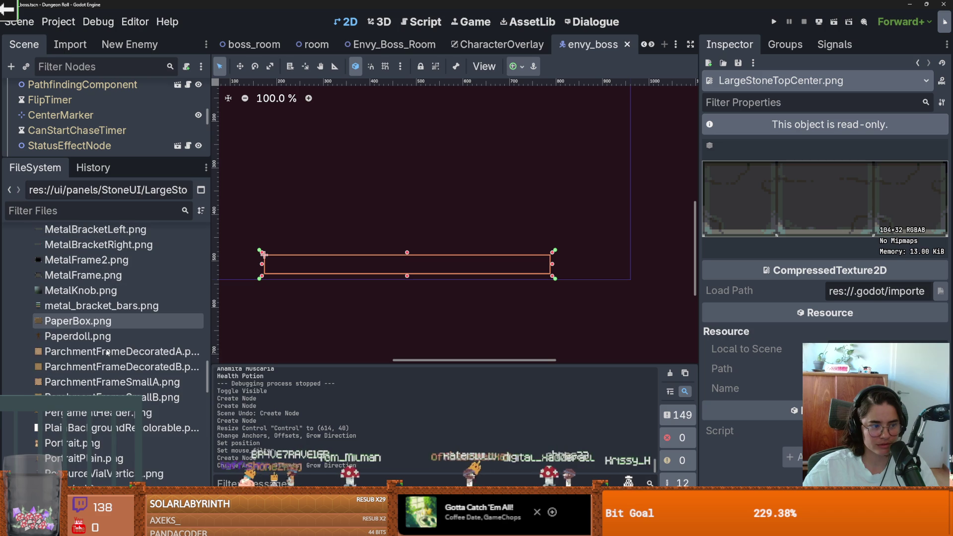
scroll(107, 352, down, 2)
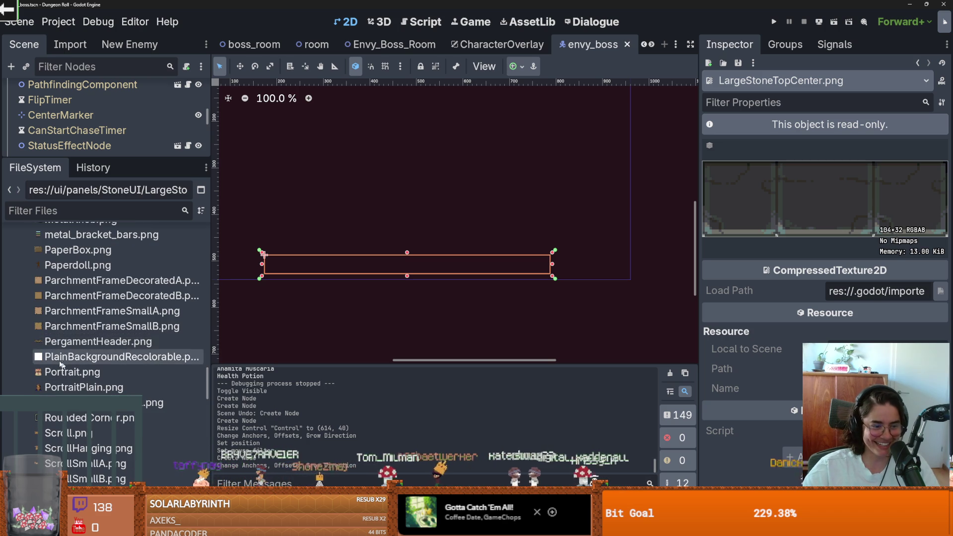
scroll(100, 363, down, 1)
scroll(104, 365, down, 3)
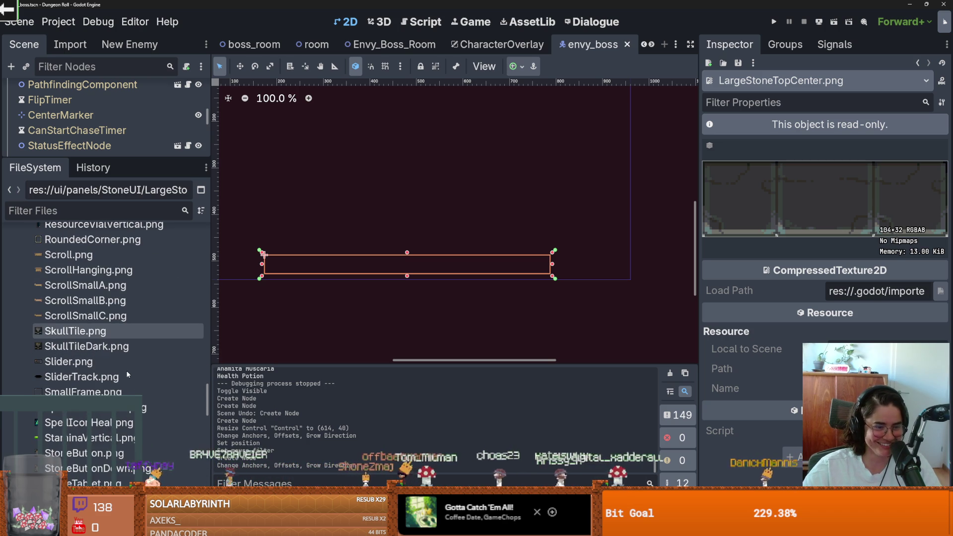
scroll(124, 377, down, 3)
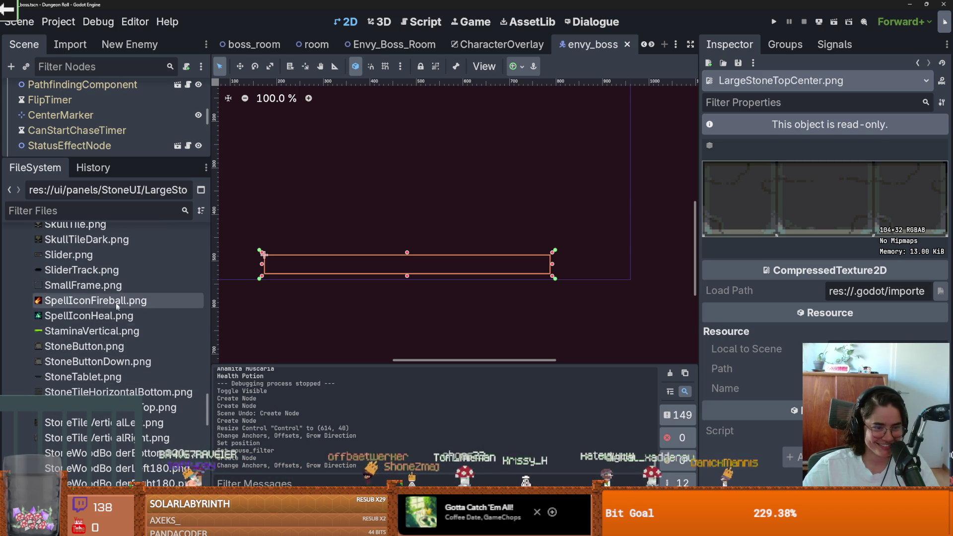
click(115, 287)
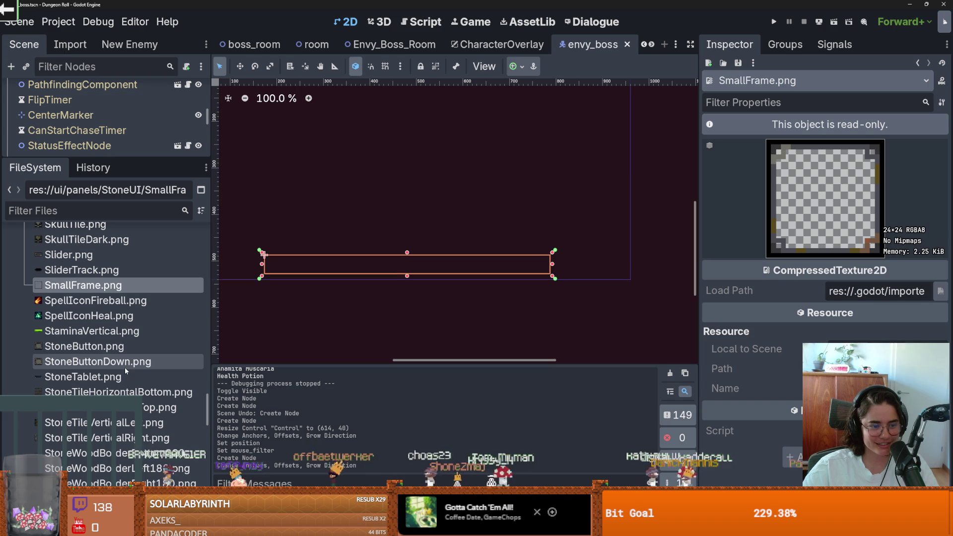
click(114, 378)
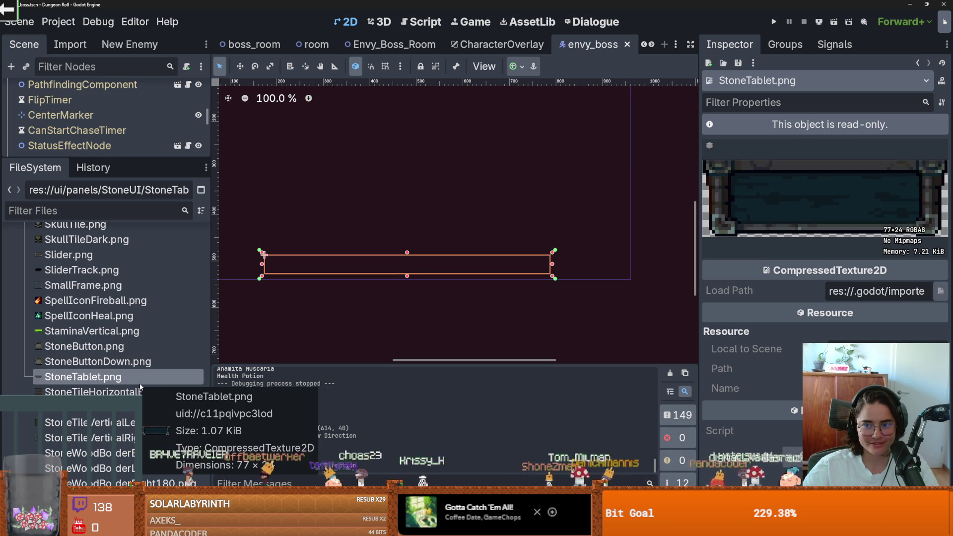
scroll(119, 347, down, 5)
click(89, 346)
click(87, 361)
scroll(82, 355, down, 5)
click(76, 355)
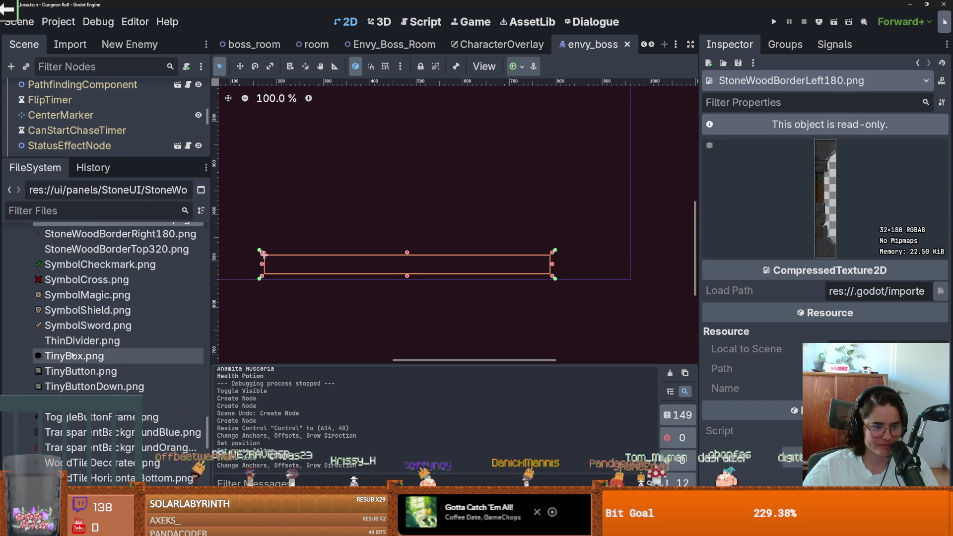
click(74, 341)
click(75, 356)
Preview TinyButtonDown and the WoodTile textures, ending on YellowResourceVertical.png.
scroll(77, 352, down, 2)
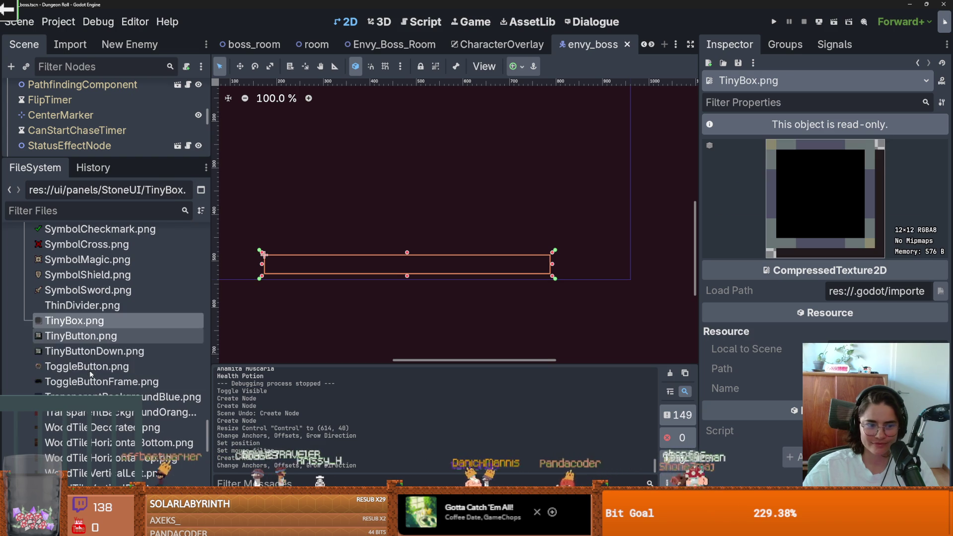
click(79, 348)
scroll(79, 350, down, 5)
click(86, 350)
click(89, 367)
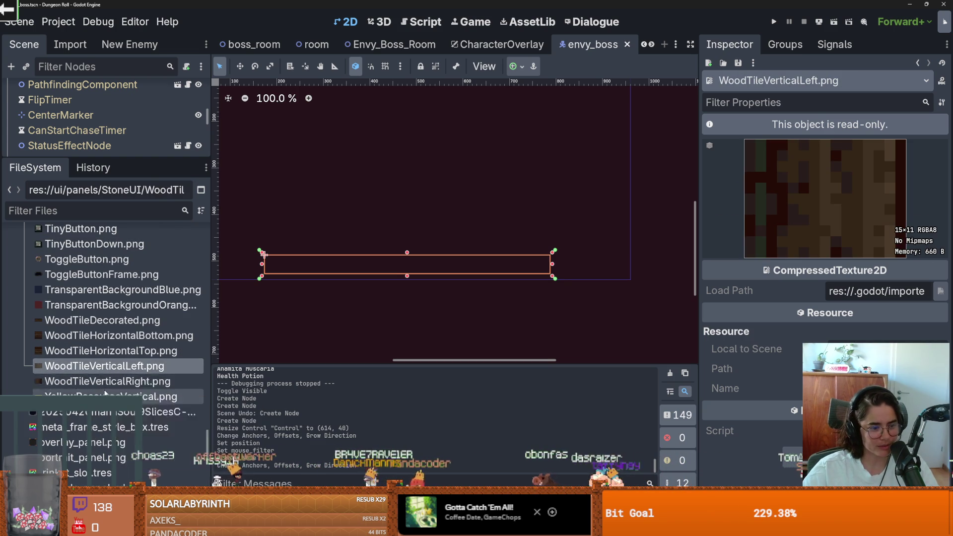
scroll(109, 376, down, 2)
click(110, 367)
scroll(148, 391, up, 12)
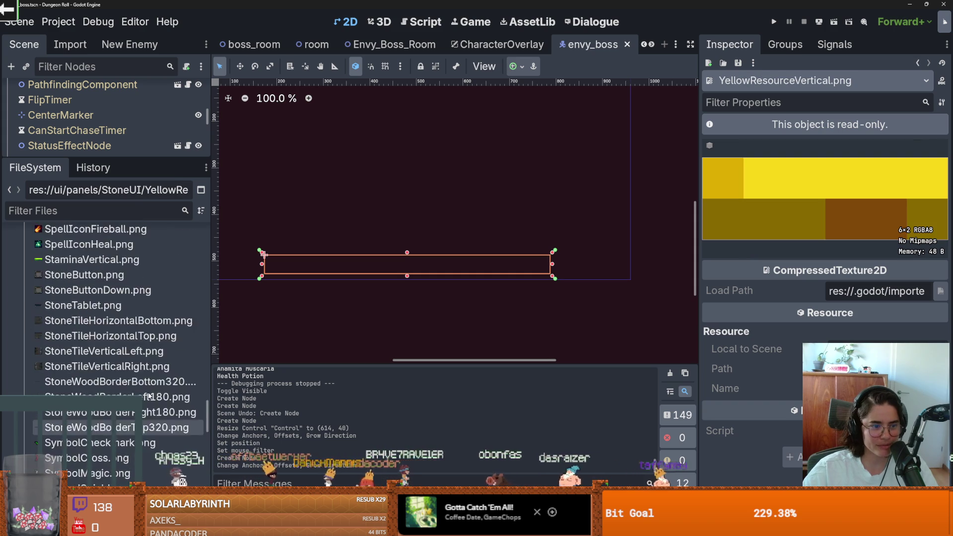
scroll(124, 394, up, 8)
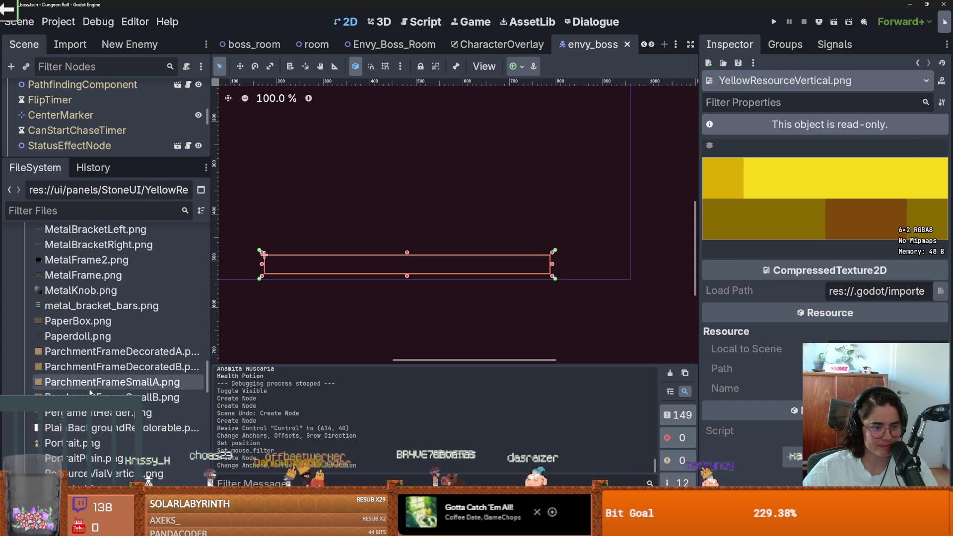
scroll(89, 392, up, 10)
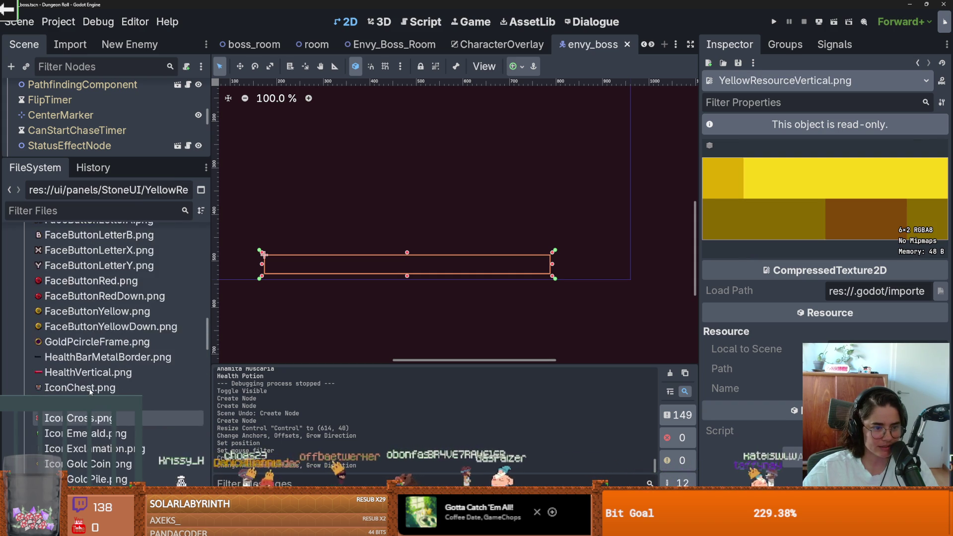
scroll(90, 391, up, 4)
scroll(89, 392, up, 7)
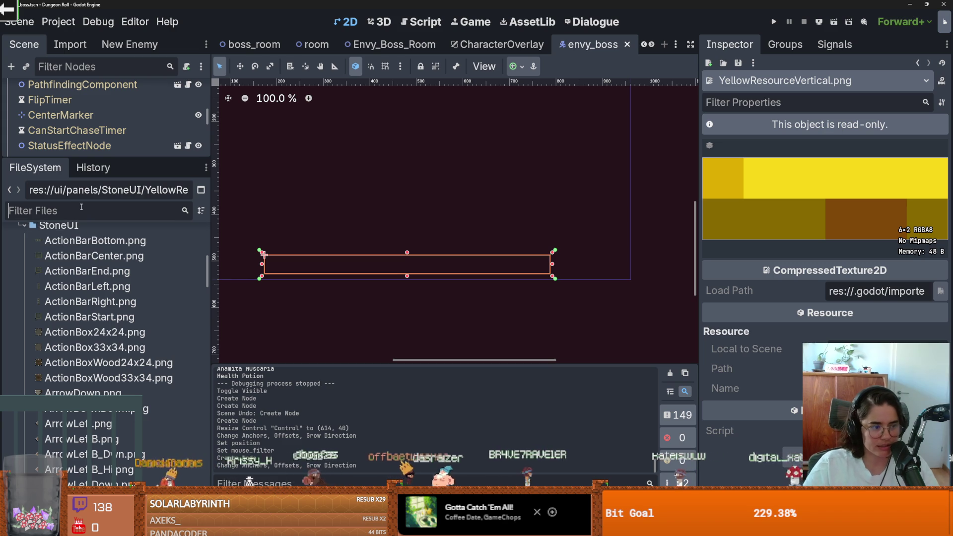
Filter files by 'health', select HealthBarMetalBorder.png, then switch over to Aseprite.
text(health)
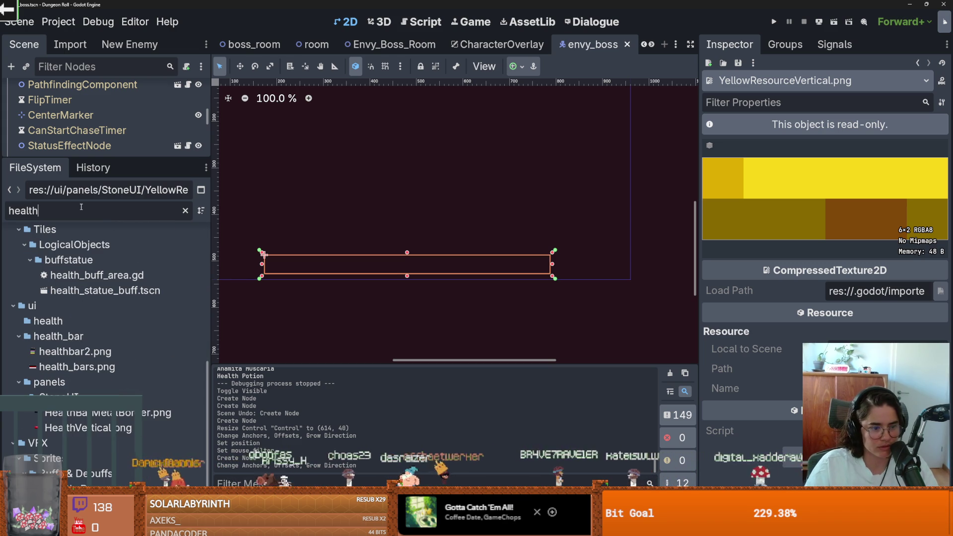
click(120, 414)
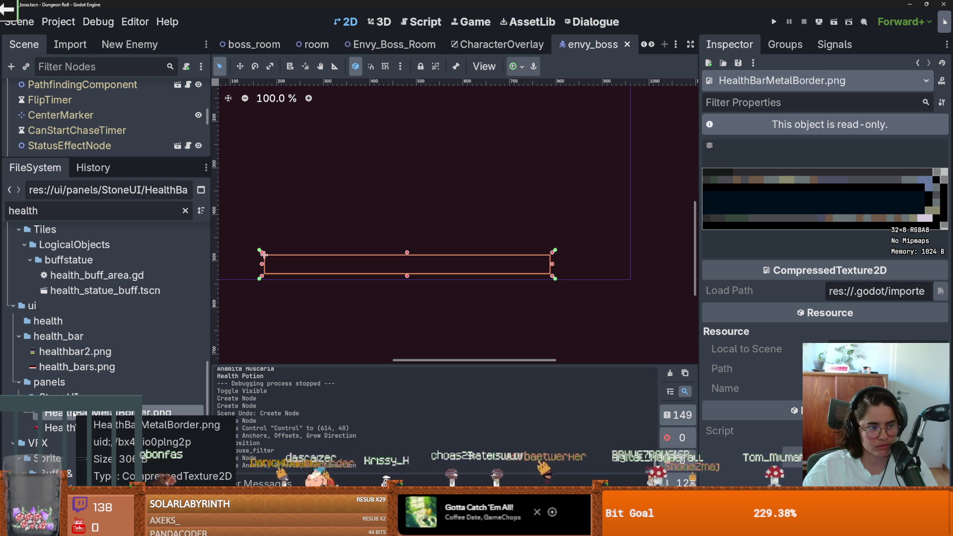
right_click(82, 415)
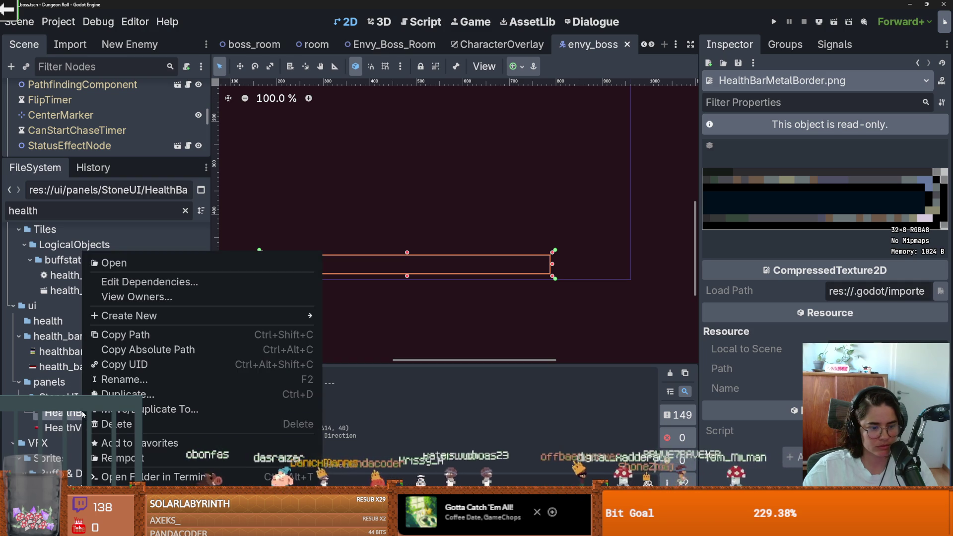
key(Escape)
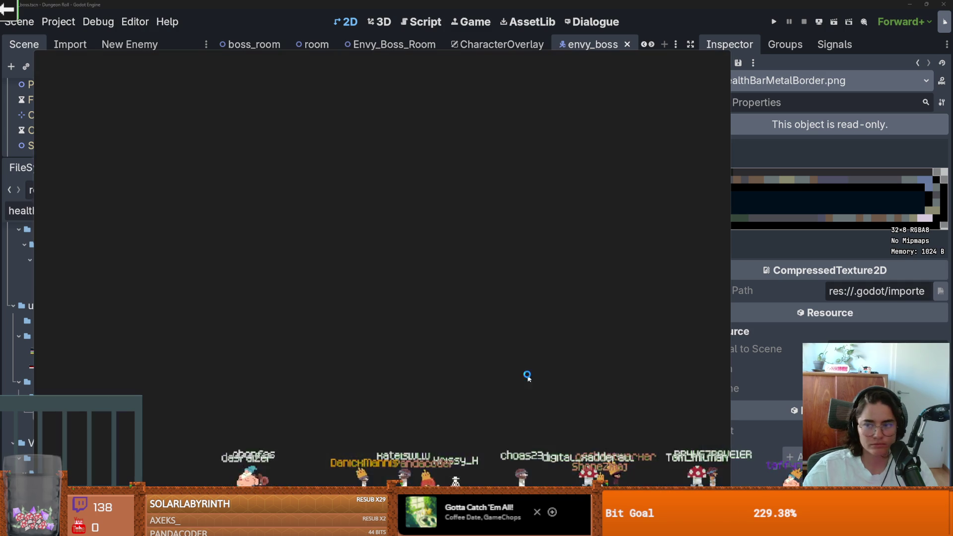
key(alt+Tab)
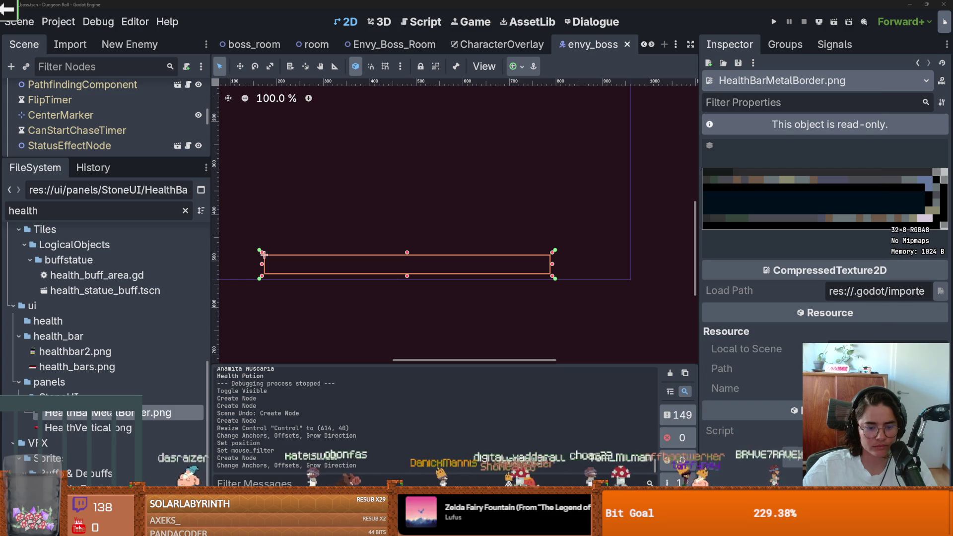
key(alt+Tab)
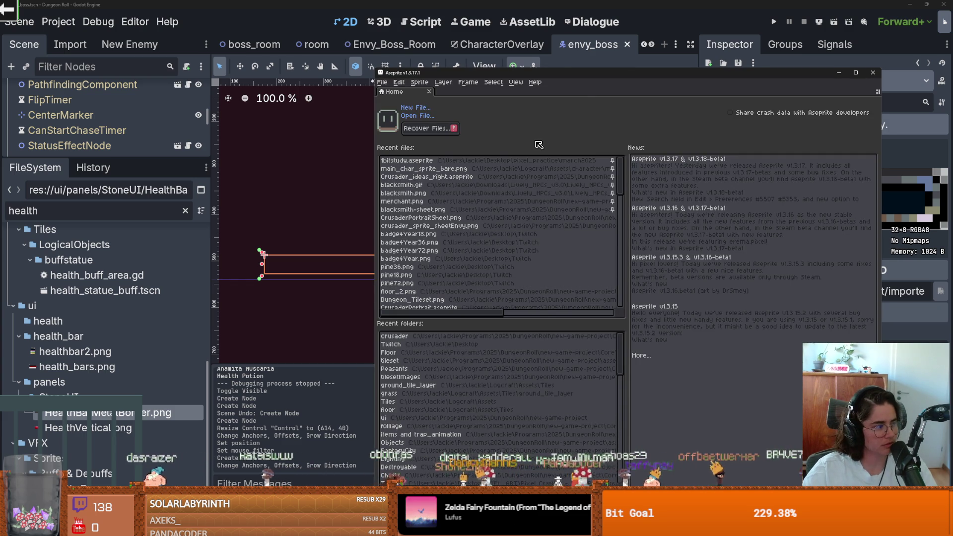
Open HealthBarMetalBorder.png in a maximized Aseprite and apply the Canvas Size dialog.
double_click(554, 73)
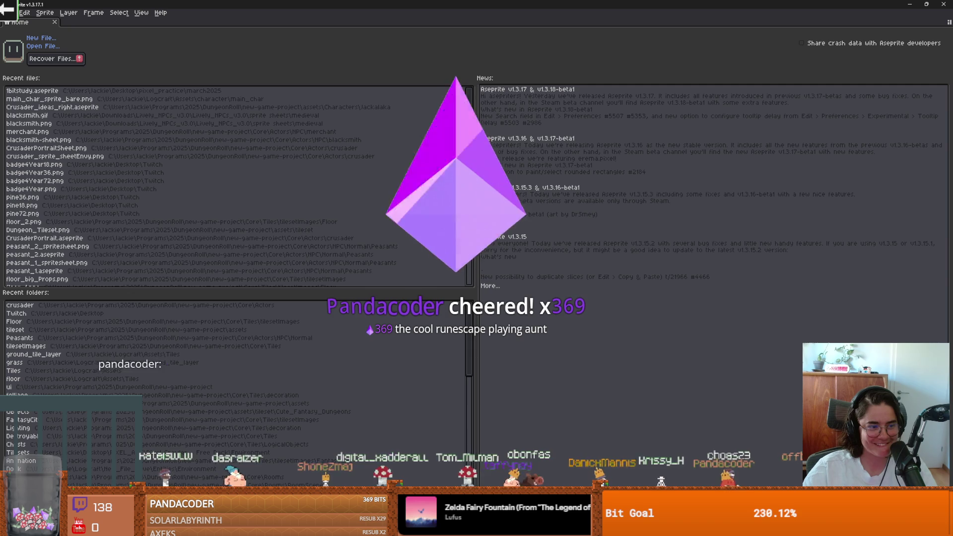
drag(221, 40, 454, 238)
key(ctrl+alt+c)
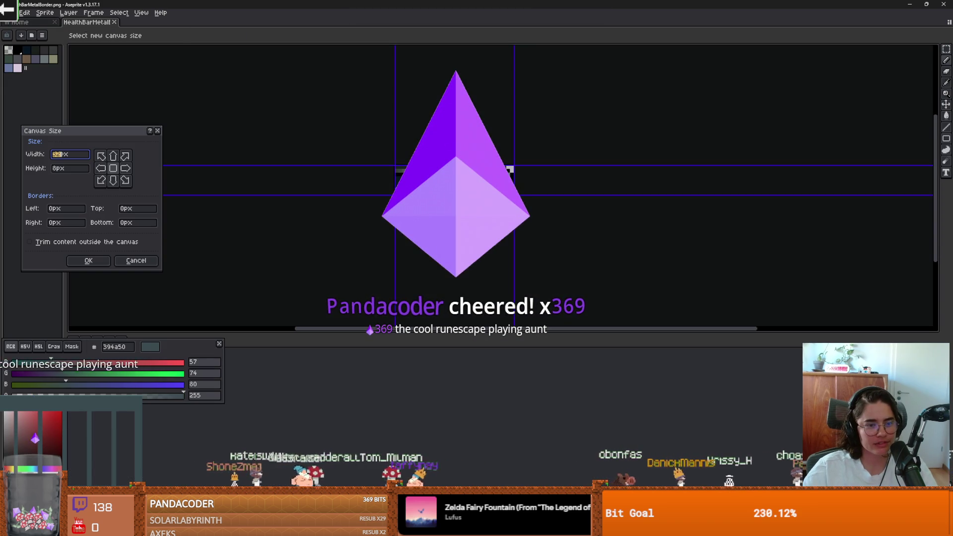
click(99, 262)
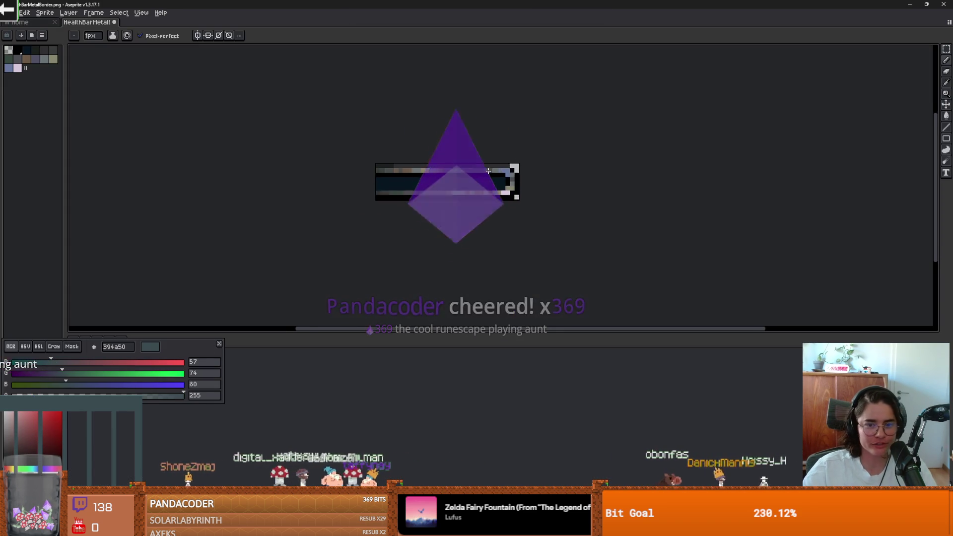
scroll(518, 204, up, 1)
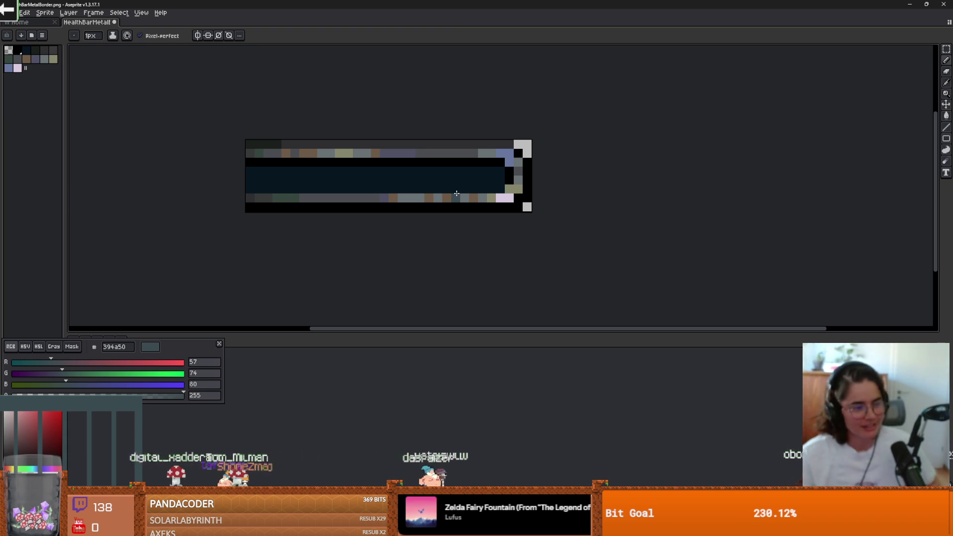
Pick the rectangular selection tool, then switch to the StoneUI folder in File Explorer.
key(m)
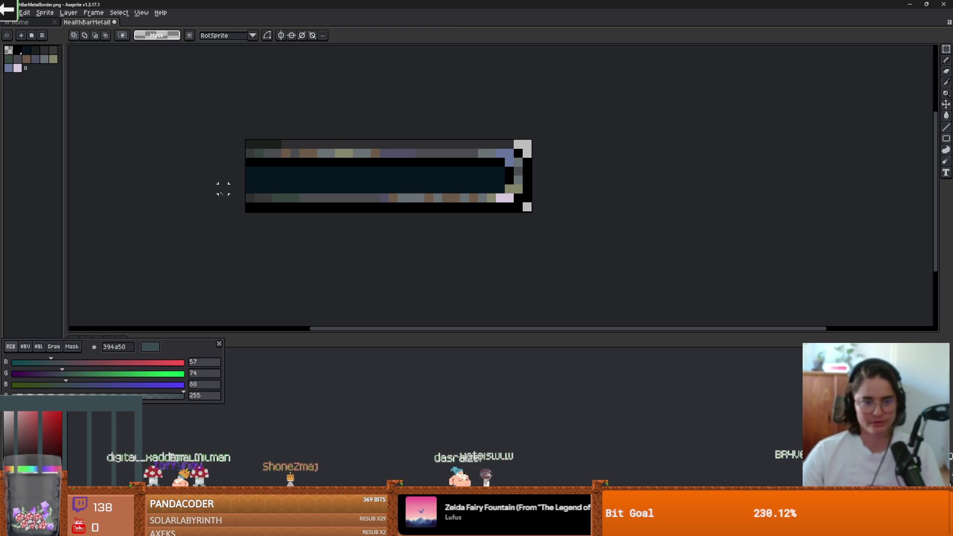
scroll(362, 214, down, 1)
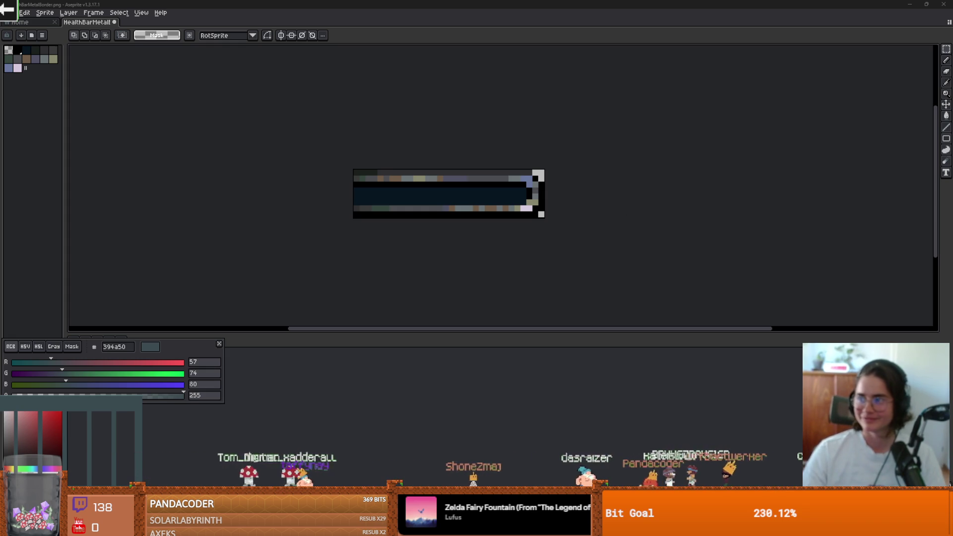
key(alt+Tab)
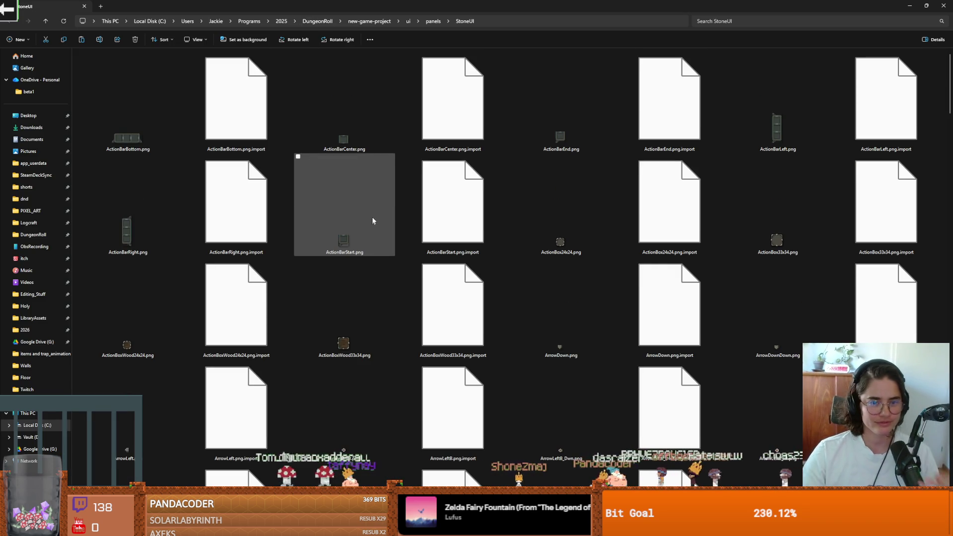
Start renaming the HealthBarMetalBorder copy, decline with No, and return to Aseprite.
scroll(372, 215, down, 5)
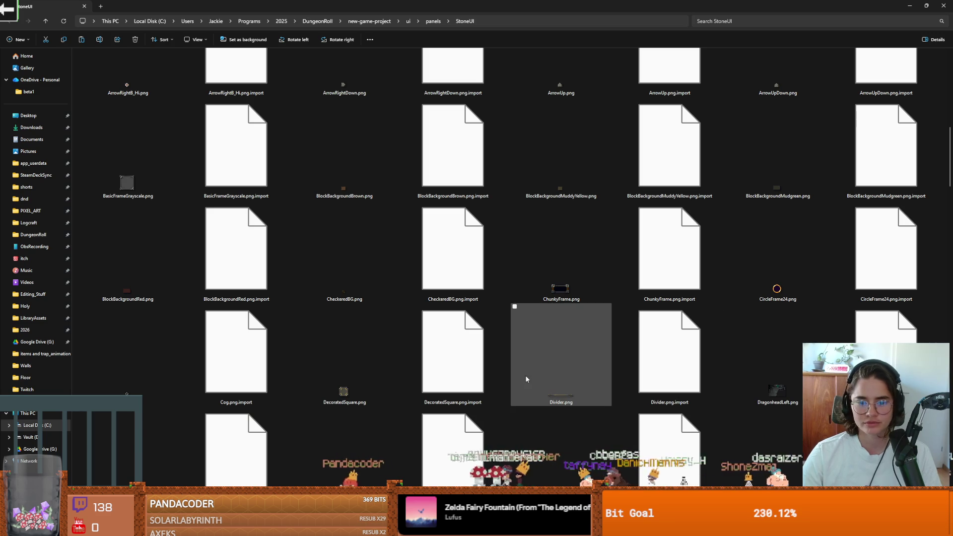
scroll(527, 379, up, 5)
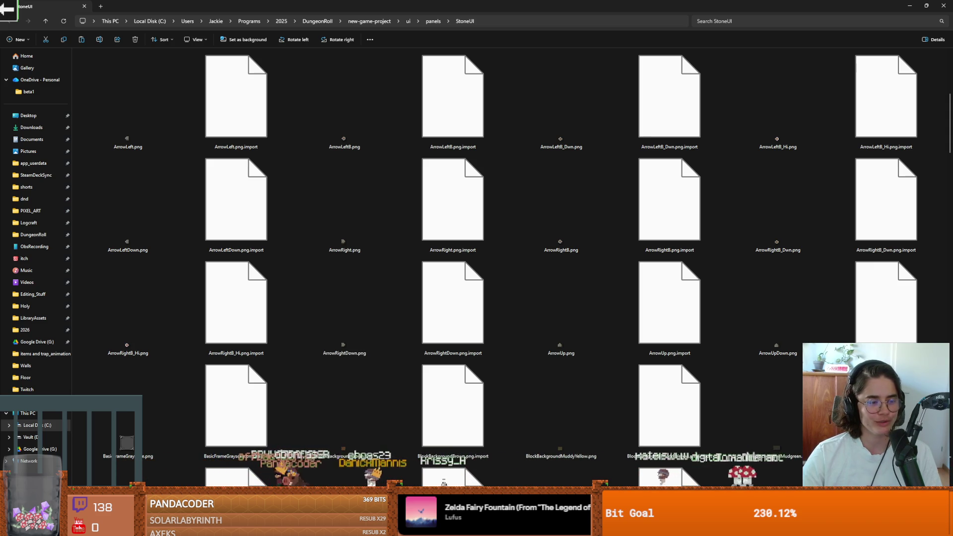
scroll(383, 277, up, 3)
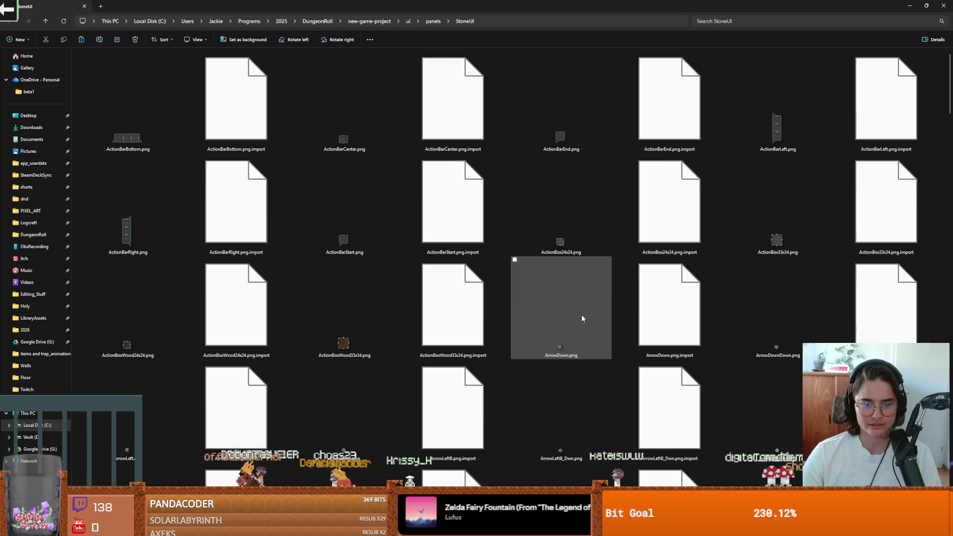
scroll(583, 317, down, 8)
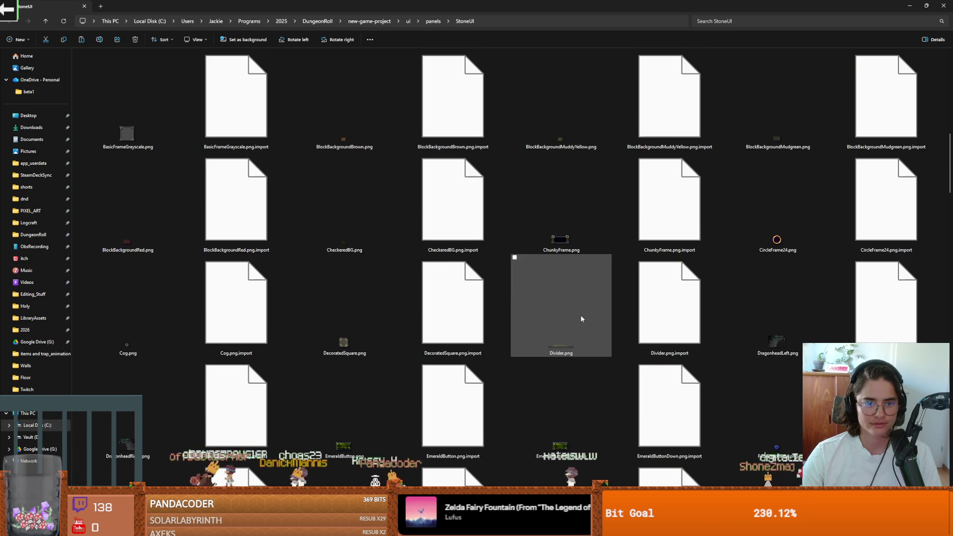
scroll(300, 248, down, 5)
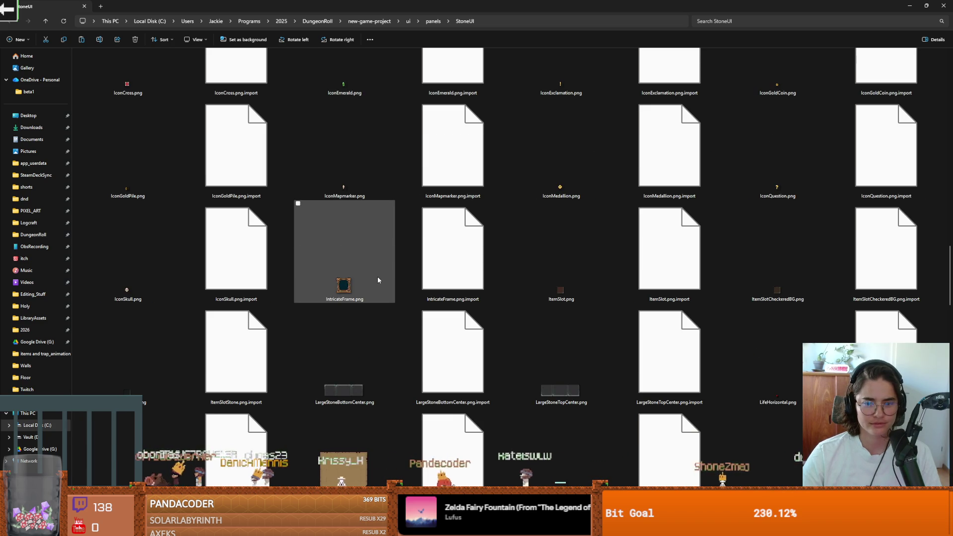
scroll(377, 279, down, 10)
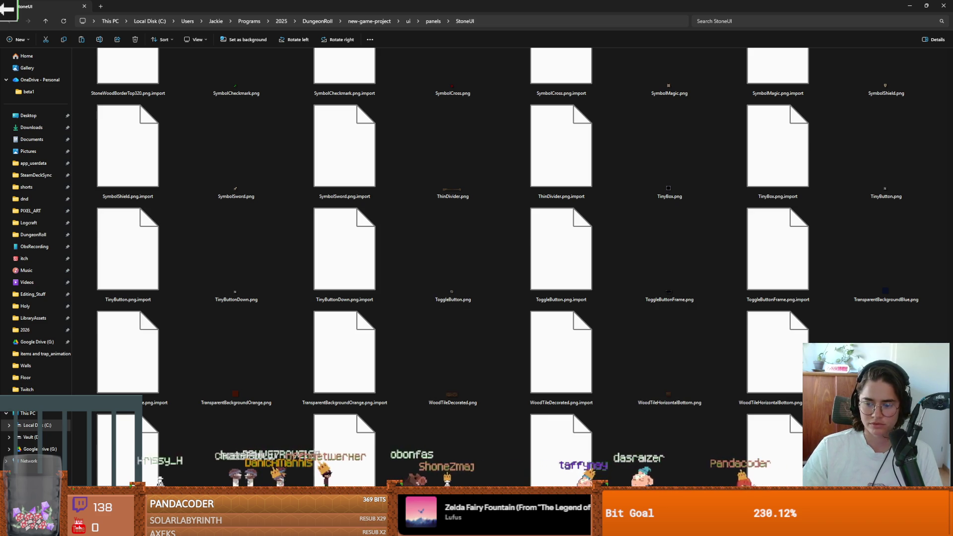
key(Return)
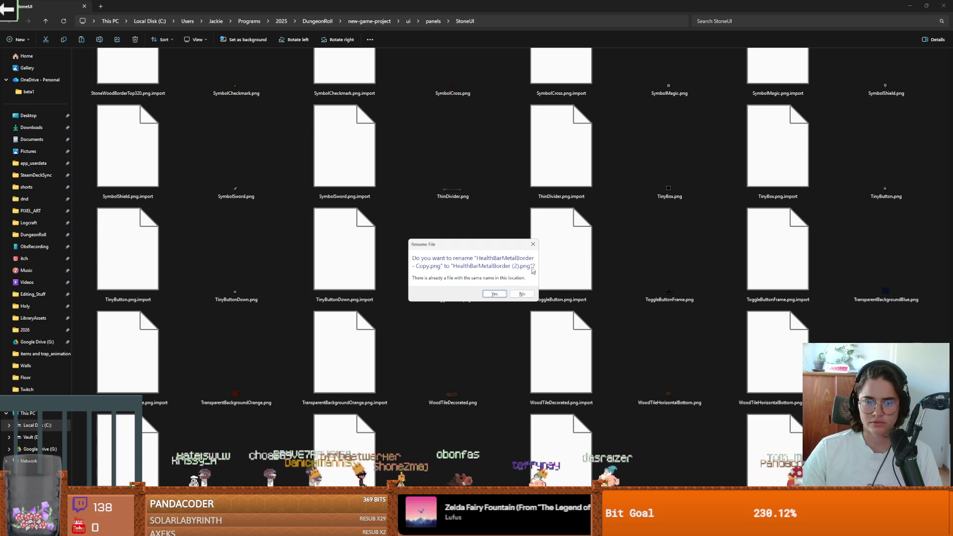
click(522, 294)
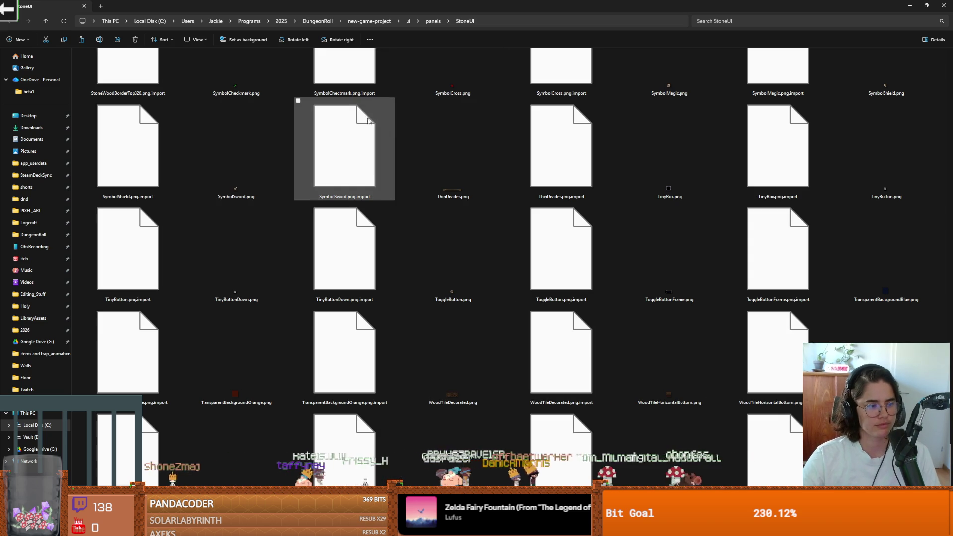
key(alt+Tab)
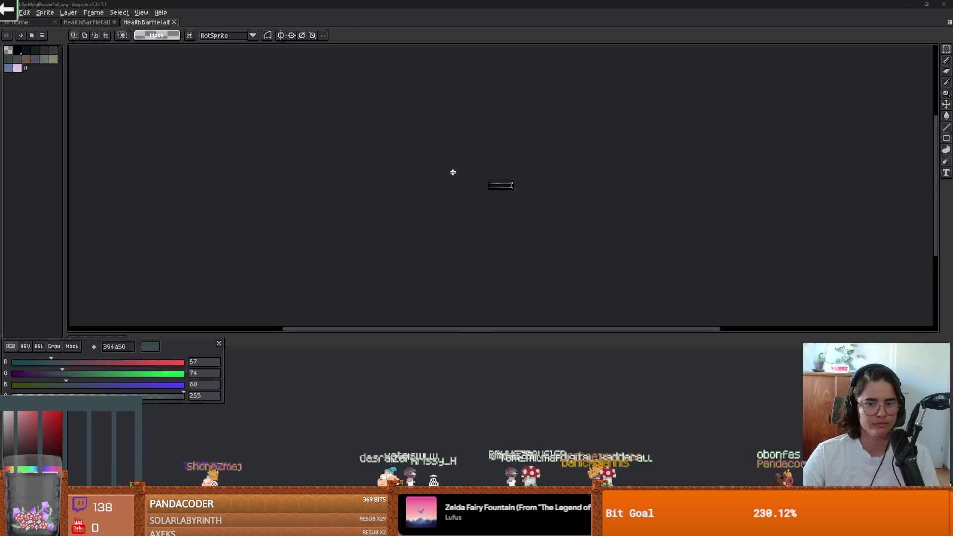
Widen the sprite canvas to the left in two Canvas Size passes.
scroll(446, 200, up, 2)
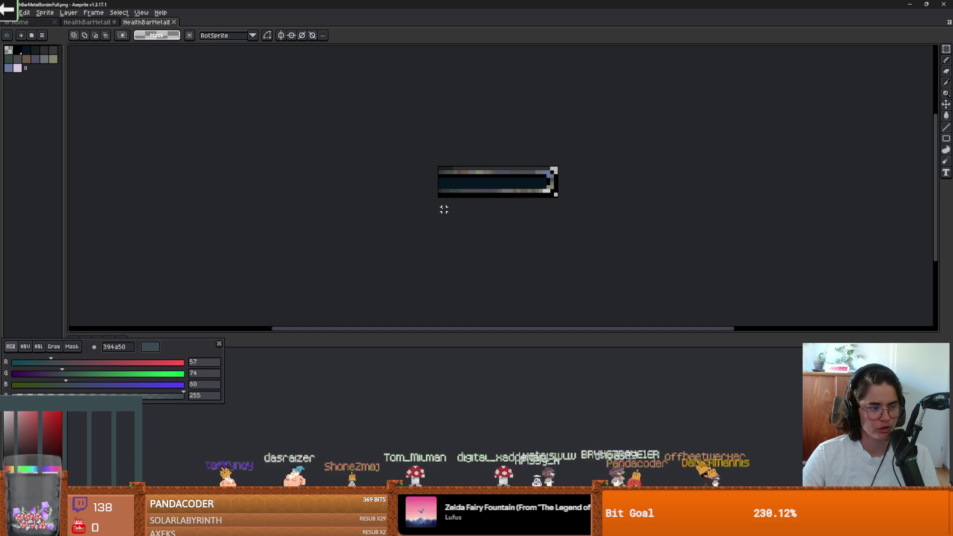
key(ctrl+alt+c)
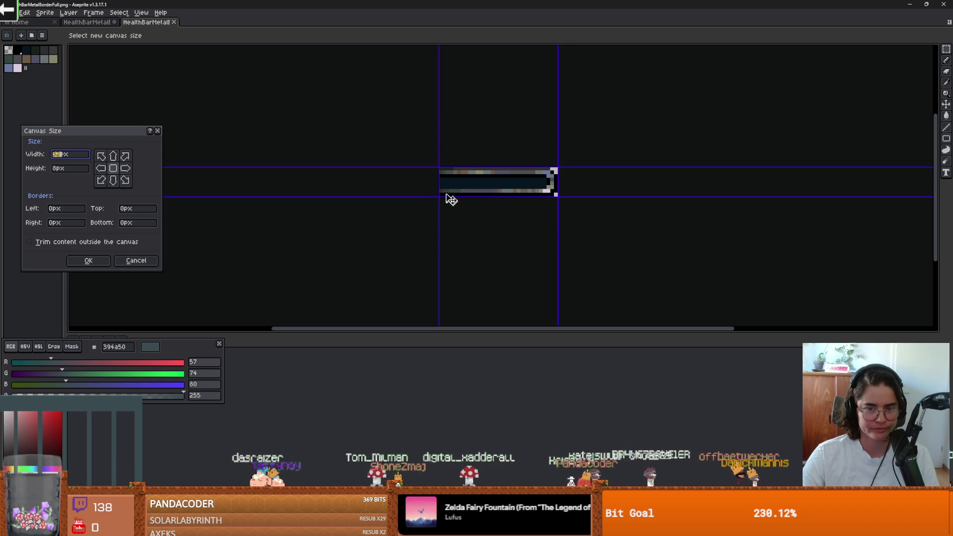
drag(441, 191, 374, 181)
click(89, 260)
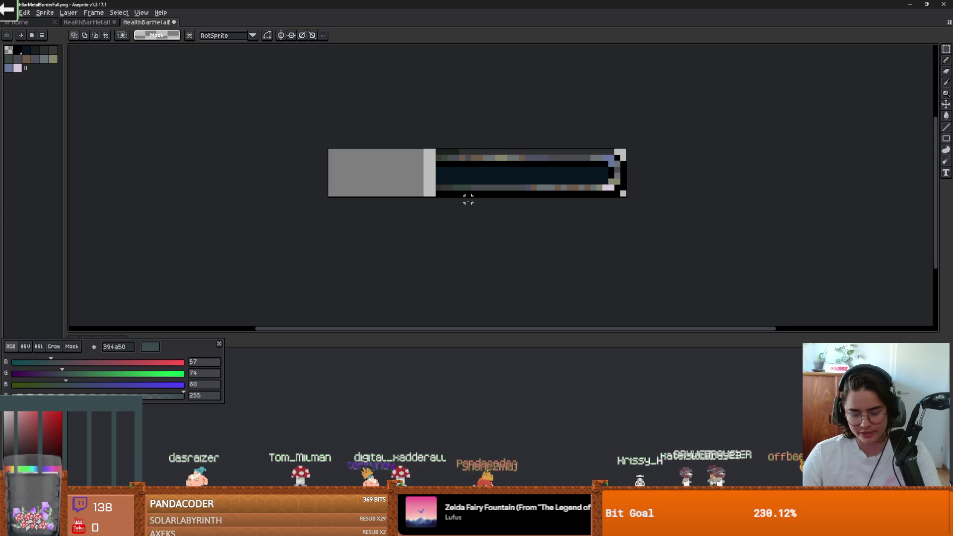
key(ctrl+alt+c)
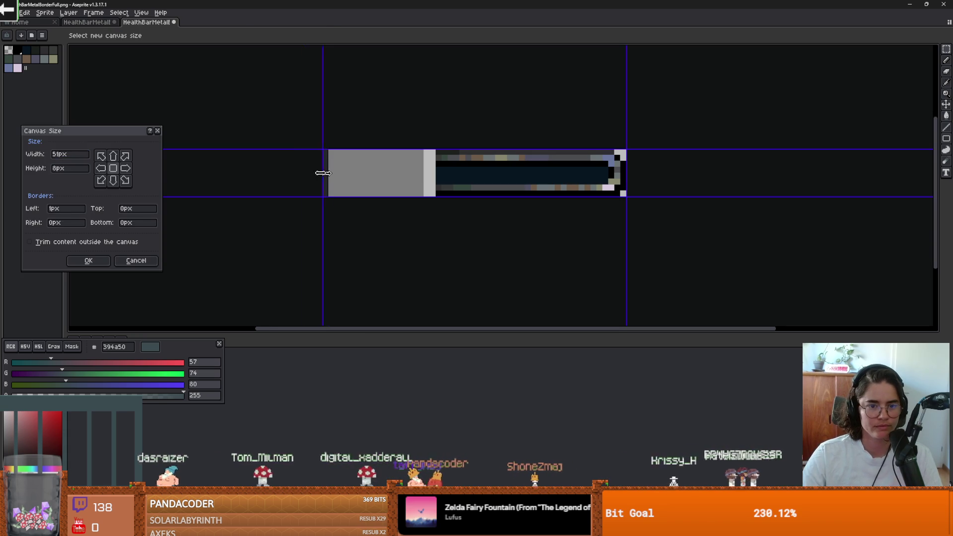
drag(327, 173, 226, 173)
key(Return)
Flip the bar's right end horizontally and move it left to form the opposite cap.
mouse_move(627, 197)
mouse_down()
mouse_move(570, 170)
mouse_move(434, 147)
mouse_up()
click(462, 171)
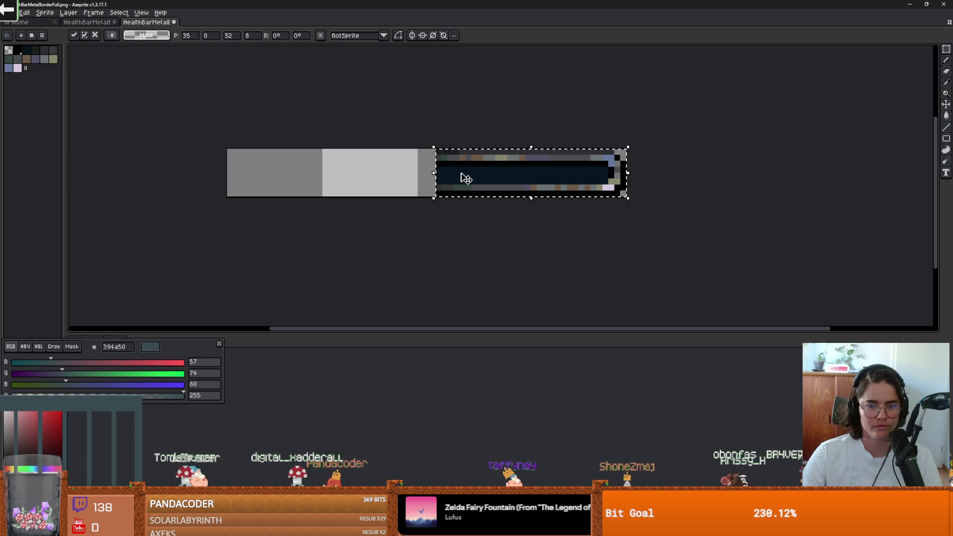
key(shift+h)
mouse_move(465, 177)
mouse_down()
mouse_move(319, 165)
mouse_move(246, 188)
mouse_up()
click(298, 147)
Crop the leftover grey strip off the left side of the canvas.
key(ctrl+alt+c)
key(Return)
scroll(444, 194, up, 1)
scroll(527, 217, down, 1)
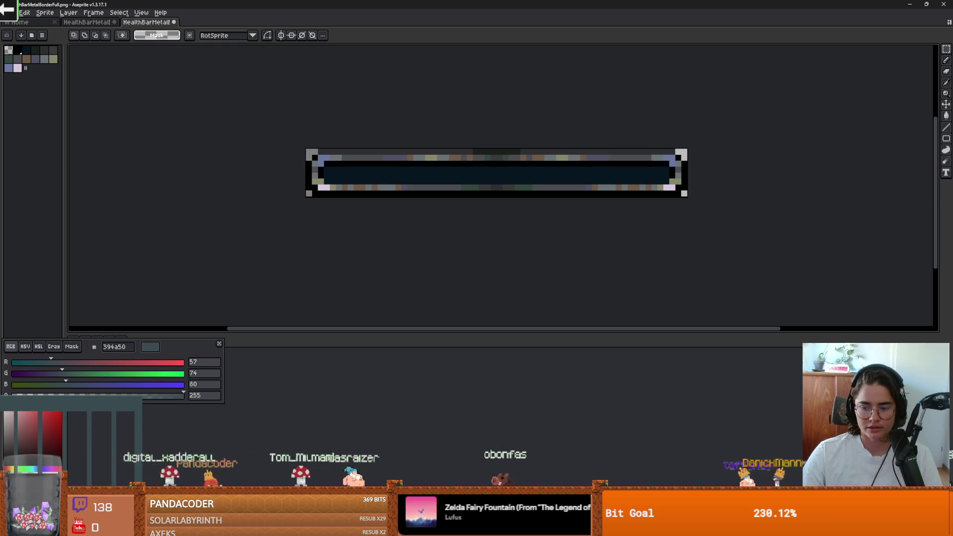
Compare with healthbar2.png and health_bars.png in Godot, then return to Aseprite.
key(alt+Tab)
click(74, 351)
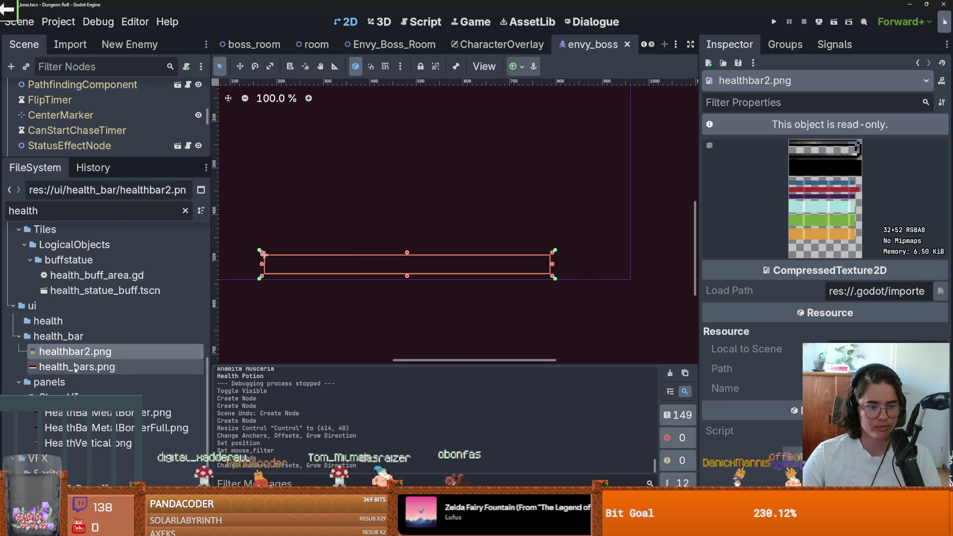
click(75, 367)
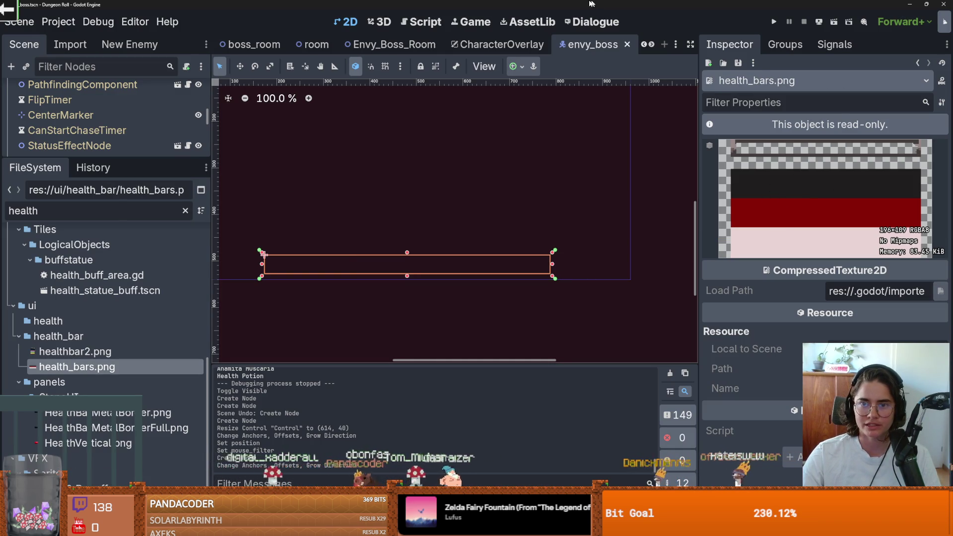
key(alt+Tab)
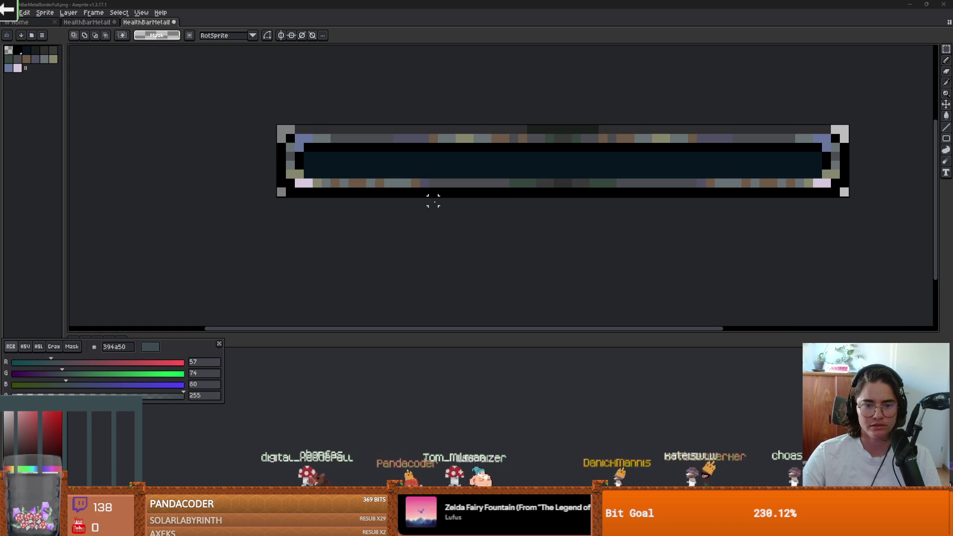
Extend the canvas downward to 64×20 px, adding 12 px below the bar.
key(ctrl+alt+c)
drag(478, 197, 478, 304)
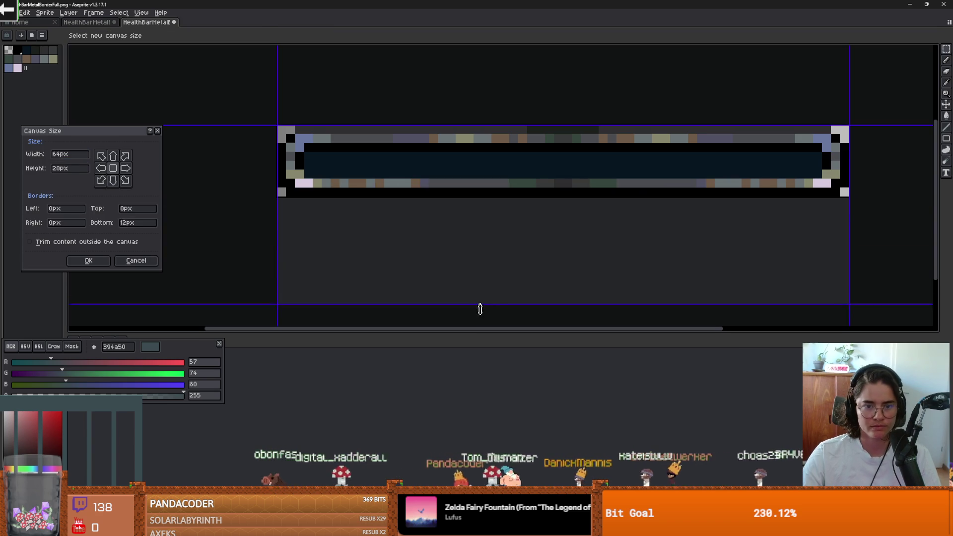
key(Return)
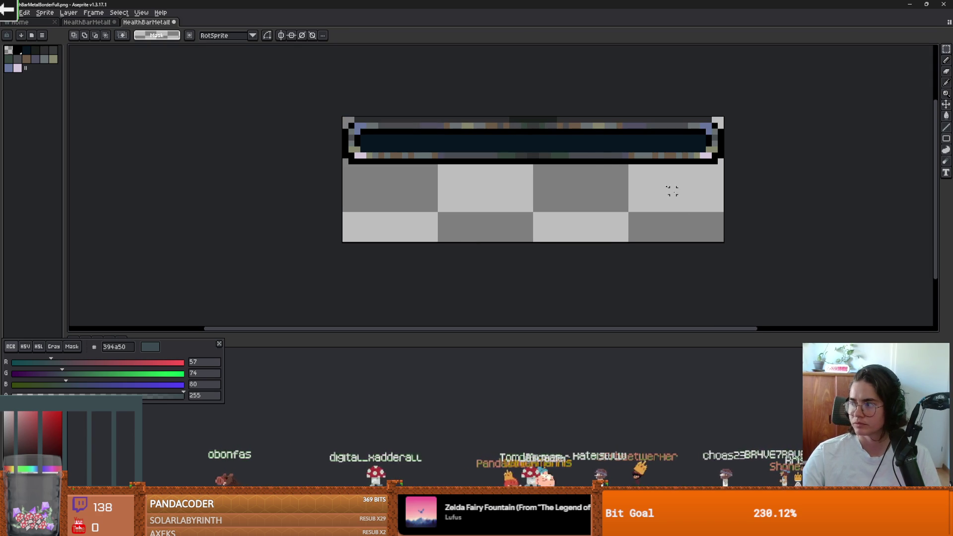
scroll(595, 137, up, 1)
Magic Wand the bar's dark interior and delete it to transparency.
key(w)
click(515, 151)
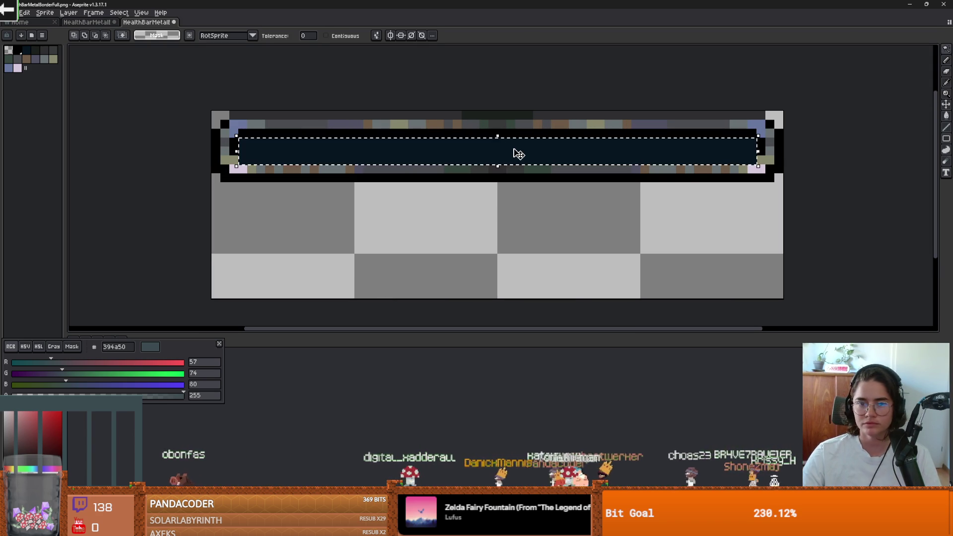
key(Delete)
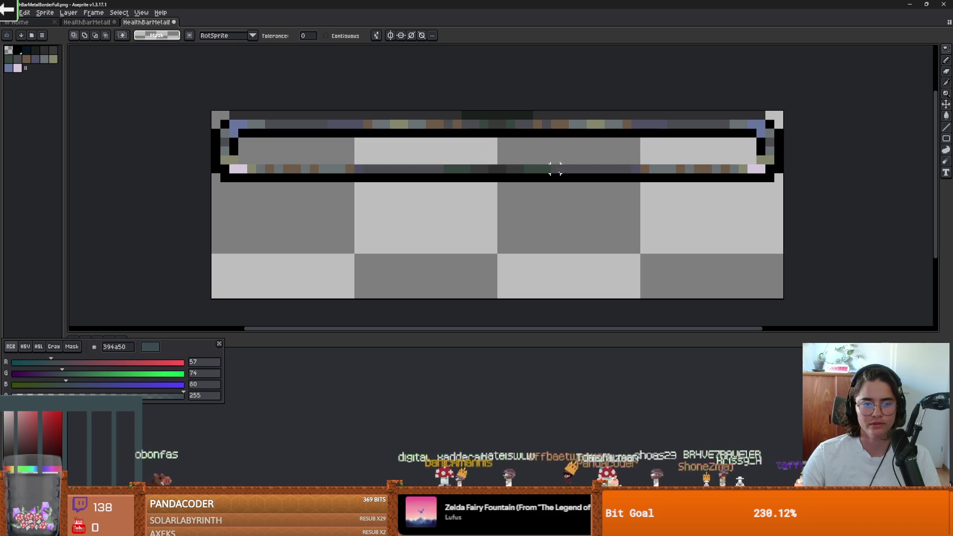
Restore the dark interior and move it just below the frame, nudged one pixel down and right.
key(ctrl+z)
key(ctrl+y)
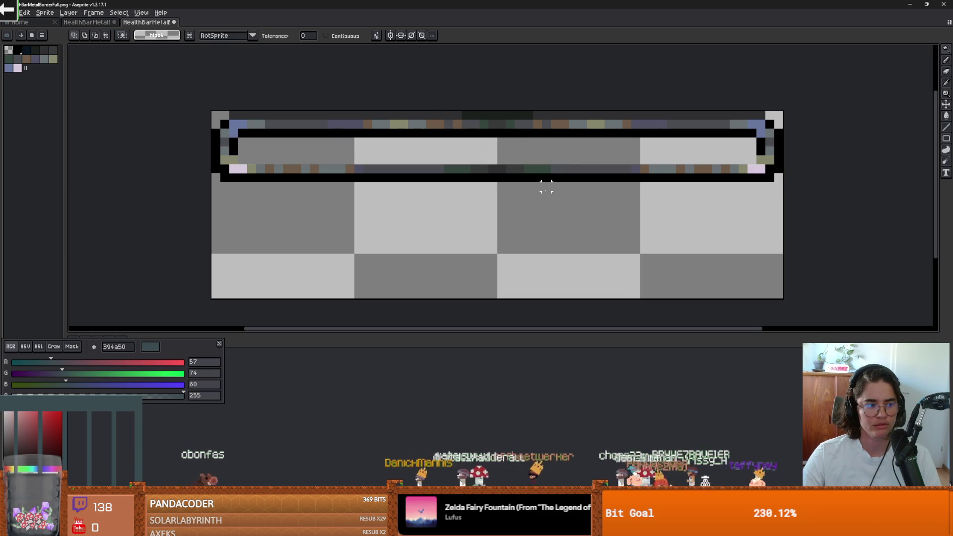
key(ctrl+z)
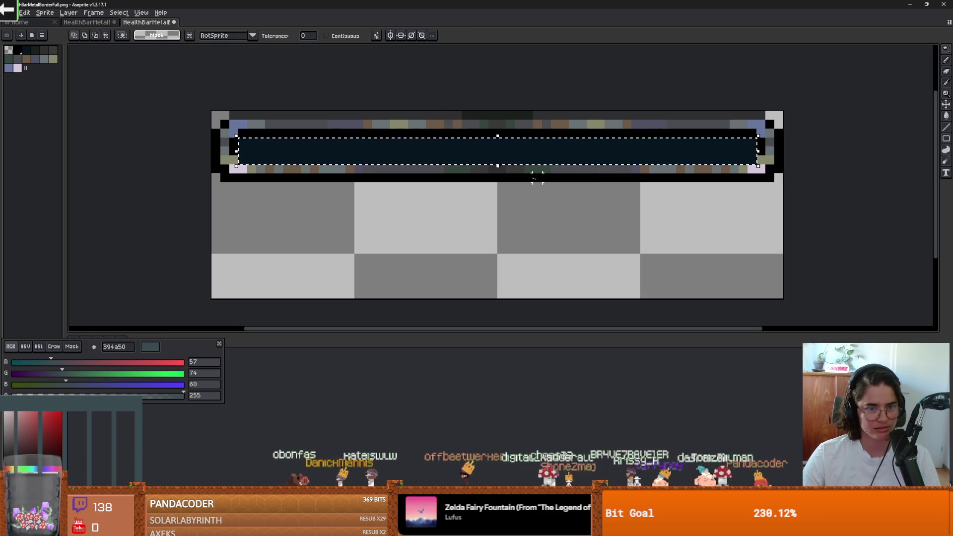
drag(506, 161, 502, 226)
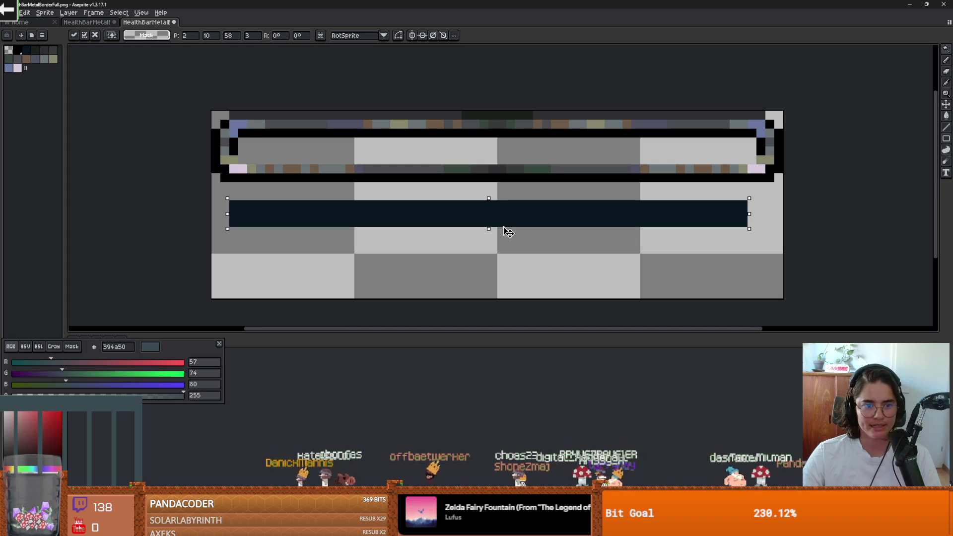
key(Down)
key(Right)
Place a copy of the dark strip lower, fill it red b63232, and save the sprite.
drag(484, 225, 482, 279)
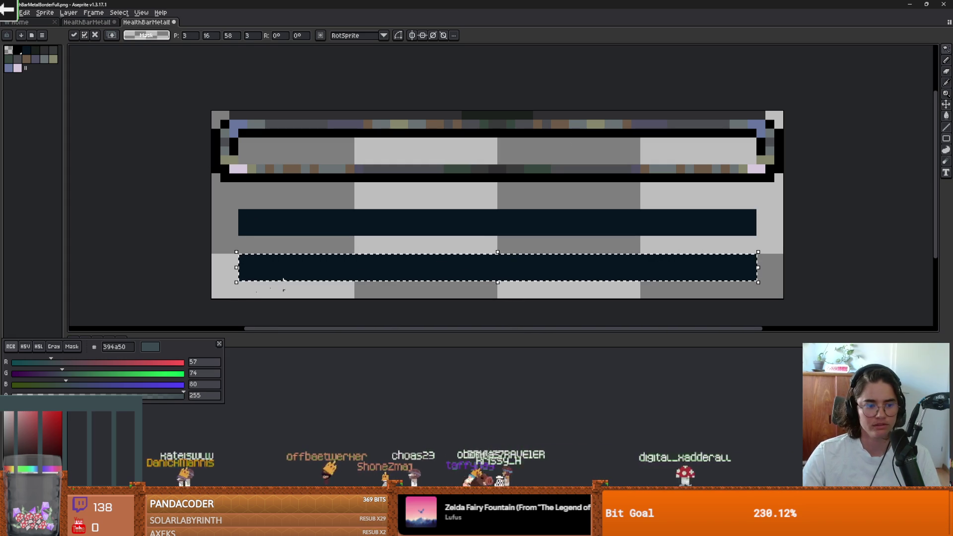
key(x)
key(g)
click(296, 269)
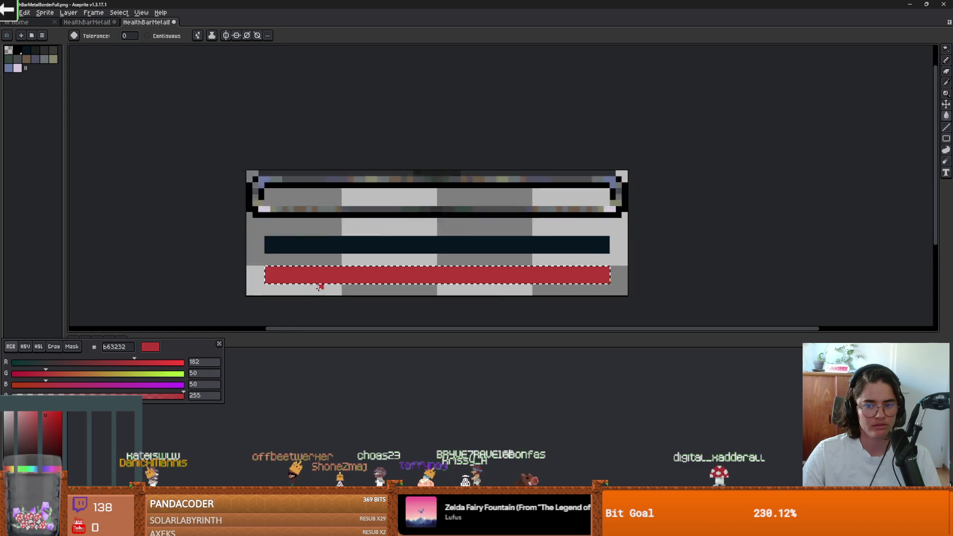
right_click(323, 293)
key(Escape)
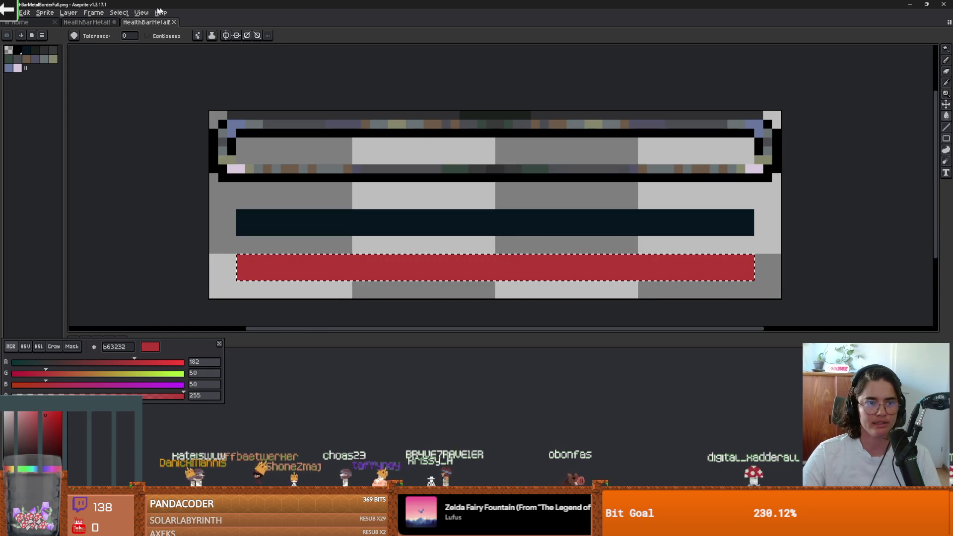
key(alt+Tab)
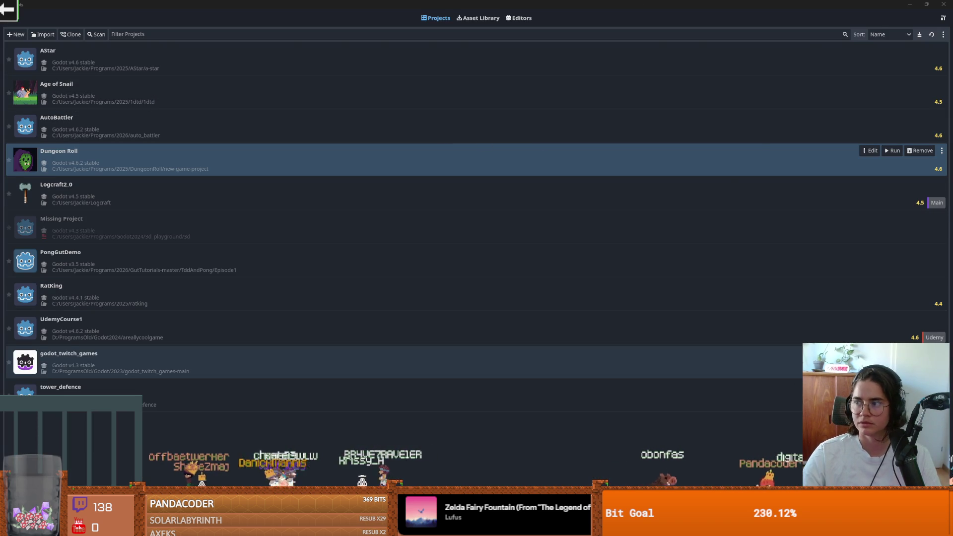
Back in the Dungeon Roll project, select the TextureProgressBar node in the scene tree.
key(alt+Tab)
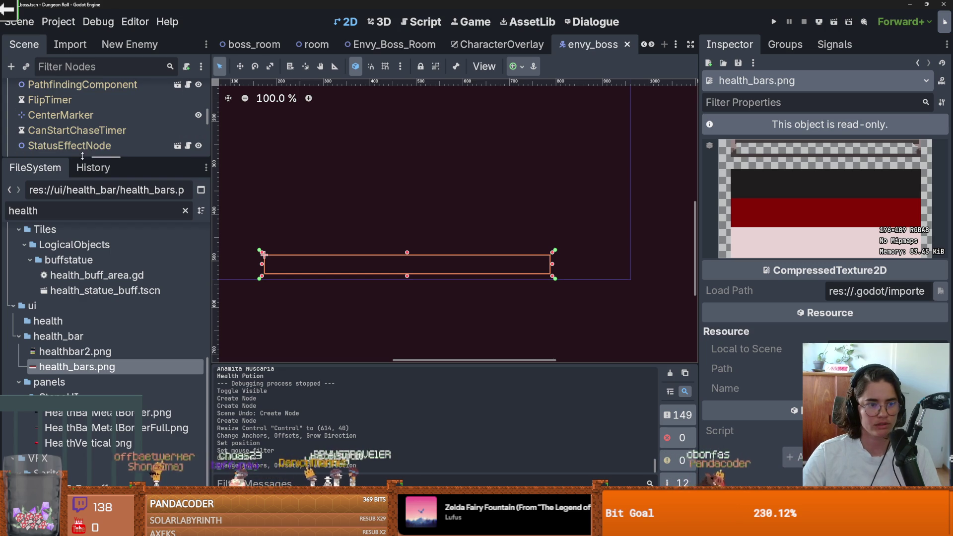
drag(85, 157, 115, 395)
click(114, 390)
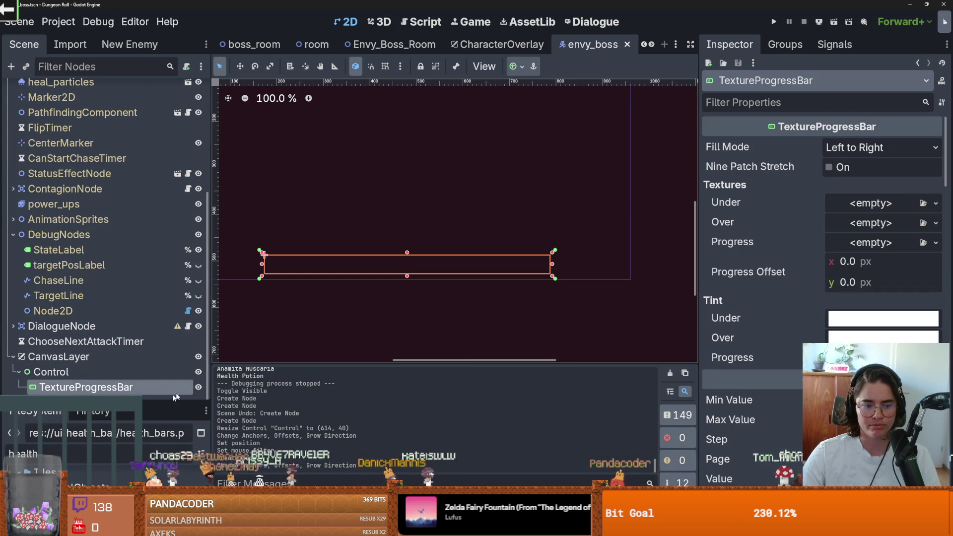
drag(165, 405, 165, 188)
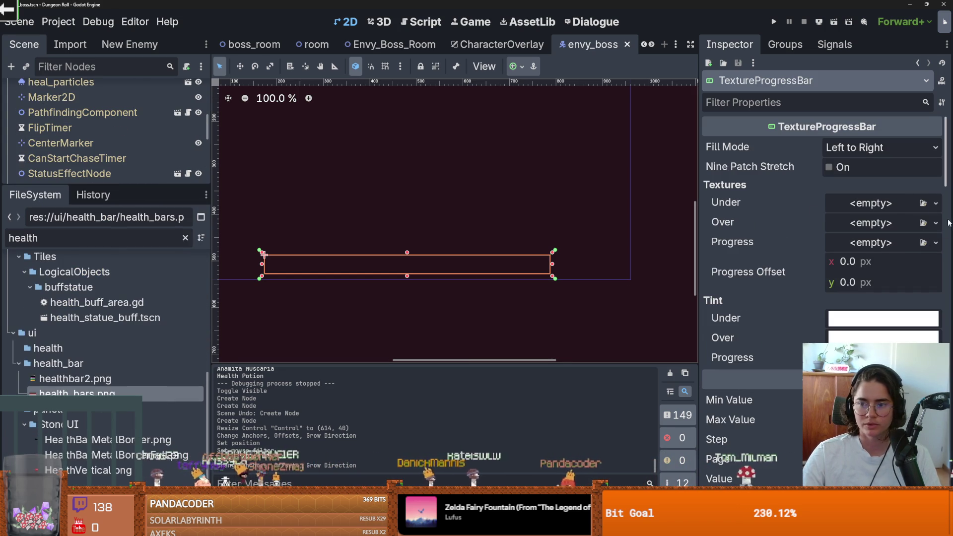
Make the Under texture a new AtlasTexture and quick-load its atlas, searching 'health_b'.
click(935, 203)
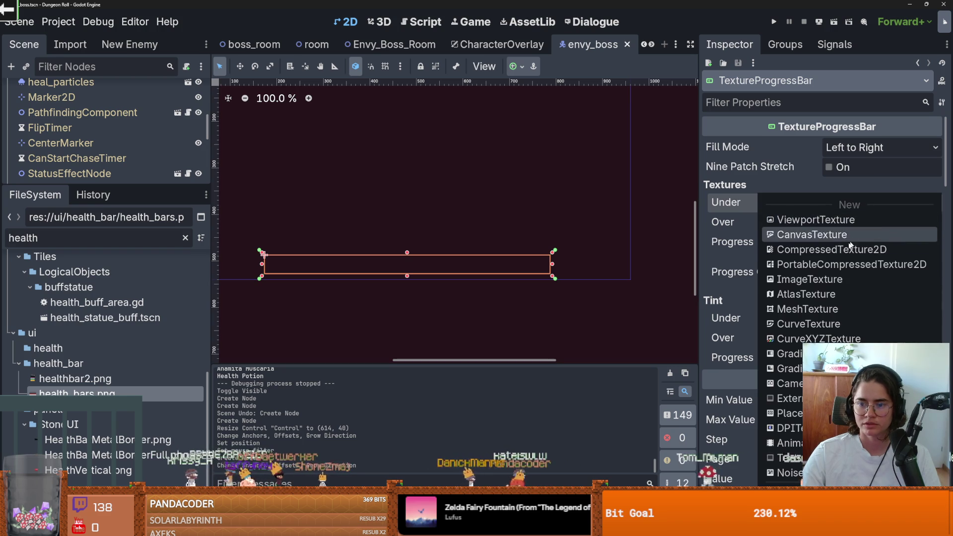
click(813, 293)
click(921, 343)
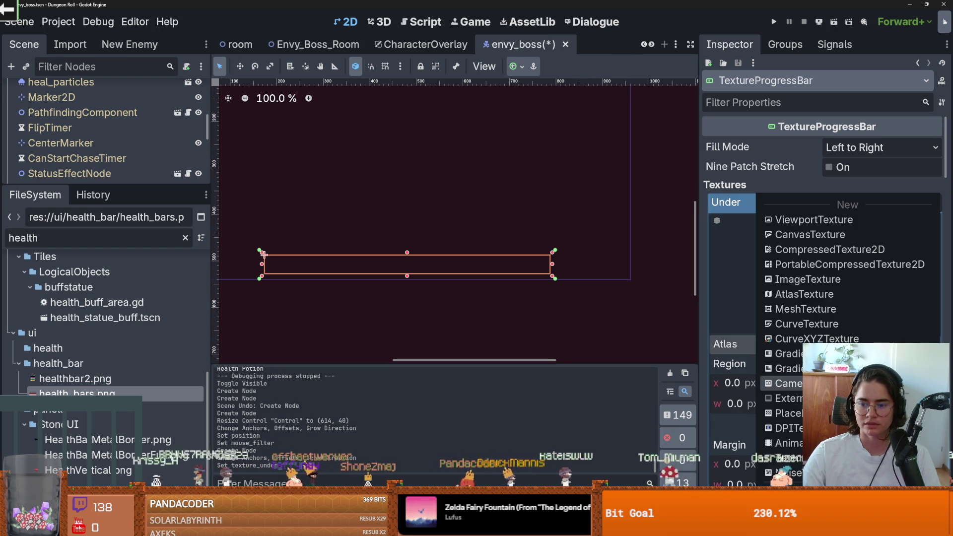
click(744, 496)
text(hea)
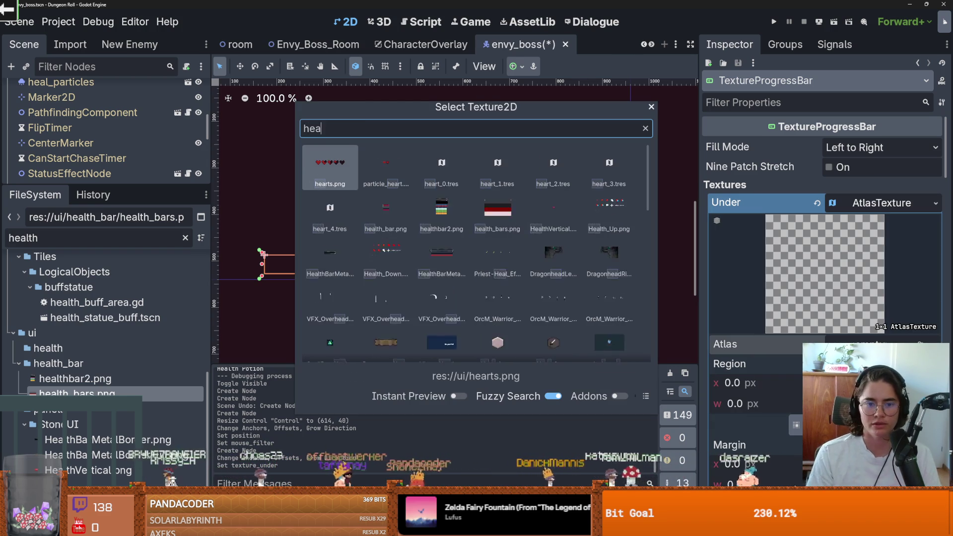
text(lth_b)
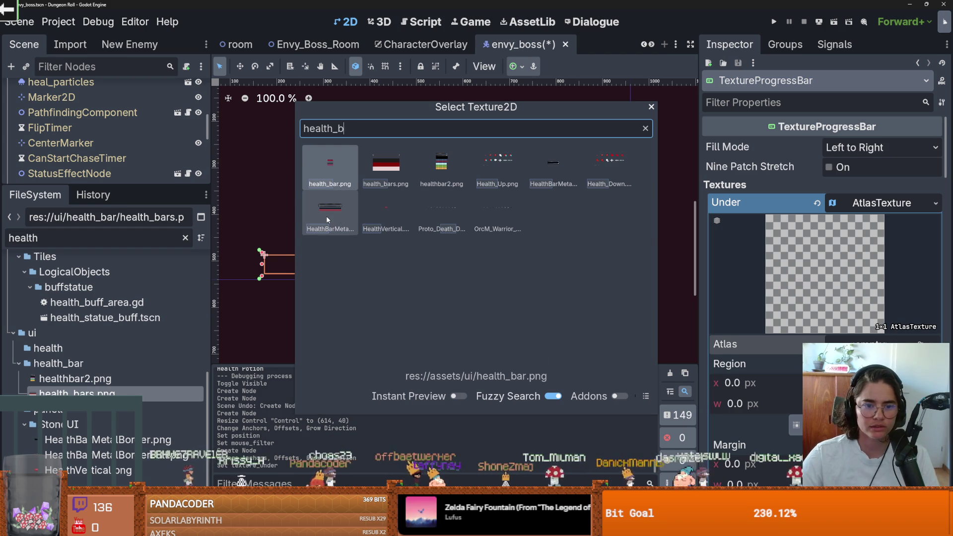
Use the health_bars image as the atlas and set the Region Editor snap step to 1×1 px.
double_click(326, 216)
click(795, 435)
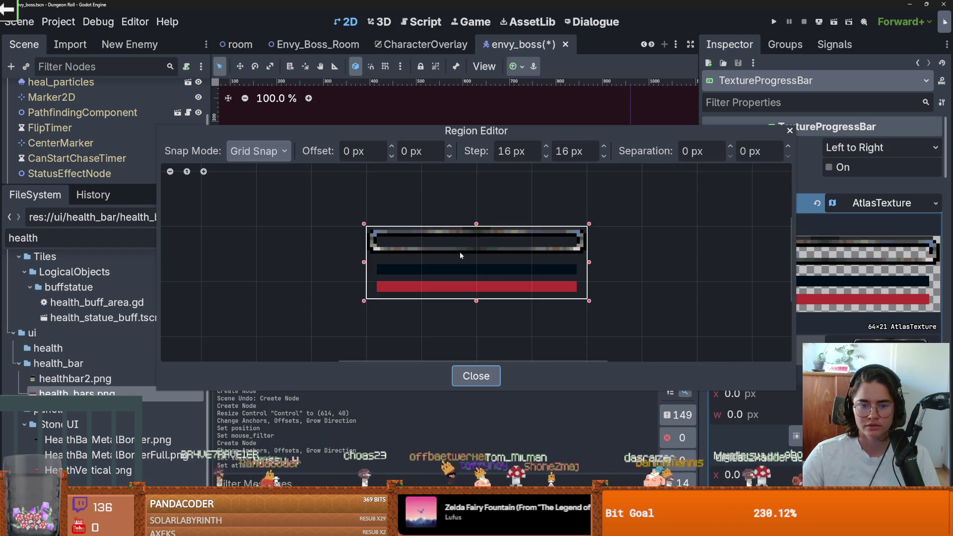
double_click(515, 152)
text(1)
double_click(569, 152)
text(1)
key(Return)
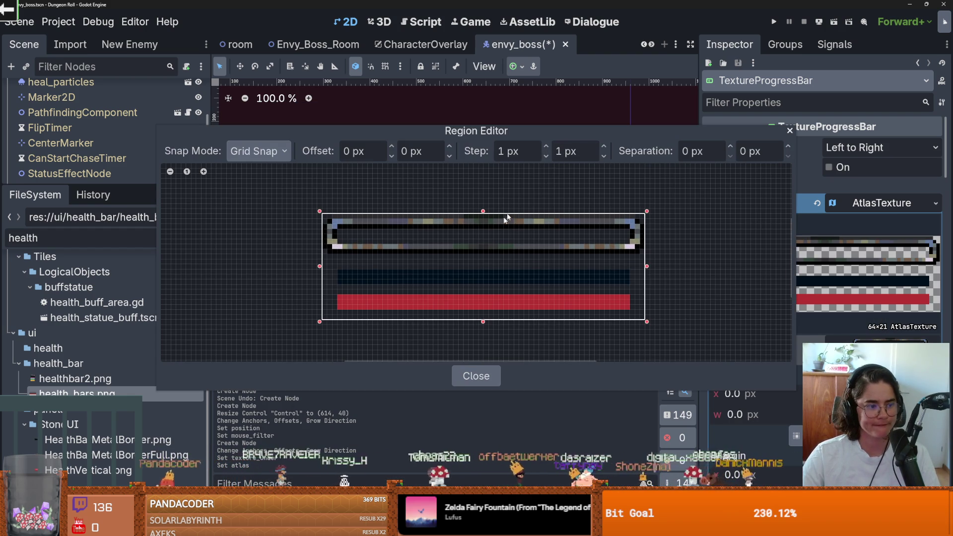
Crop the atlas region to the 64×8 top border strip and close the Region Editor.
scroll(379, 265, up, 1)
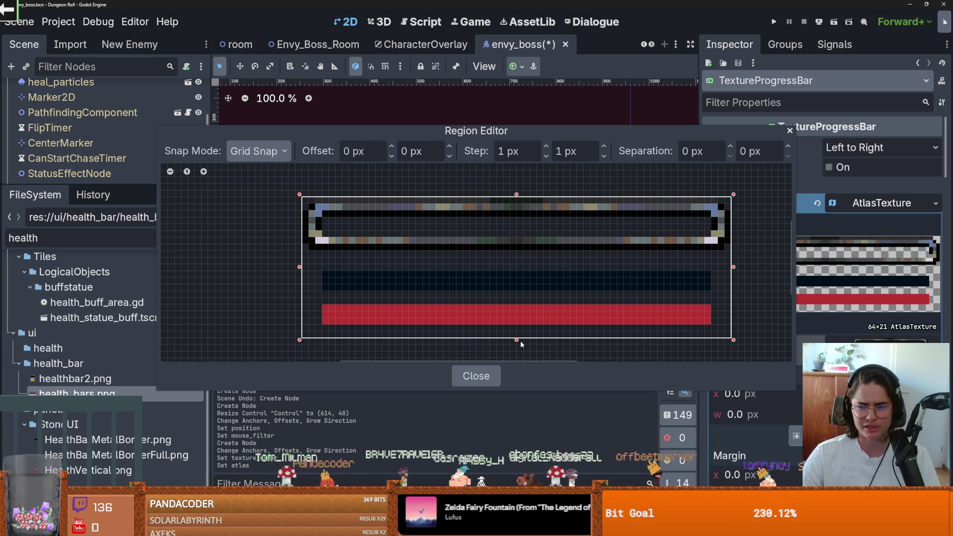
mouse_move(662, 129)
mouse_down()
mouse_move(505, 95)
mouse_move(505, 110)
mouse_move(622, 135)
mouse_move(539, 119)
mouse_up()
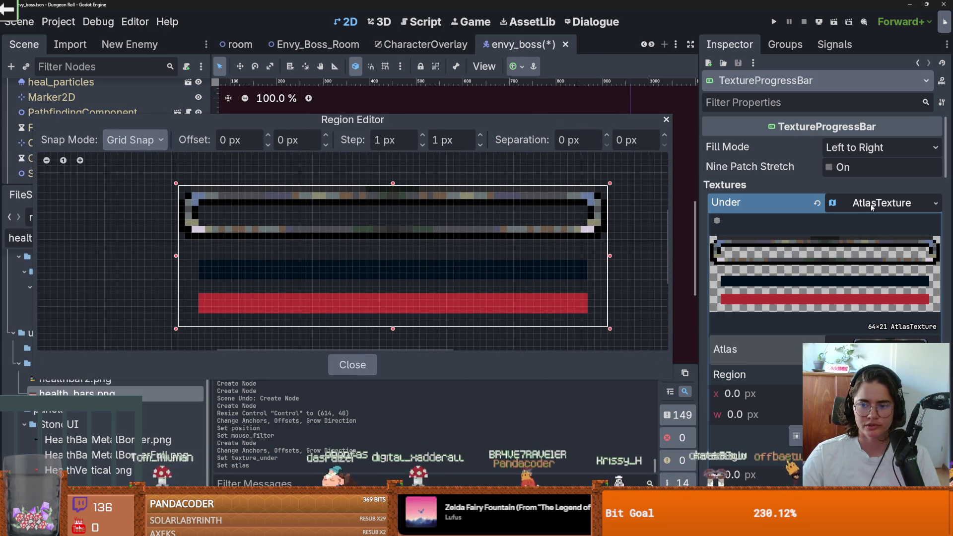
drag(392, 328, 392, 241)
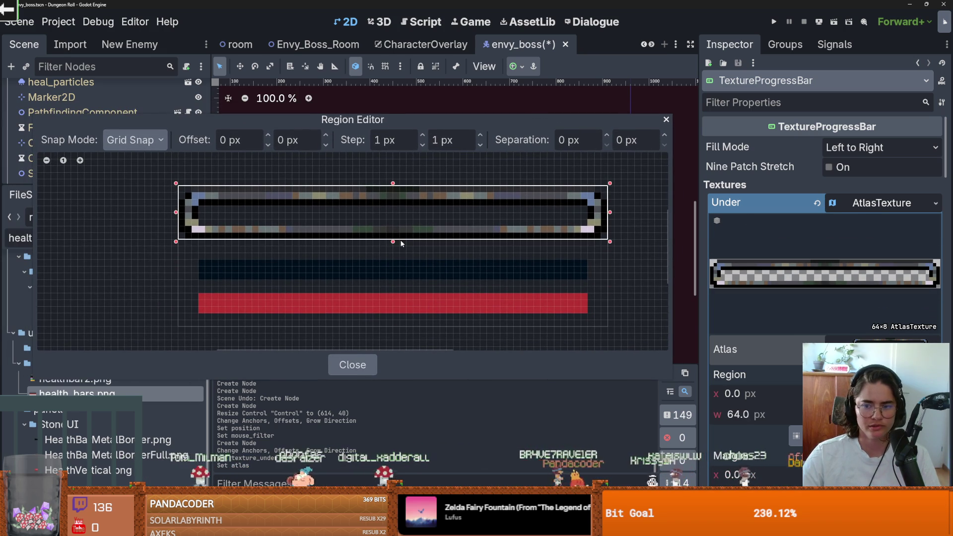
click(353, 364)
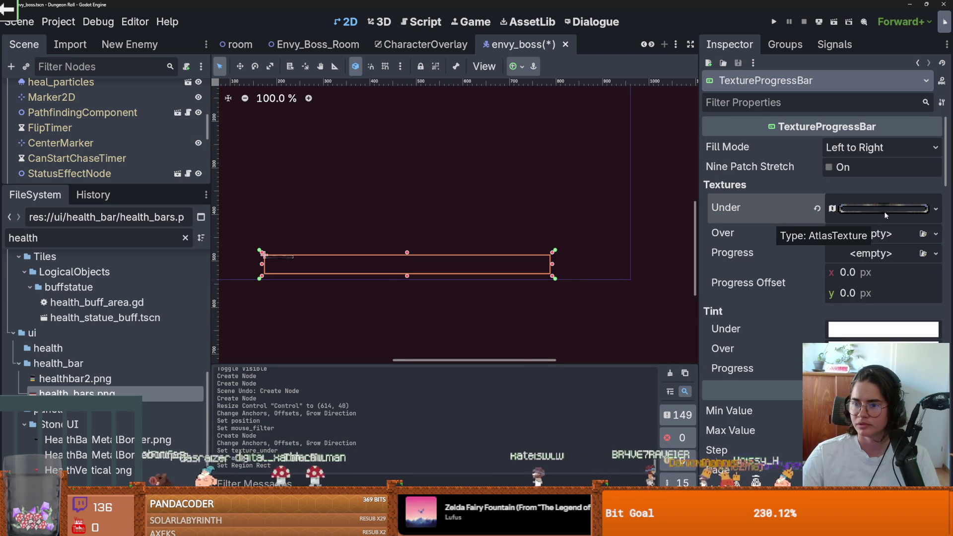
Copy the Under atlas texture and paste it into Over as a unique copy.
click(935, 209)
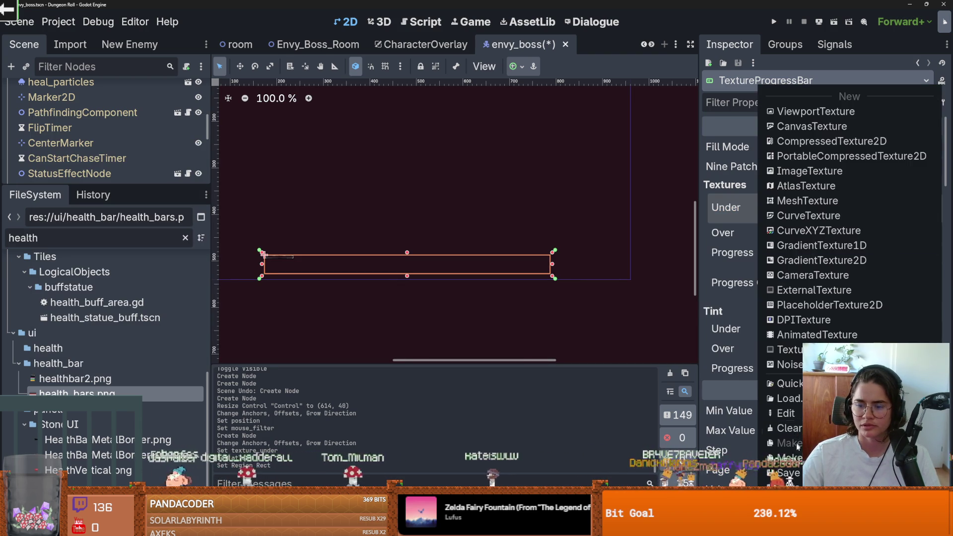
key(Escape)
click(936, 233)
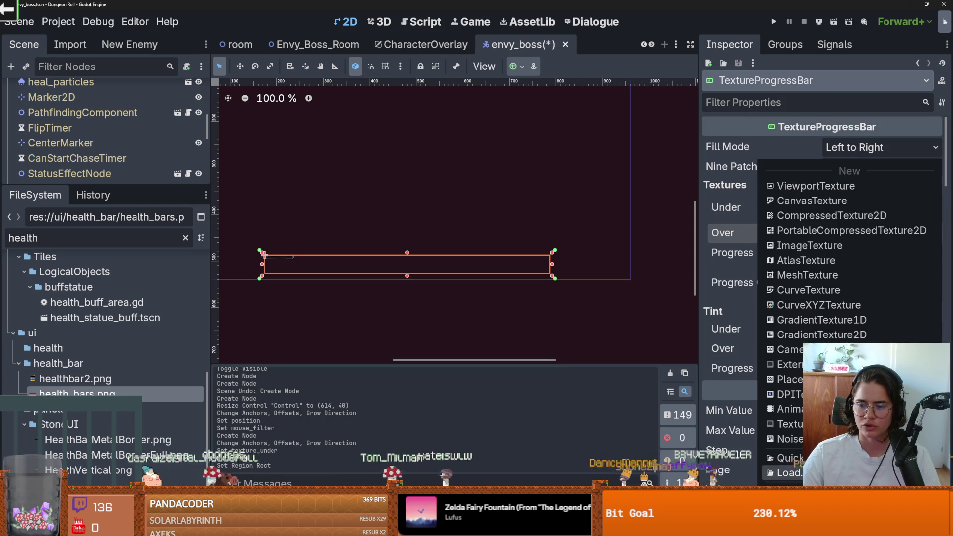
click(720, 218)
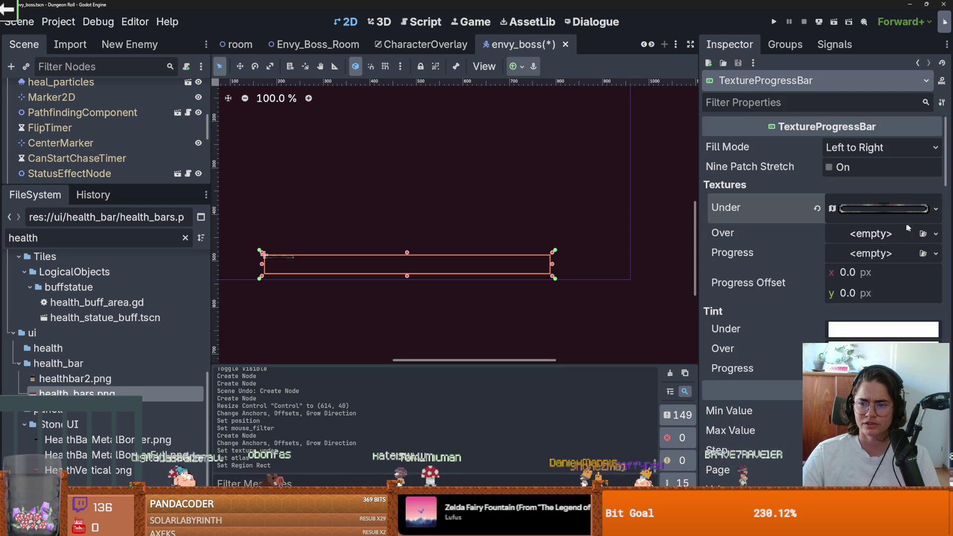
click(935, 209)
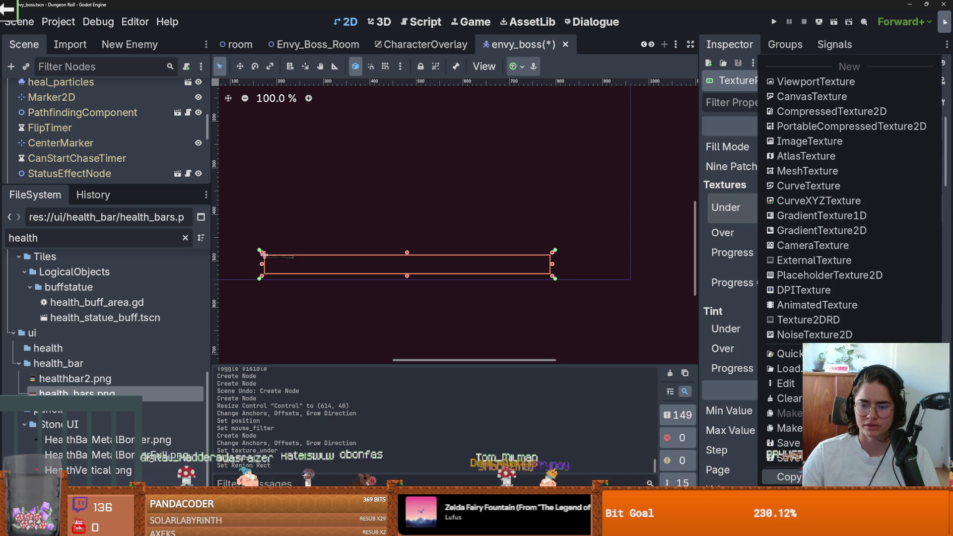
key(Escape)
click(937, 234)
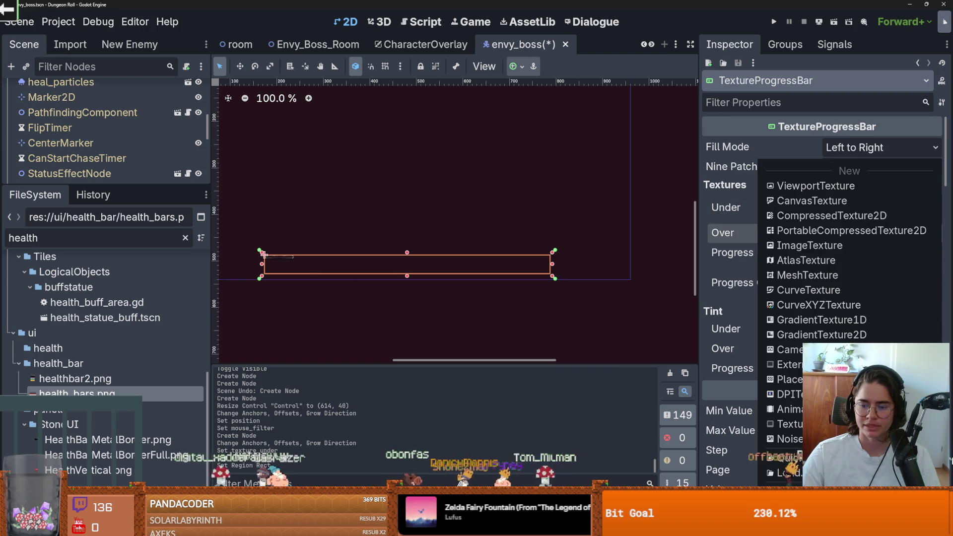
click(819, 531)
click(429, 340)
Paste the atlas texture into Progress as a unique copy and enlarge the Scene dock.
click(935, 263)
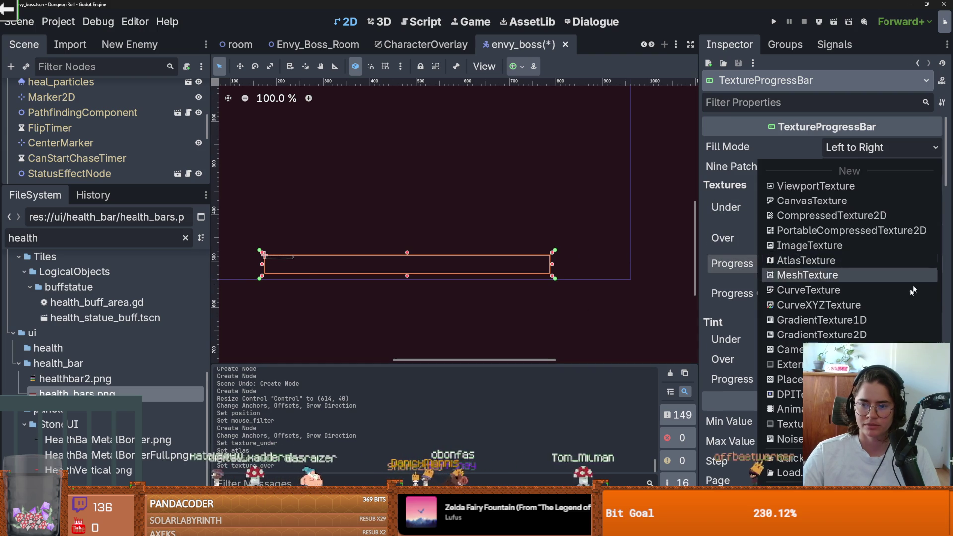
click(819, 531)
click(430, 340)
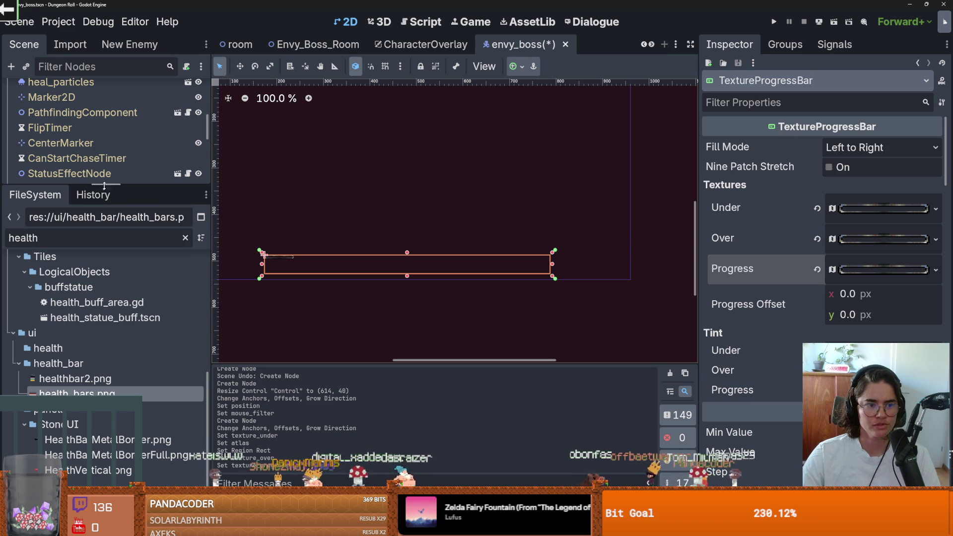
drag(105, 184, 104, 328)
scroll(80, 297, down, 3)
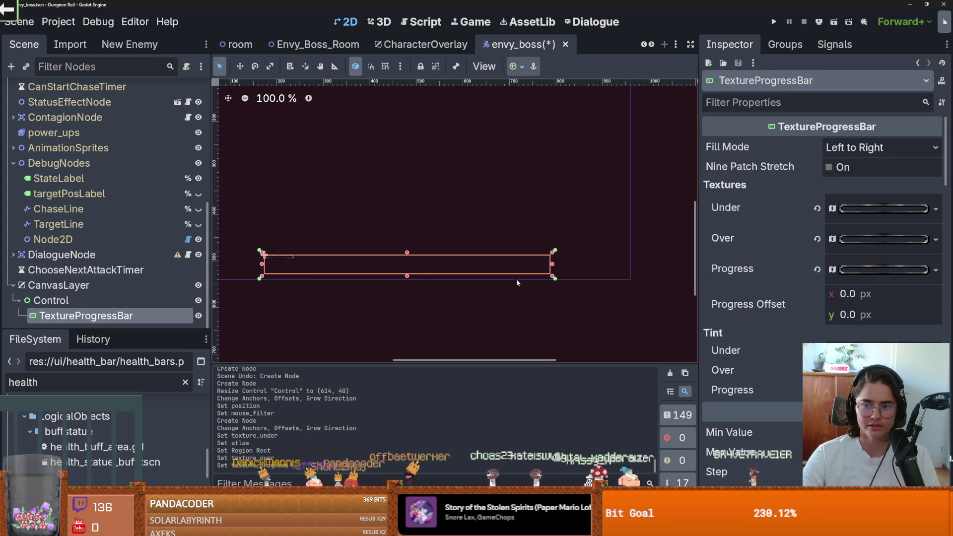
Set the TextureProgressBar's Inspector Anchors Preset to Full Rect.
scroll(778, 228, down, 2)
scroll(779, 230, down, 5)
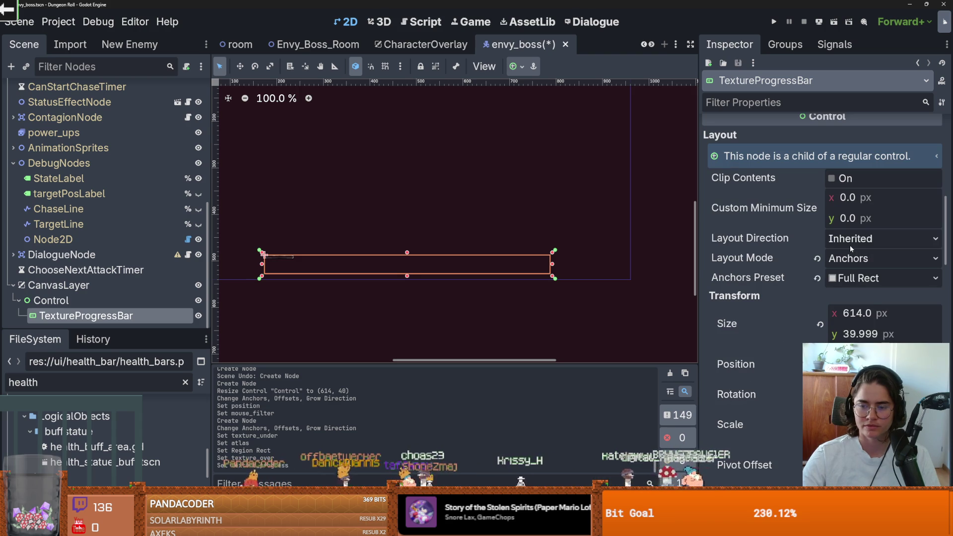
click(850, 258)
click(849, 259)
click(849, 274)
click(849, 272)
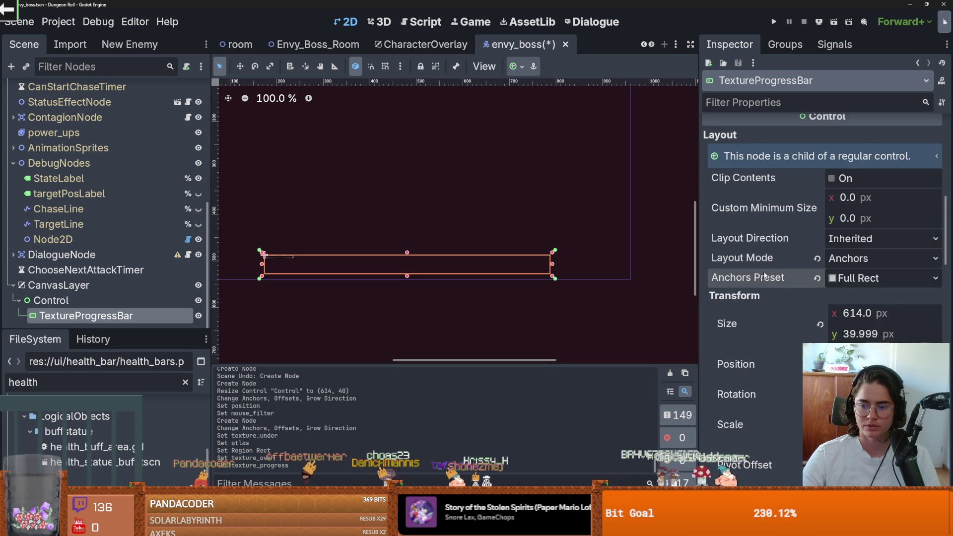
scroll(766, 276, down, 4)
scroll(781, 270, up, 4)
scroll(806, 271, up, 6)
scroll(825, 306, down, 2)
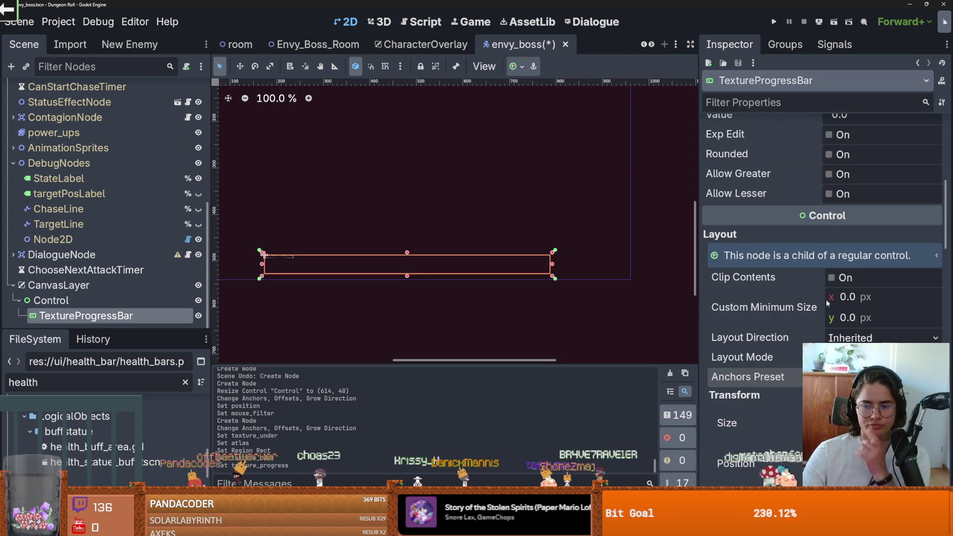
Apply Full Rect anchors from the toolbar's Anchor preset popup.
click(874, 340)
scroll(759, 315, down, 20)
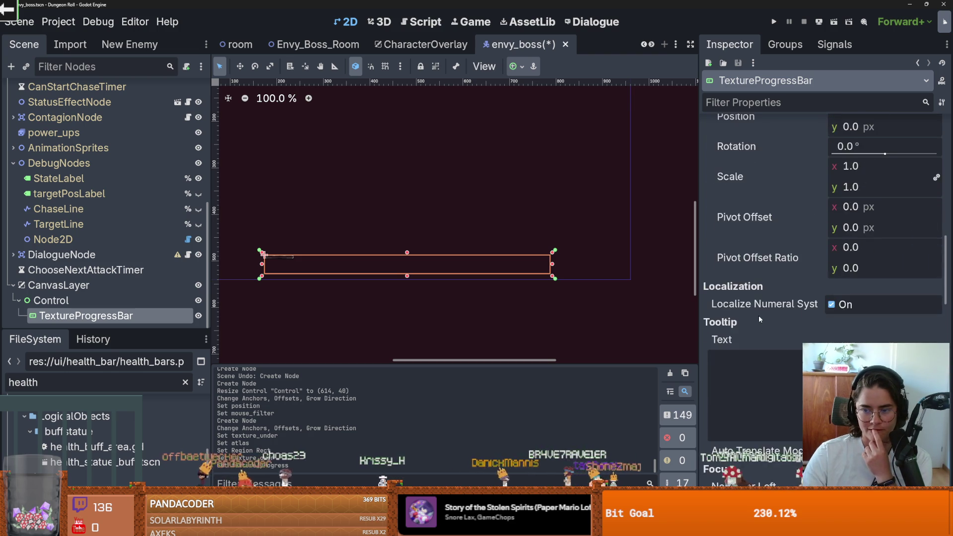
scroll(763, 318, down, 8)
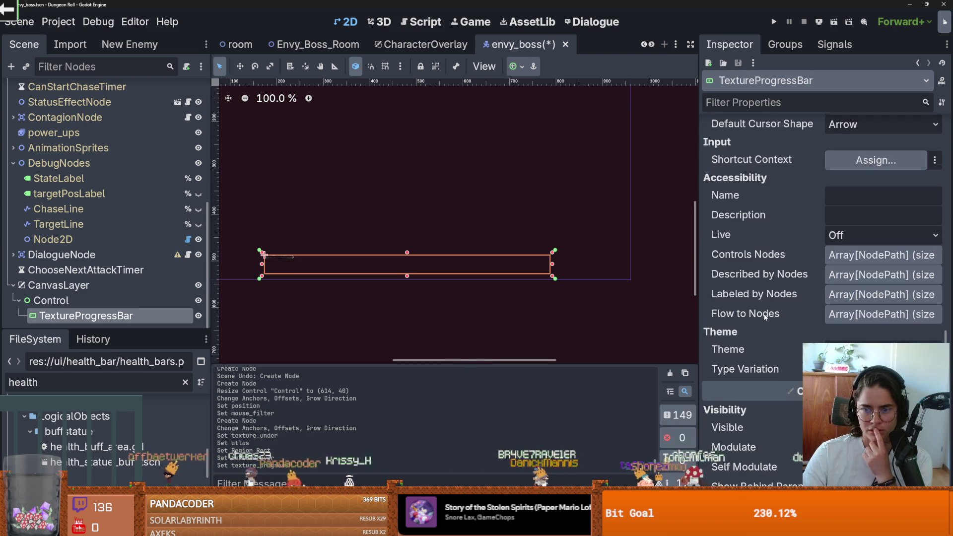
scroll(762, 318, up, 18)
scroll(279, 269, up, 4)
scroll(279, 270, down, 2)
click(516, 66)
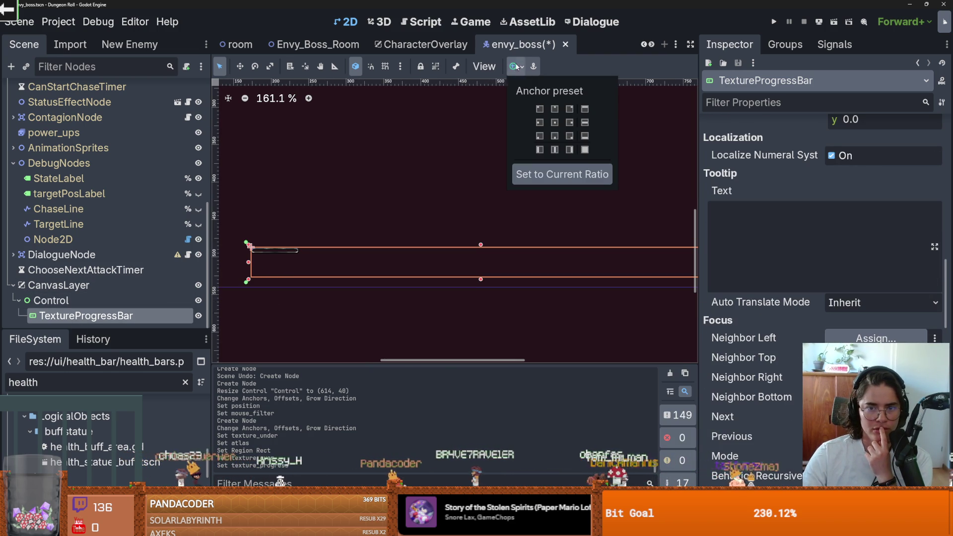
click(584, 151)
click(584, 150)
click(584, 150)
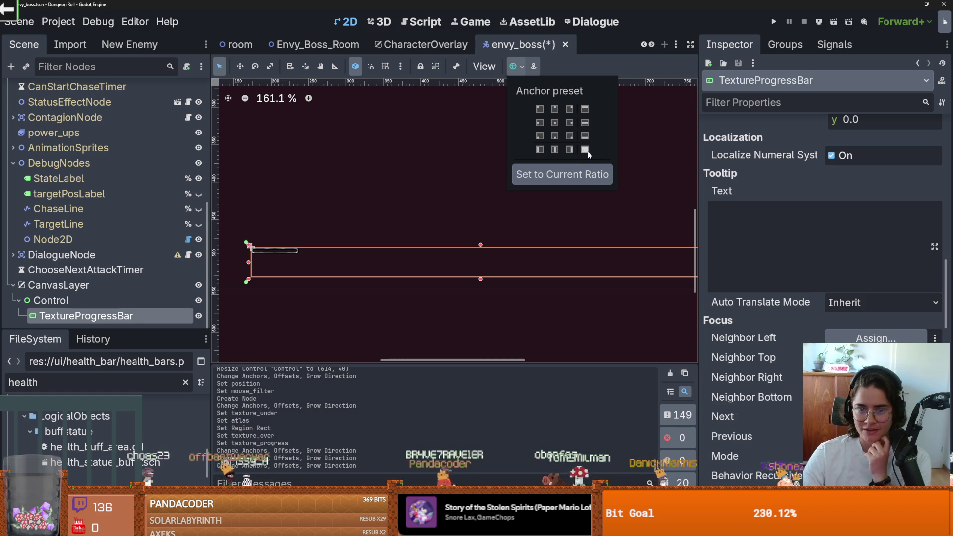
click(753, 231)
Keep the bar's fill mode as Left to Right.
scroll(753, 231, up, 5)
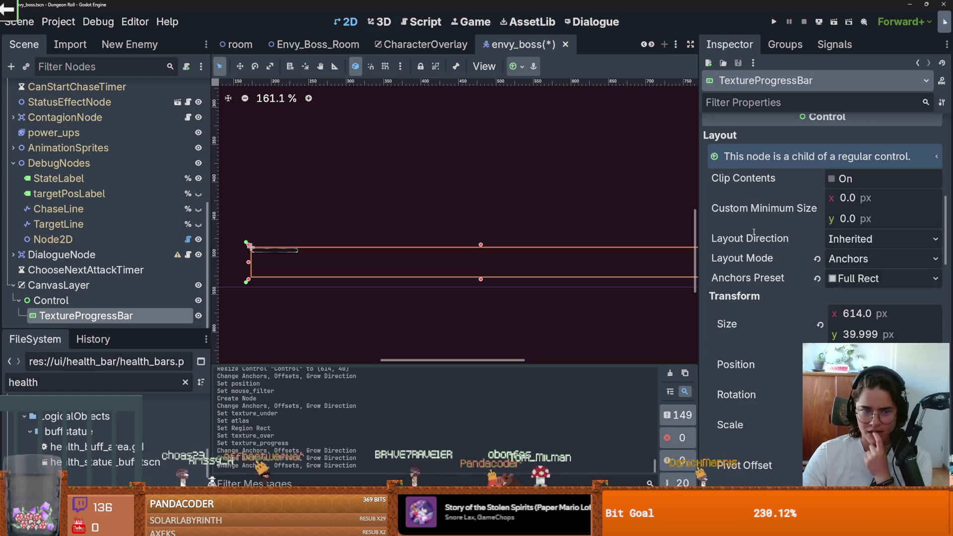
scroll(753, 232, up, 2)
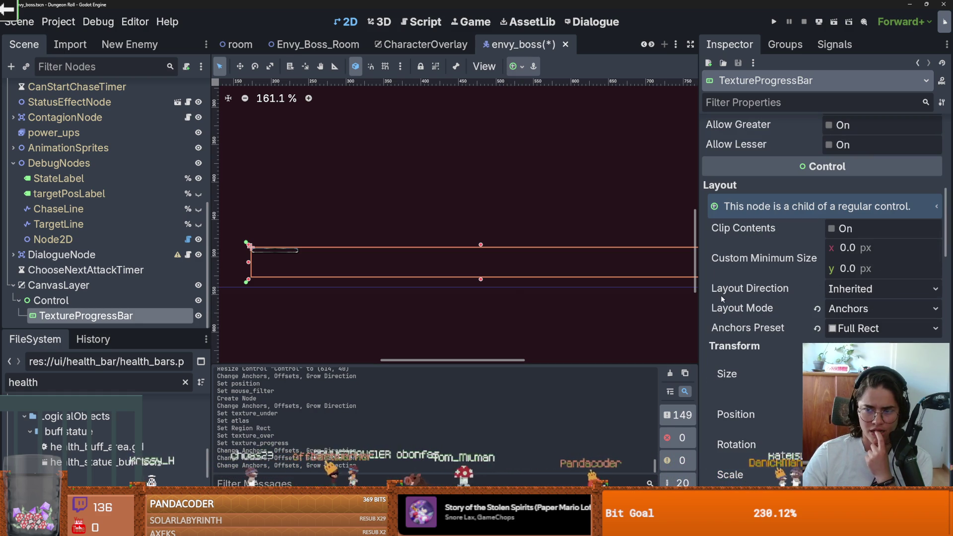
scroll(774, 233, up, 8)
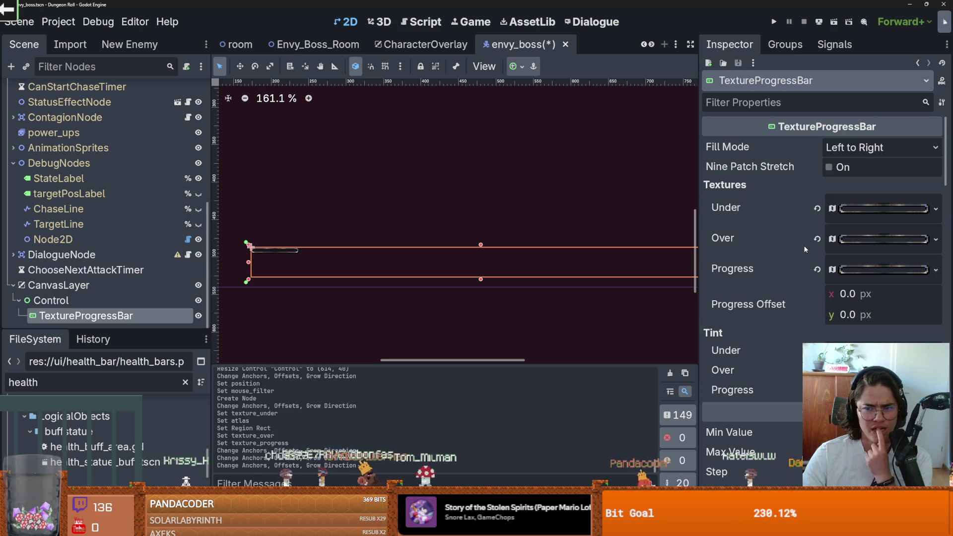
click(856, 152)
click(856, 151)
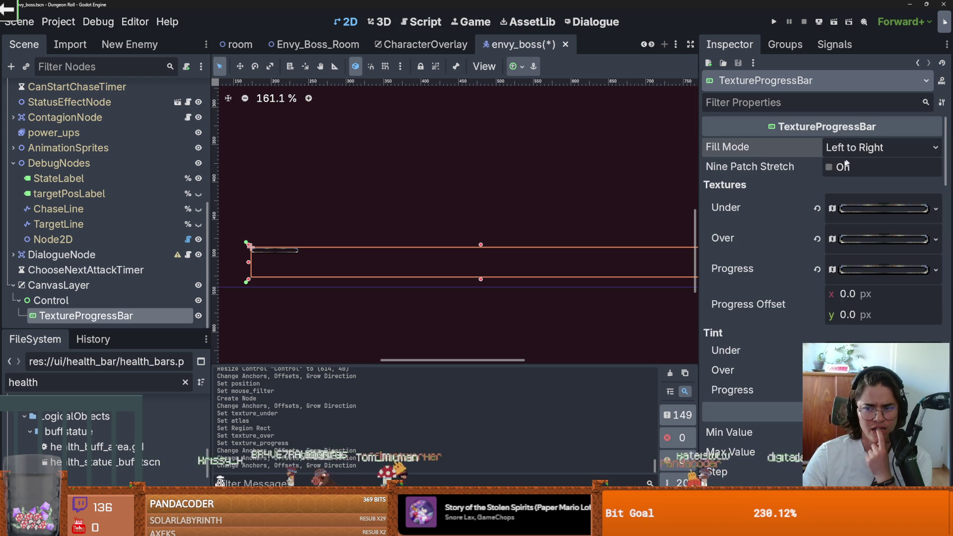
Enable Nine Patch Stretch and set the left stretch margin to 3 px.
click(829, 167)
scroll(449, 251, down, 3)
scroll(449, 251, up, 4)
scroll(449, 251, down, 3)
scroll(464, 247, down, 1)
scroll(464, 247, left, 1)
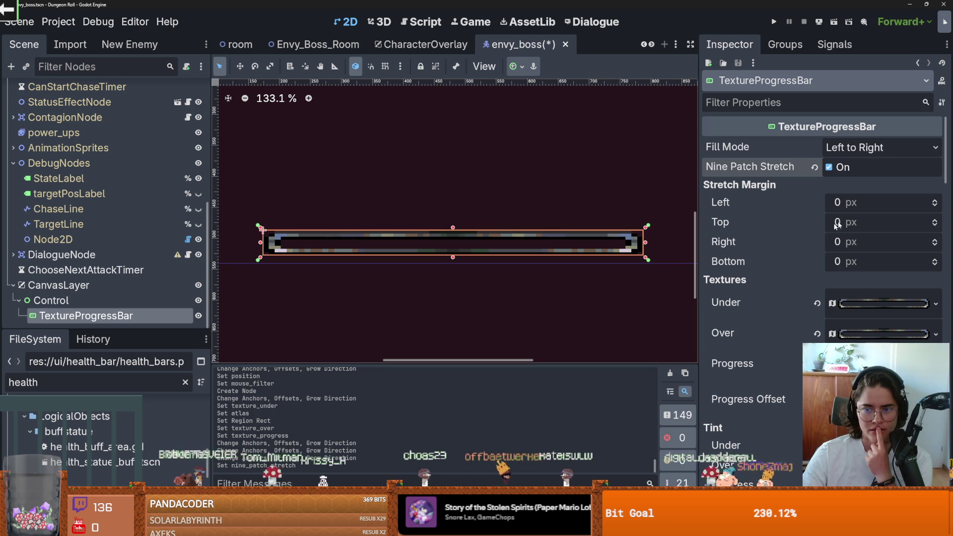
click(935, 200)
click(934, 200)
click(934, 200)
click(934, 200)
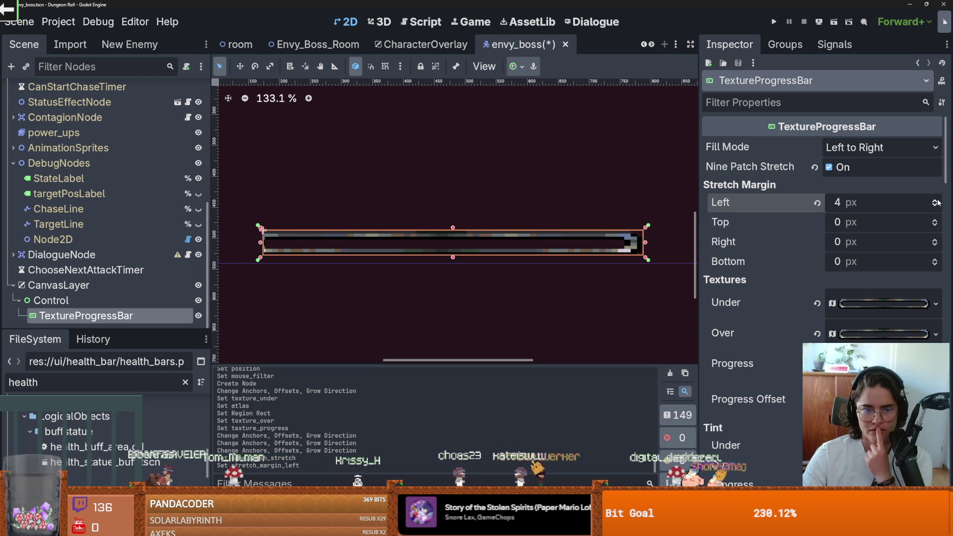
click(937, 205)
click(937, 205)
click(937, 205)
click(936, 205)
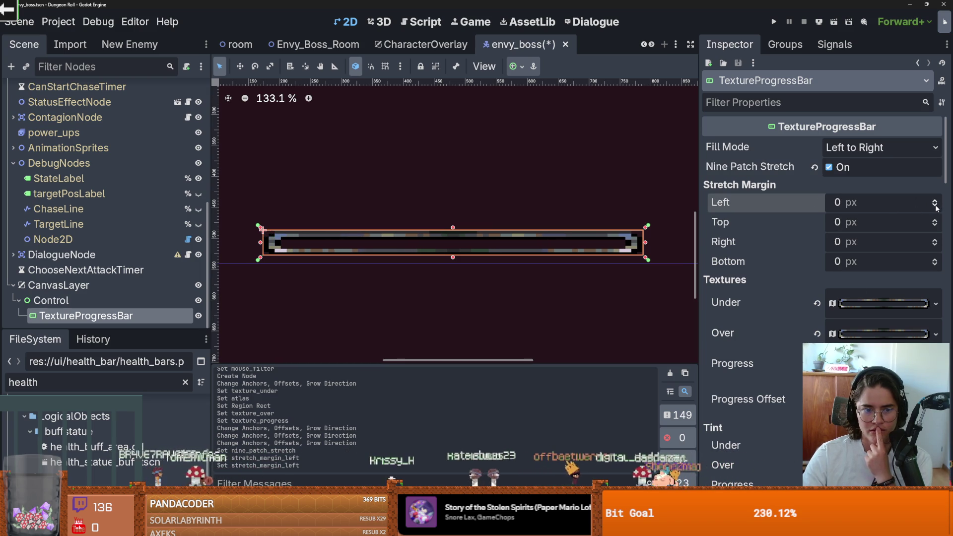
click(934, 200)
click(934, 200)
click(934, 200)
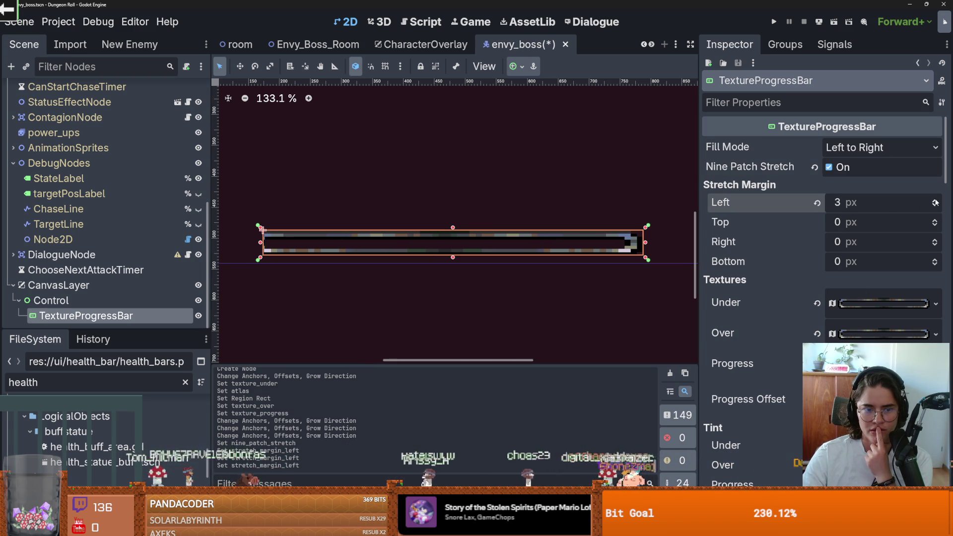
With the TextureProgressBar selected, set the top stretch margin to 3 px.
scroll(273, 262, up, 4)
click(278, 302)
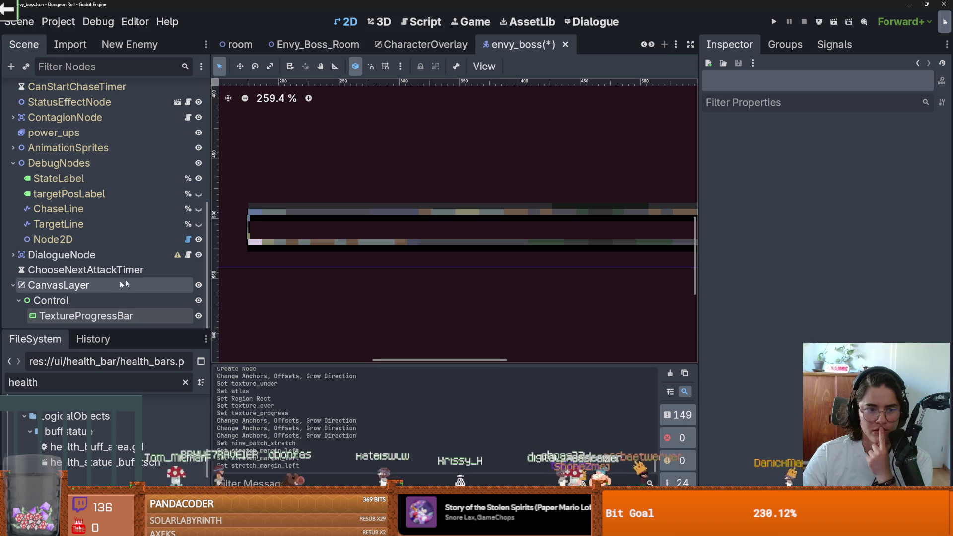
click(105, 318)
click(935, 220)
click(934, 220)
click(935, 219)
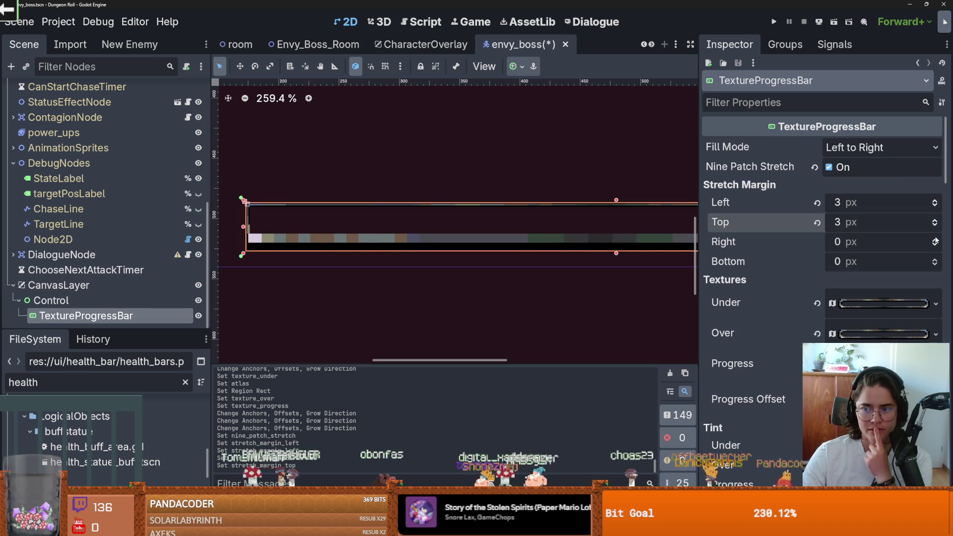
Set the right stretch margin to 3 px after briefly trying 5 px.
click(934, 240)
click(934, 240)
click(934, 240)
scroll(485, 240, right, 5)
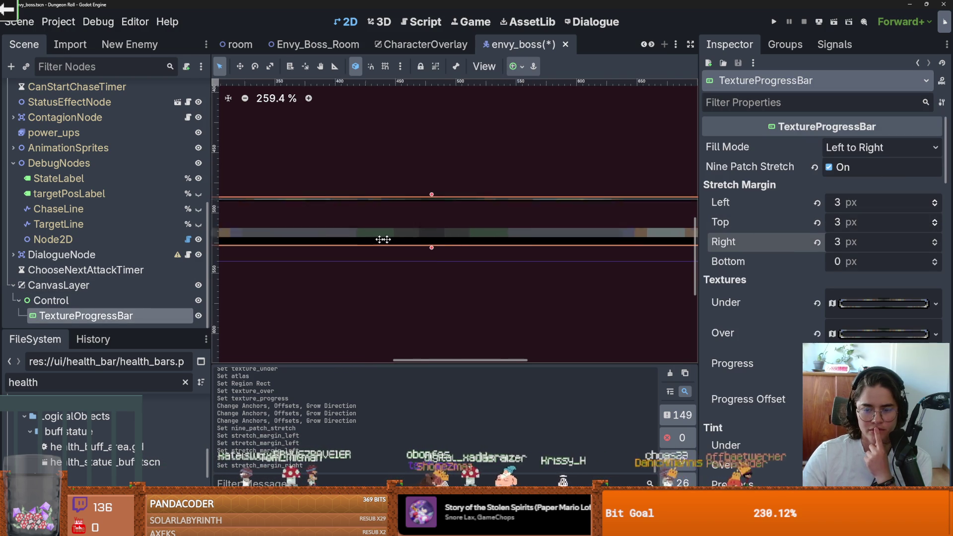
scroll(461, 231, up, 8)
scroll(472, 223, up, 8)
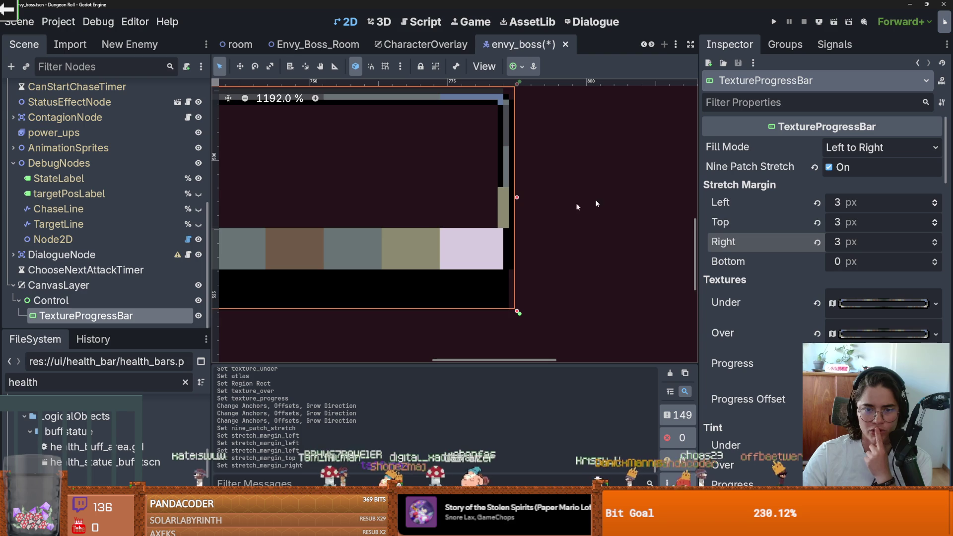
click(934, 240)
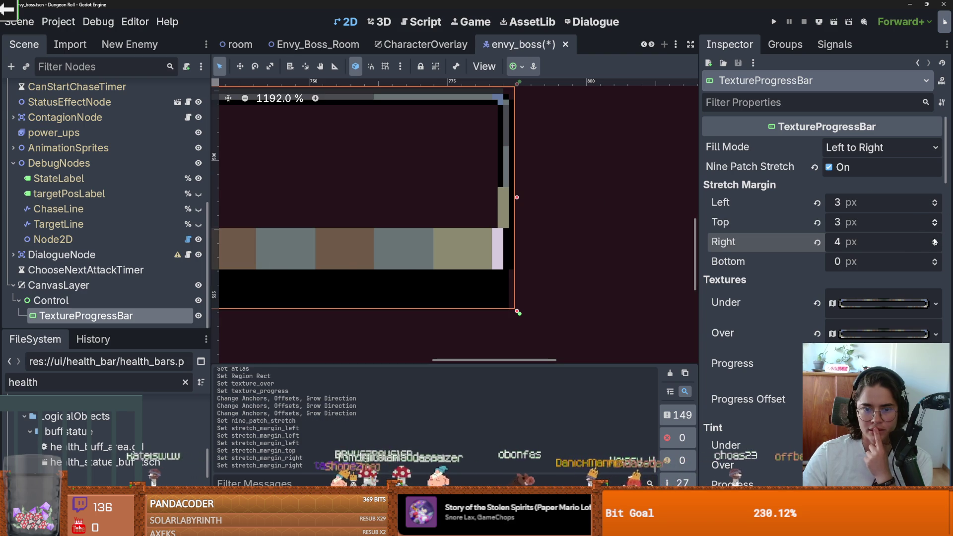
click(934, 240)
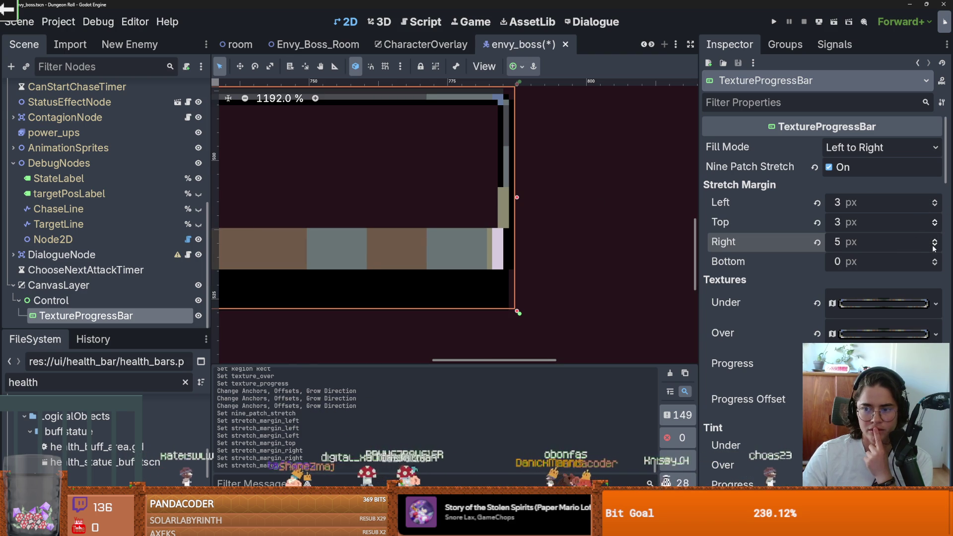
click(934, 246)
click(935, 245)
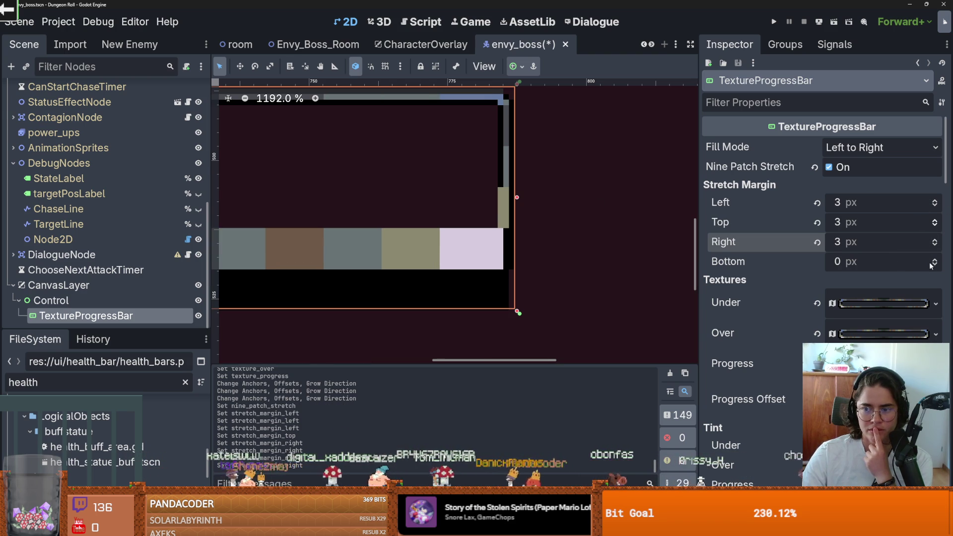
Set the bottom stretch margin to 2 px.
click(935, 259)
click(934, 259)
scroll(471, 218, down, 2)
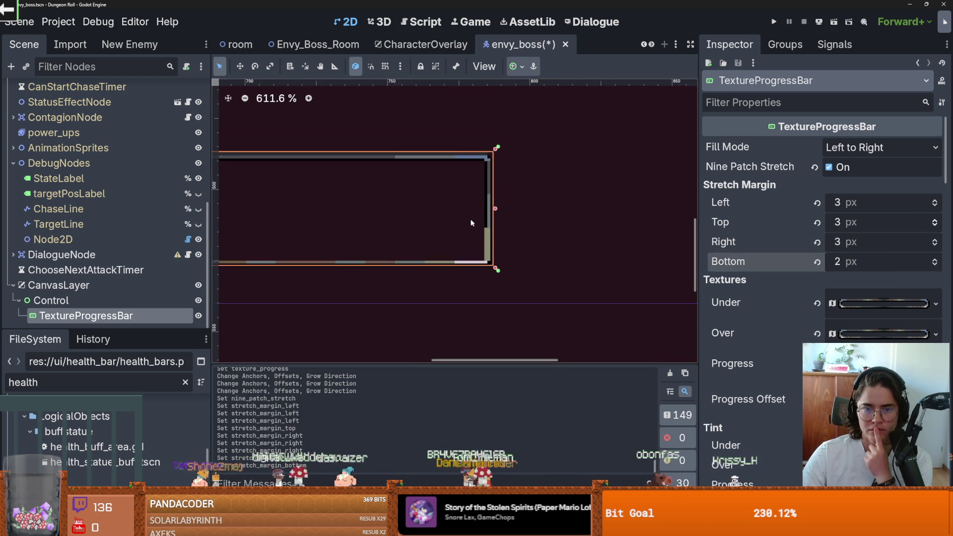
scroll(302, 227, down, 1)
scroll(479, 238, up, 4)
scroll(395, 231, down, 1)
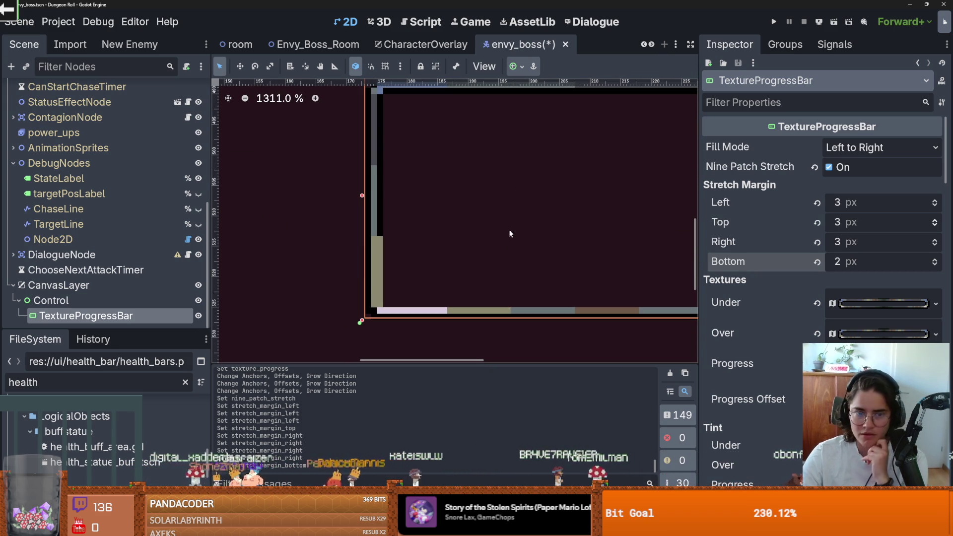
scroll(508, 196, down, 10)
scroll(464, 198, up, 2)
scroll(624, 204, right, 5)
scroll(483, 229, up, 5)
click(934, 261)
click(934, 264)
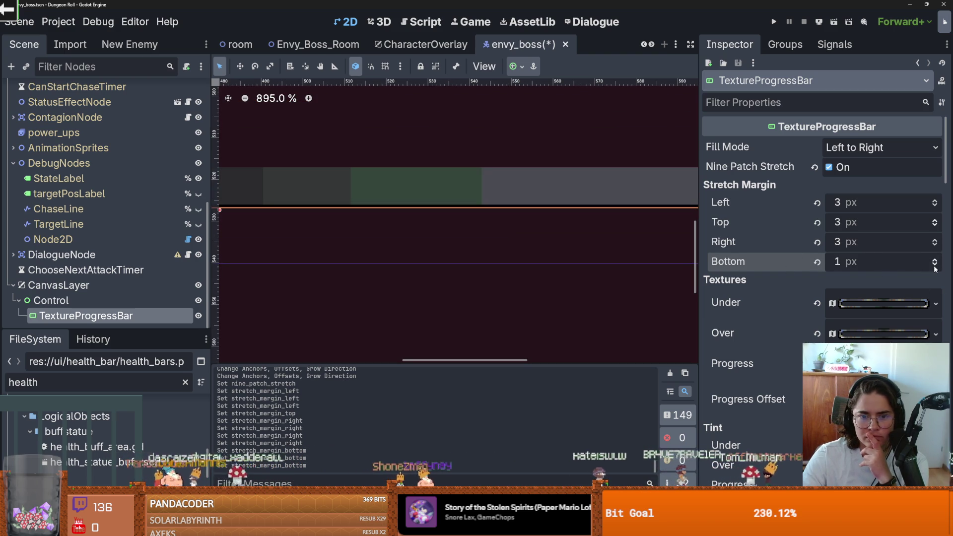
scroll(561, 213, down, 1)
scroll(561, 214, down, 2)
scroll(504, 149, up, 1)
scroll(399, 169, down, 1)
scroll(534, 206, up, 2)
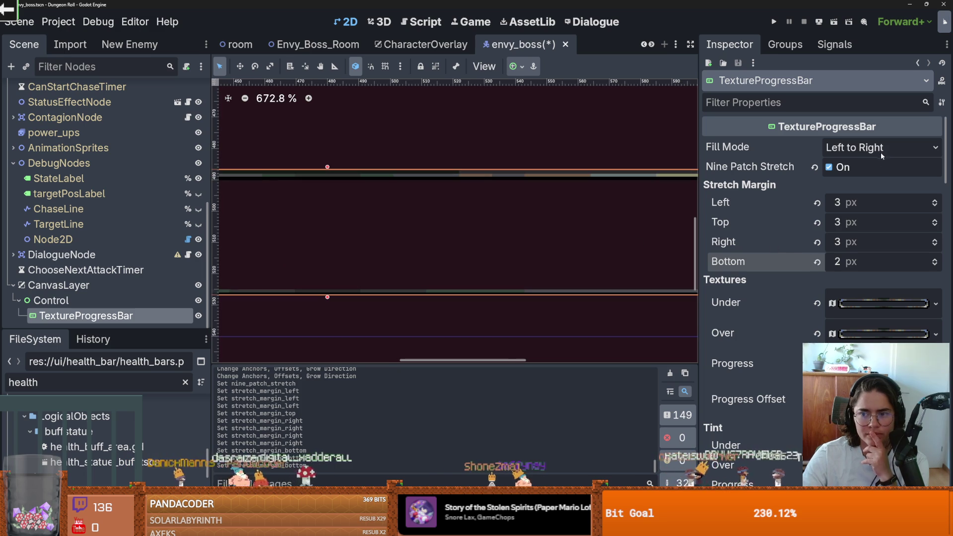
scroll(767, 266, down, 5)
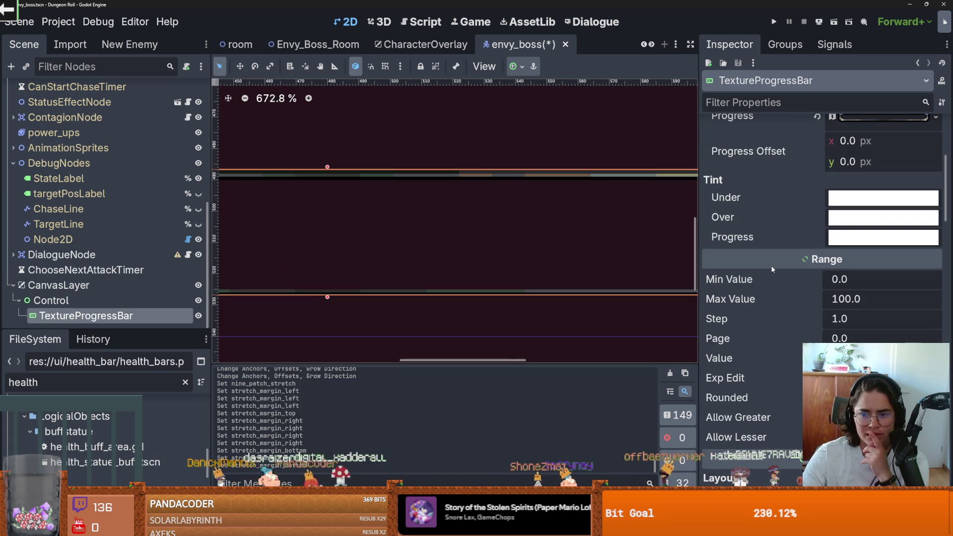
scroll(771, 269, down, 5)
scroll(489, 228, down, 5)
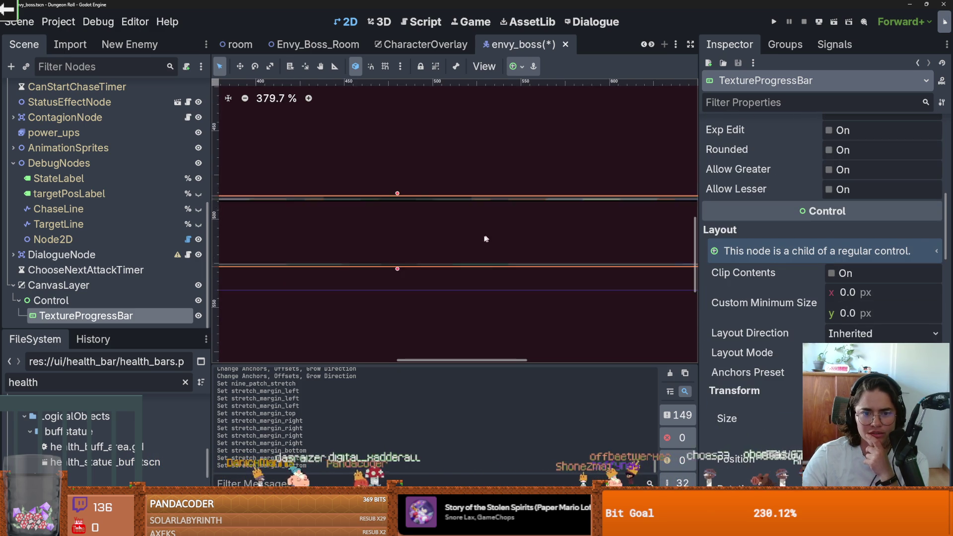
scroll(449, 235, up, 2)
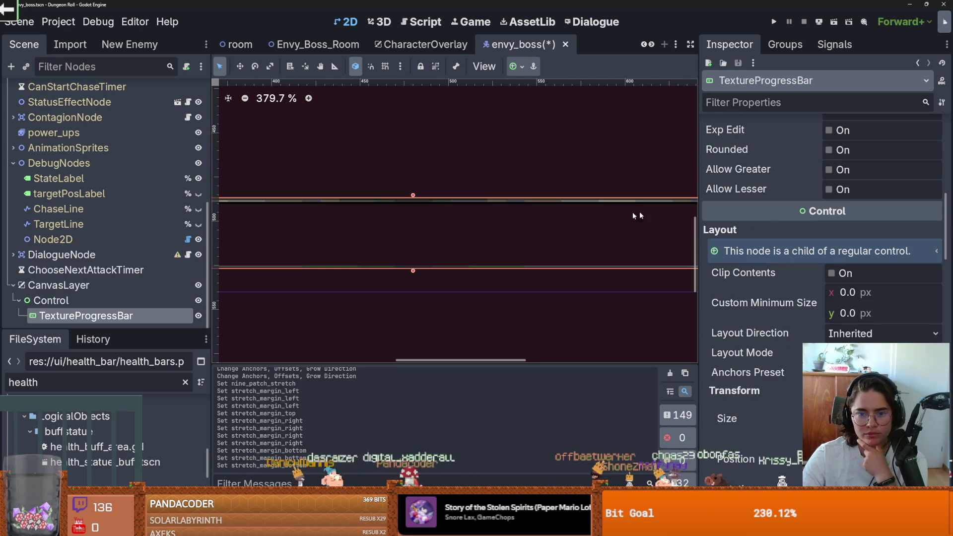
scroll(801, 220, up, 7)
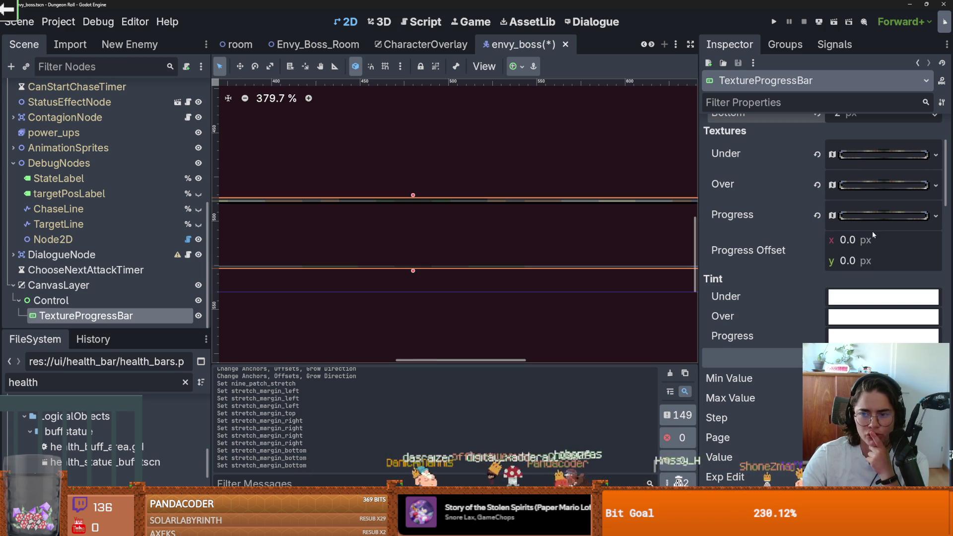
Set the Progress atlas texture's region to the red strip in the Region Editor.
click(872, 216)
click(795, 454)
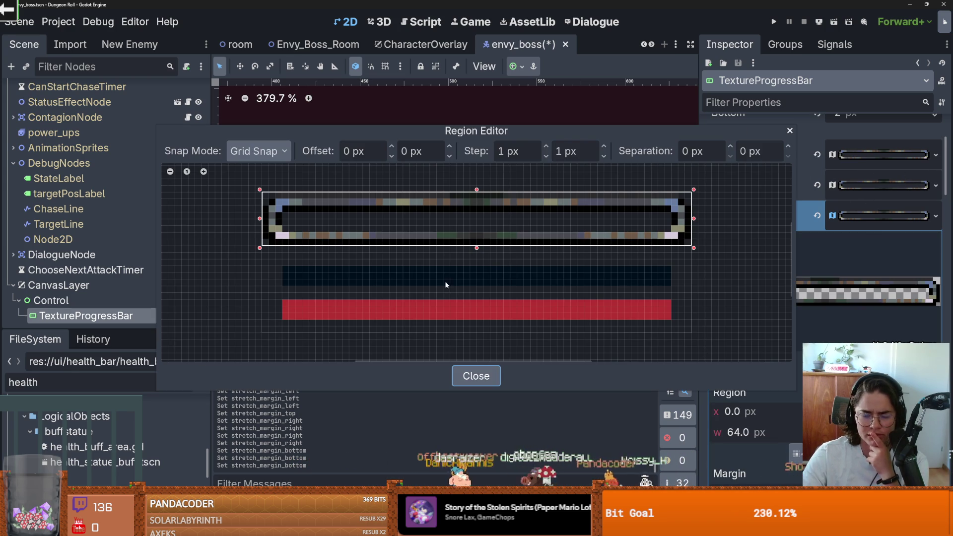
mouse_move(281, 298)
mouse_down()
mouse_move(644, 332)
mouse_move(674, 321)
mouse_up()
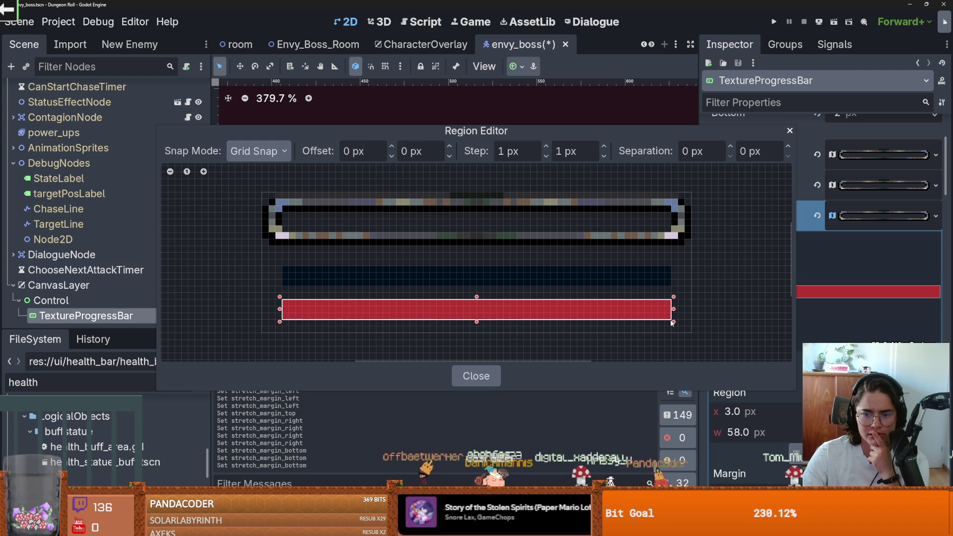
click(789, 131)
scroll(501, 230, down, 5)
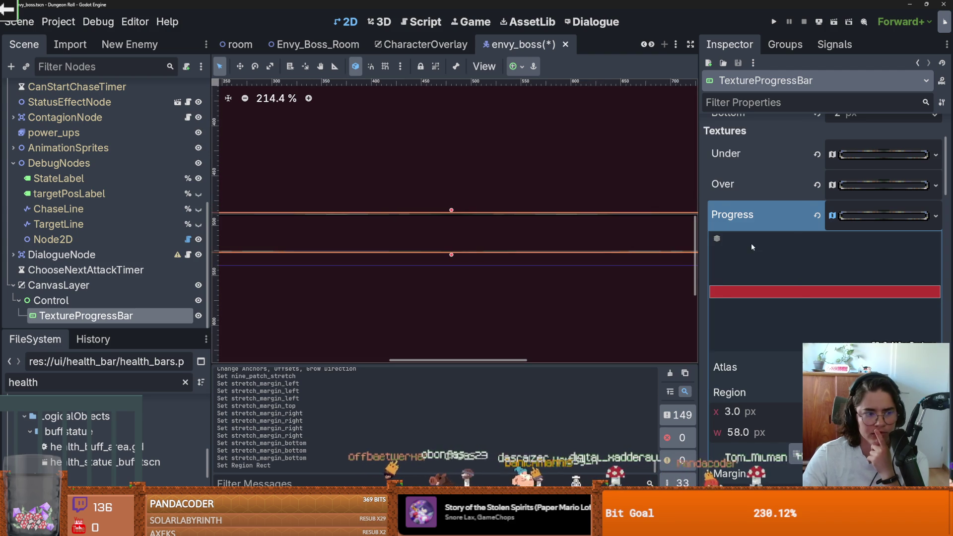
click(883, 215)
key(f)
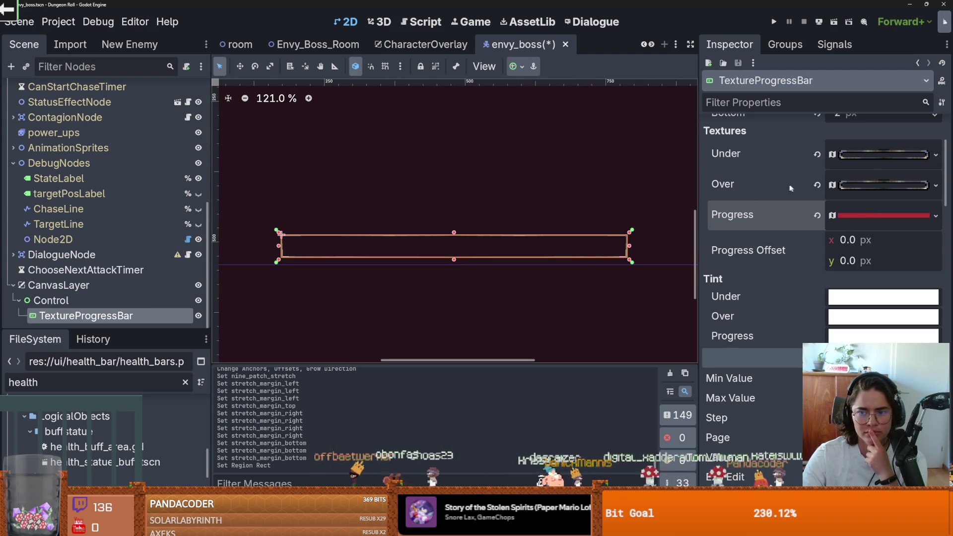
scroll(790, 251, up, 3)
scroll(790, 251, down, 5)
Set the bar's Range Value to 50 so it fills halfway.
click(846, 305)
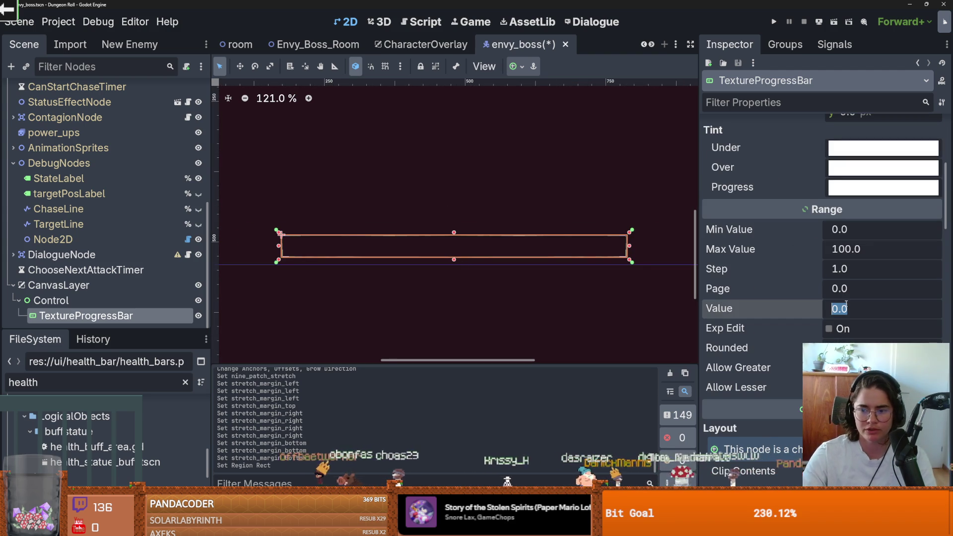
text(4)
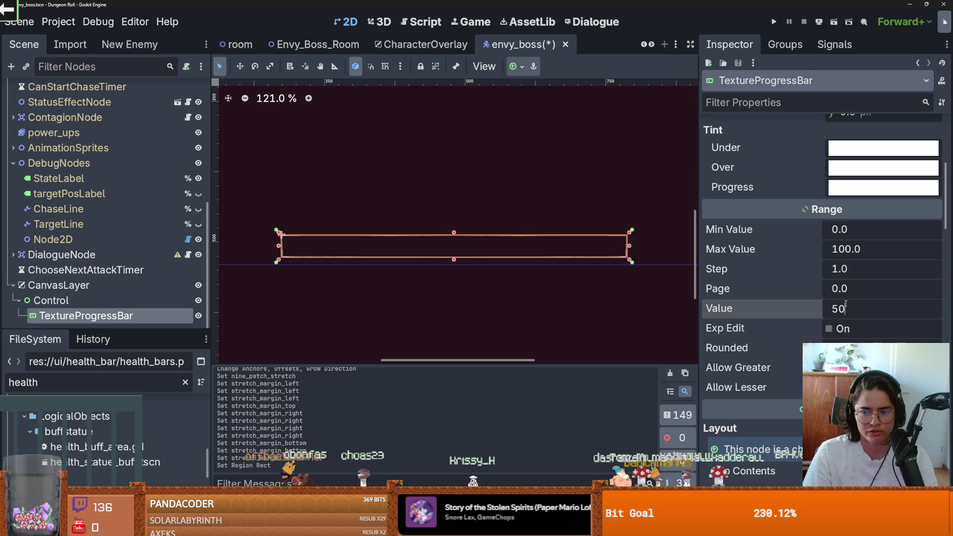
key(Return)
scroll(452, 238, up, 3)
scroll(864, 196, up, 4)
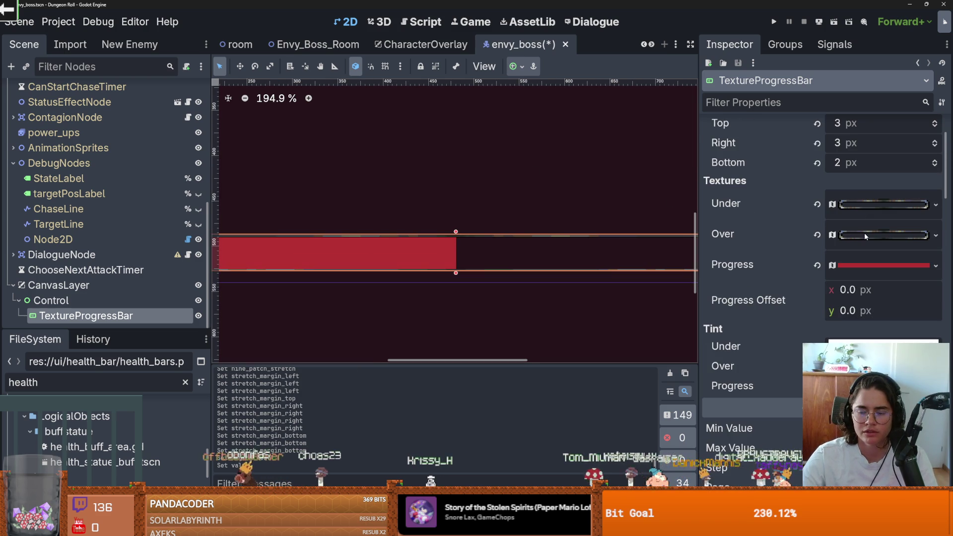
Set the Under atlas texture's region to the dark strip, then run the game with F5.
click(938, 210)
click(738, 267)
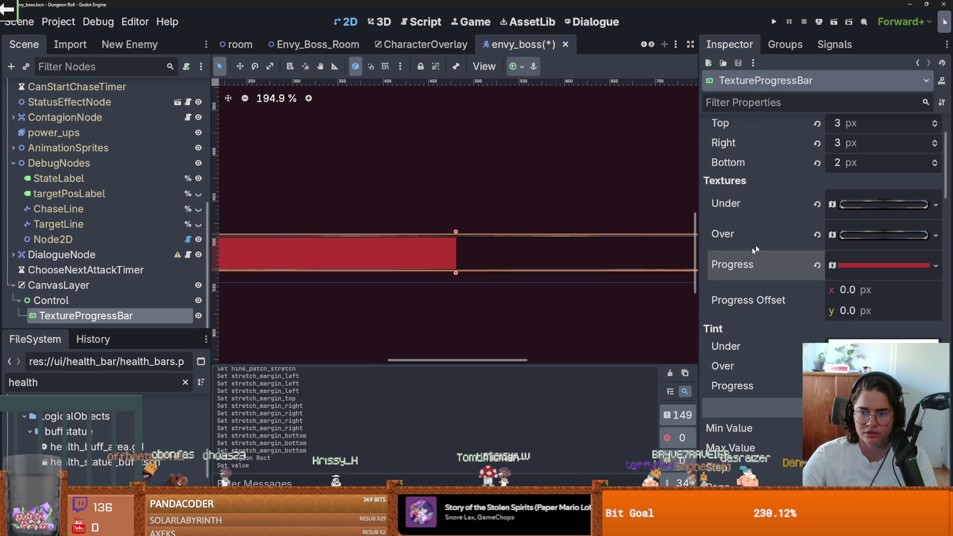
click(888, 201)
click(796, 442)
drag(279, 264, 673, 287)
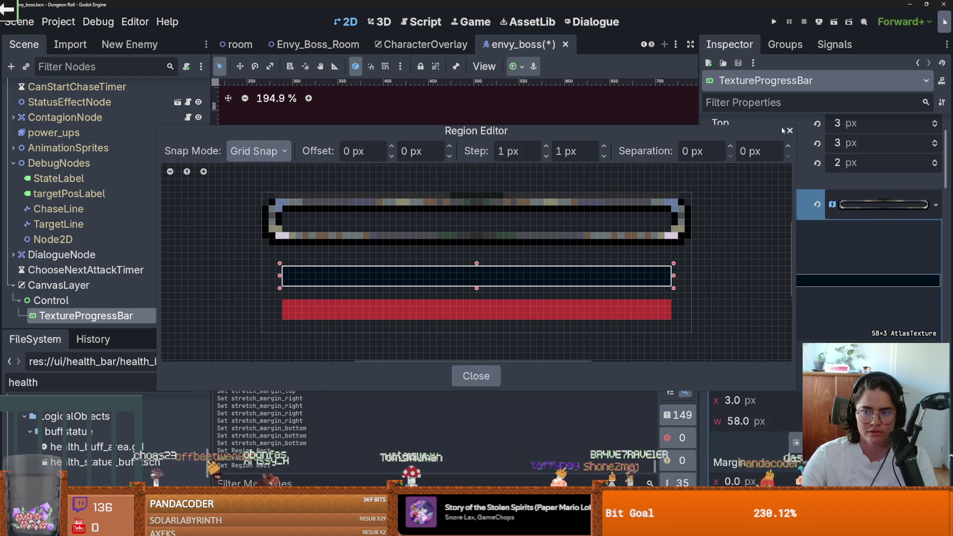
click(790, 131)
scroll(531, 254, down, 2)
key(F5)
scroll(449, 178, right, 3)
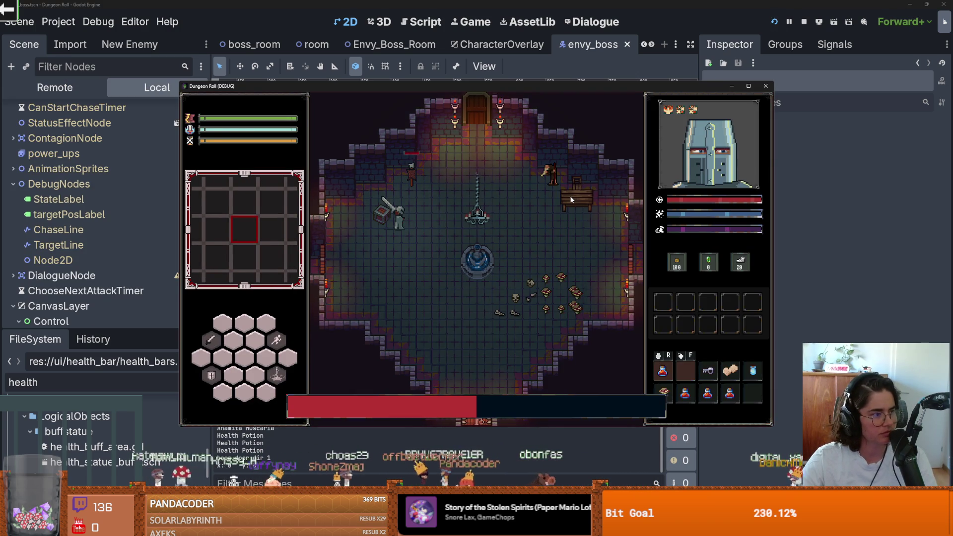
Stop the running game with F8 and select the bar's Control container.
key(F8)
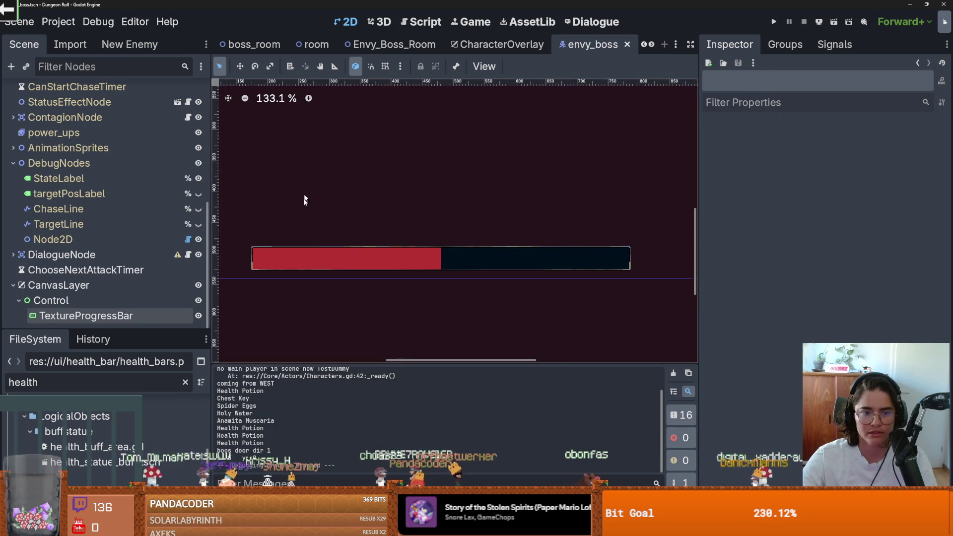
scroll(306, 186, down, 4)
click(90, 300)
scroll(263, 248, up, 2)
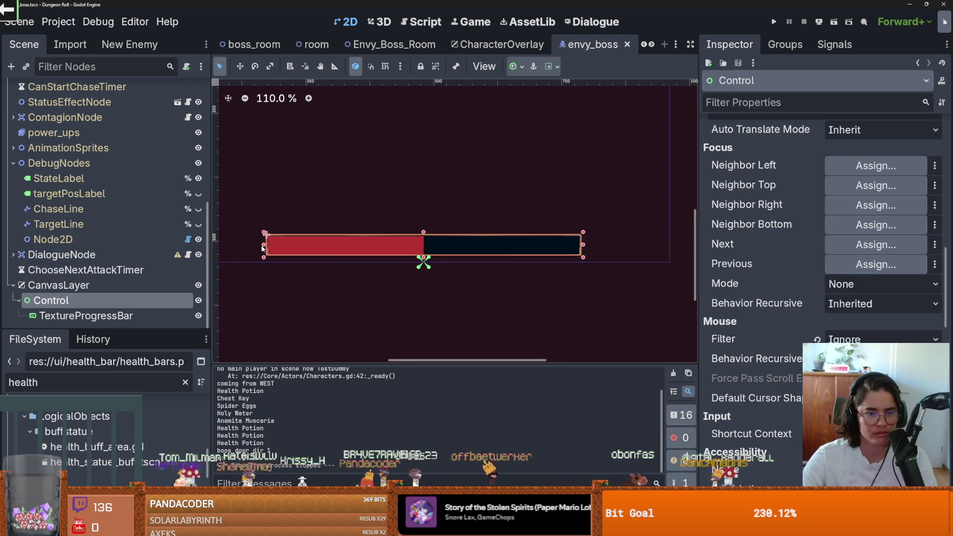
Narrow the Control container by moving its left edge inward, then reselect TextureProgressBar.
drag(262, 245, 284, 245)
drag(585, 244, 547, 247)
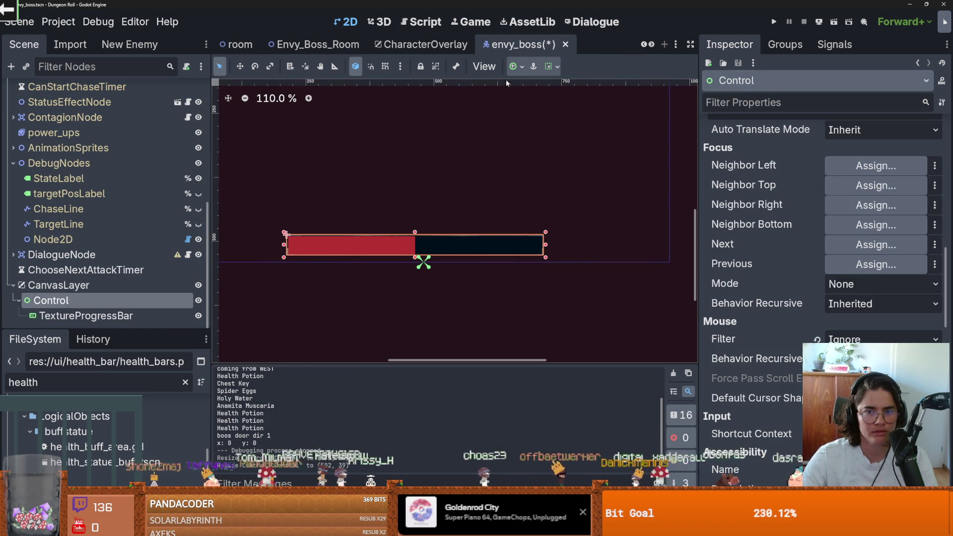
click(515, 66)
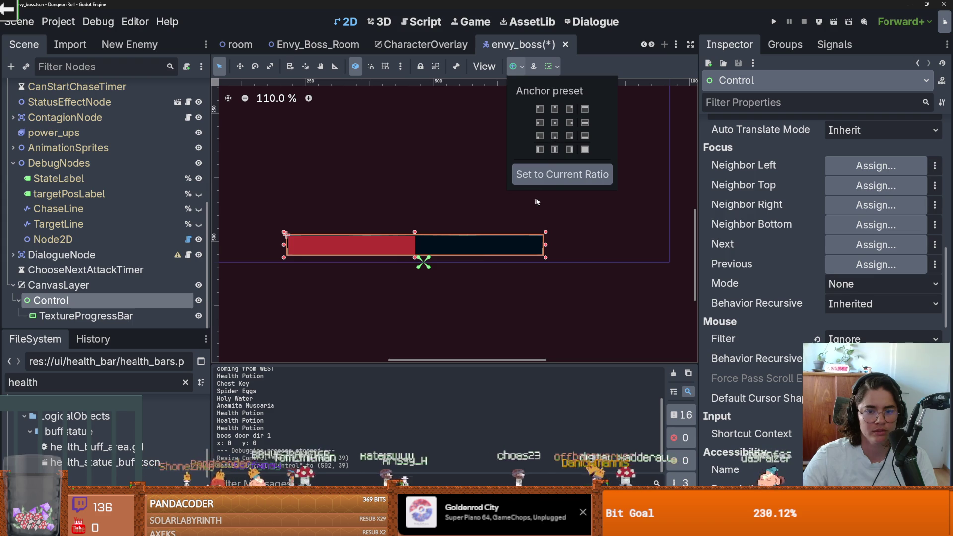
click(568, 247)
scroll(567, 245, down, 3)
click(466, 245)
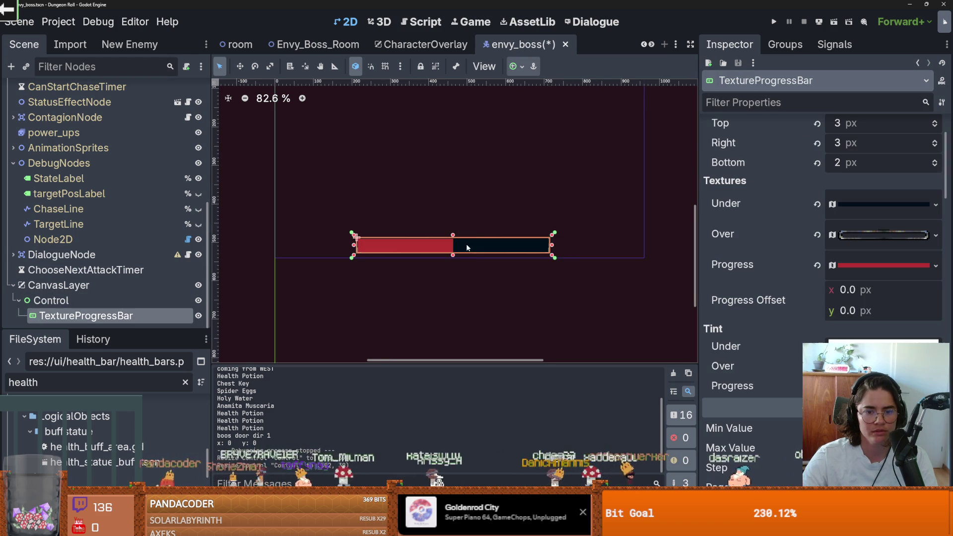
key(ctrl+z)
key(ctrl+z)
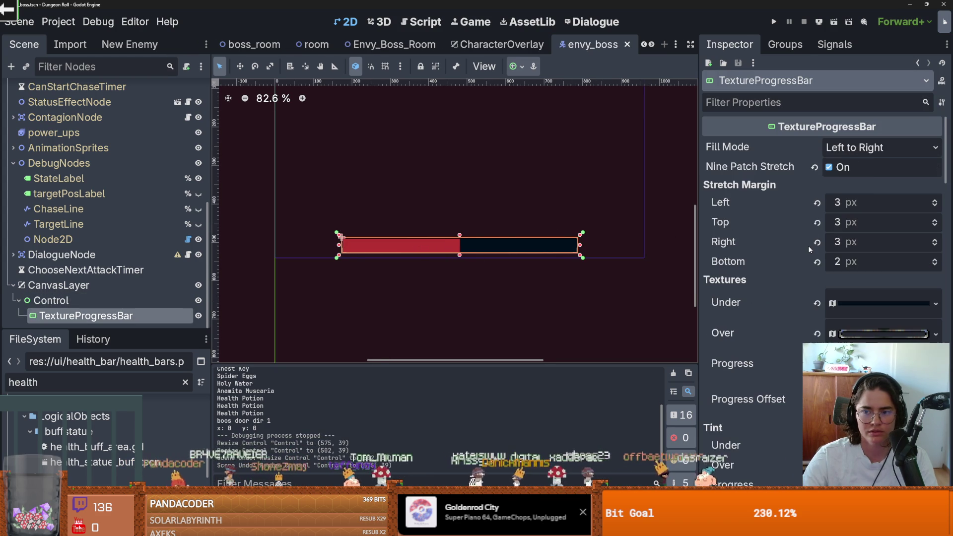
Reduce the TextureProgressBar's width slightly via its Inspector Size.
scroll(814, 253, down, 5)
scroll(818, 271, down, 3)
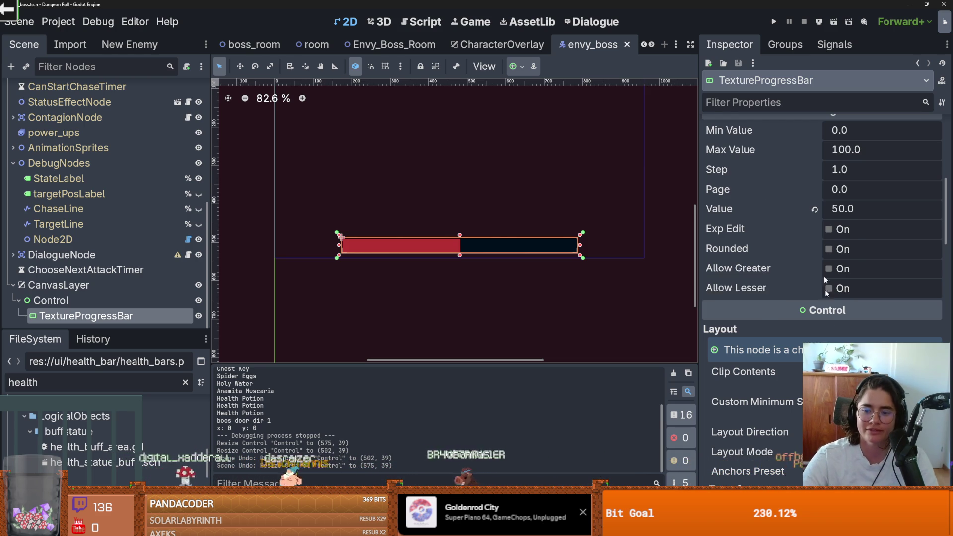
scroll(821, 235, down, 4)
drag(843, 368, 826, 368)
drag(844, 368, 838, 368)
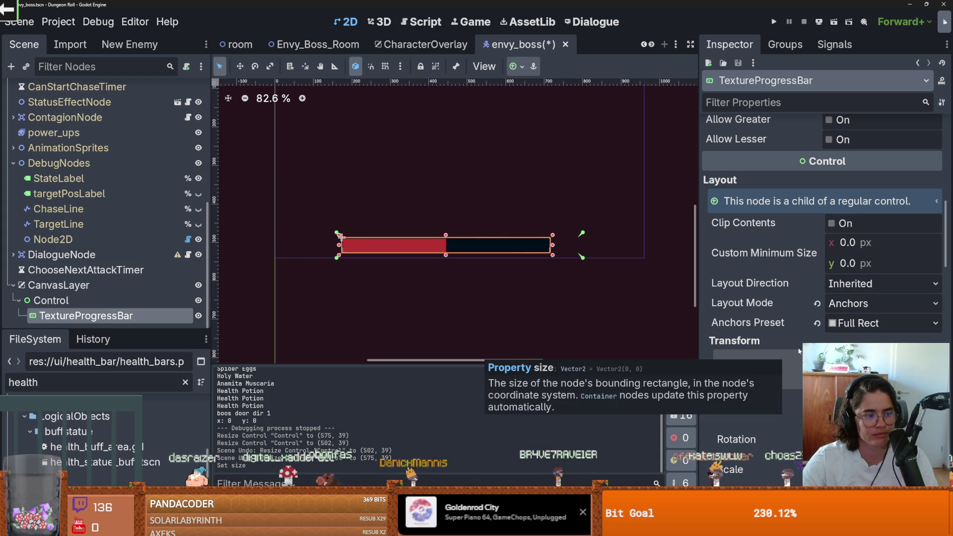
drag(838, 368, 831, 368)
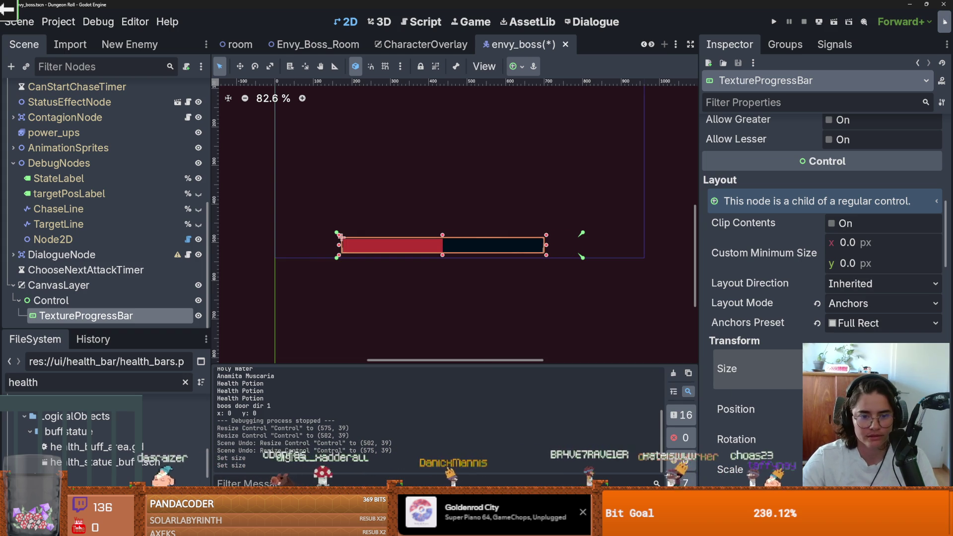
Shift the health bar right in the 2D view, then save and run with F5.
scroll(425, 243, up, 4)
drag(438, 246, 465, 247)
key(F5)
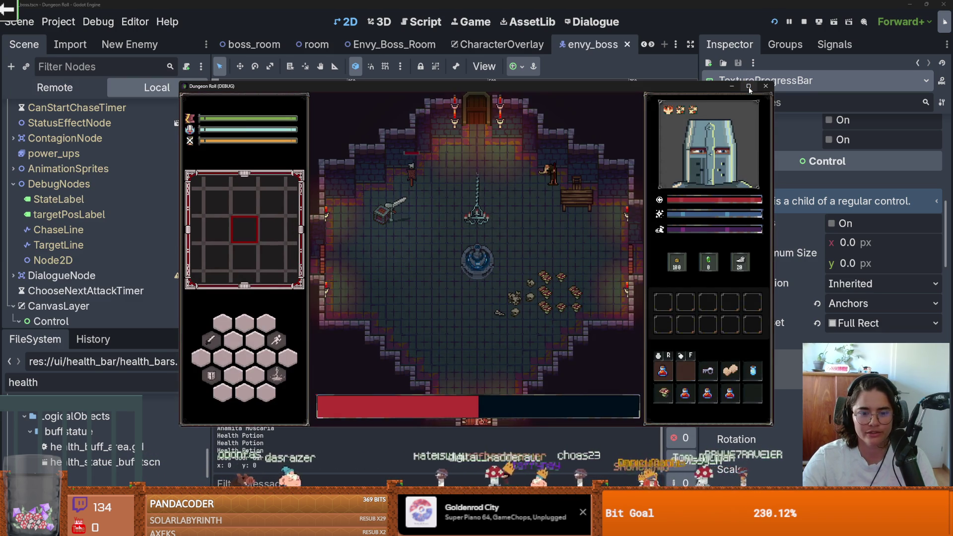
Nudge the TextureProgressBar a few pixels left and launch the game to check it.
click(765, 86)
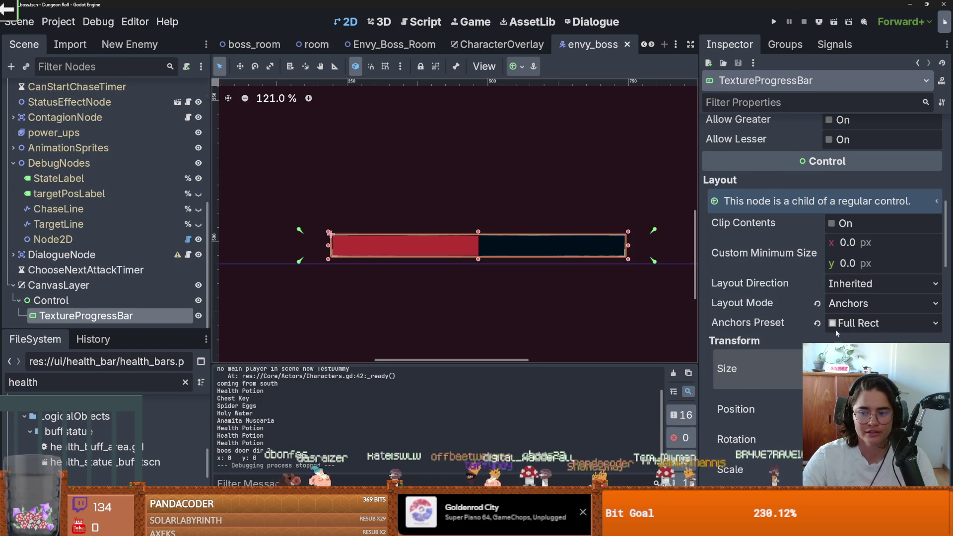
drag(371, 244, 366, 246)
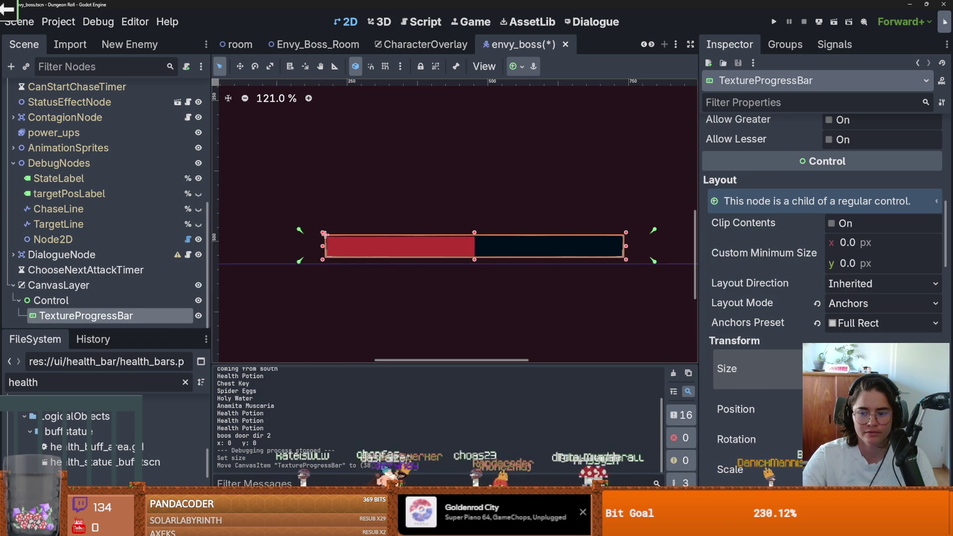
click(773, 21)
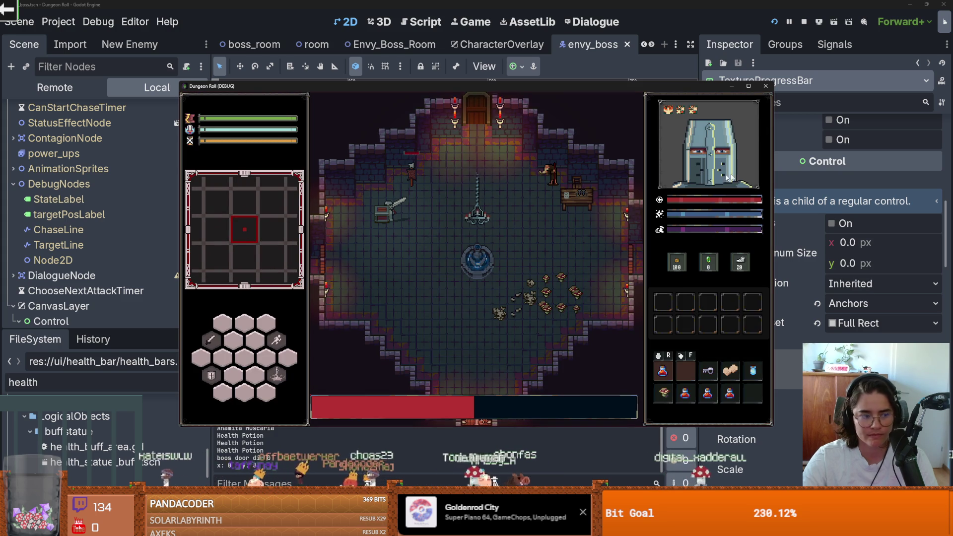
Relaunch the game and walk the knight down and to the right to test the bar.
click(765, 85)
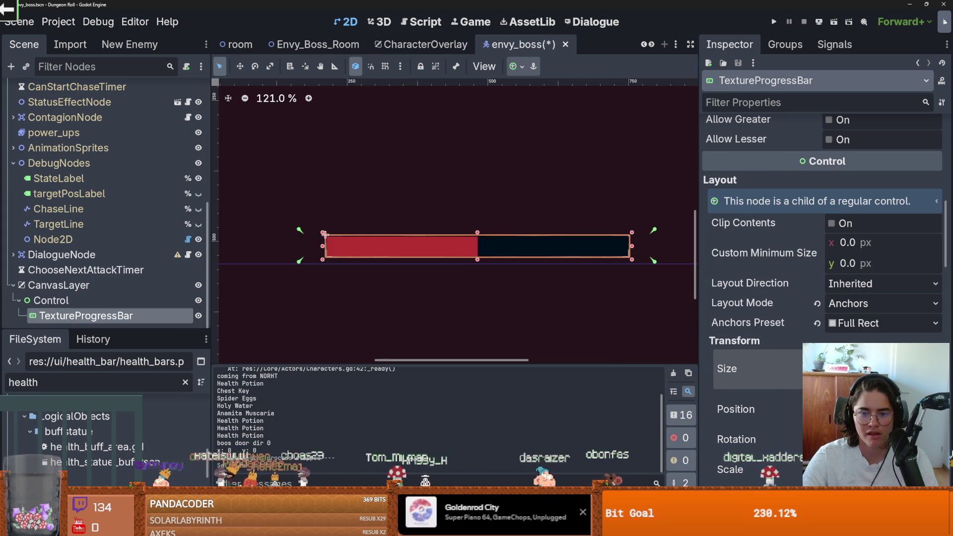
click(773, 22)
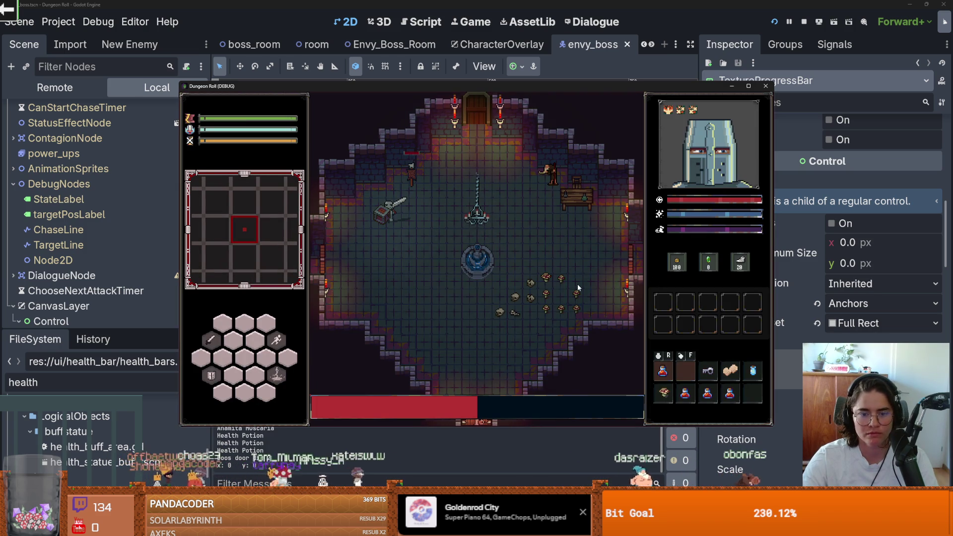
key(a)
key(s)
key(d)
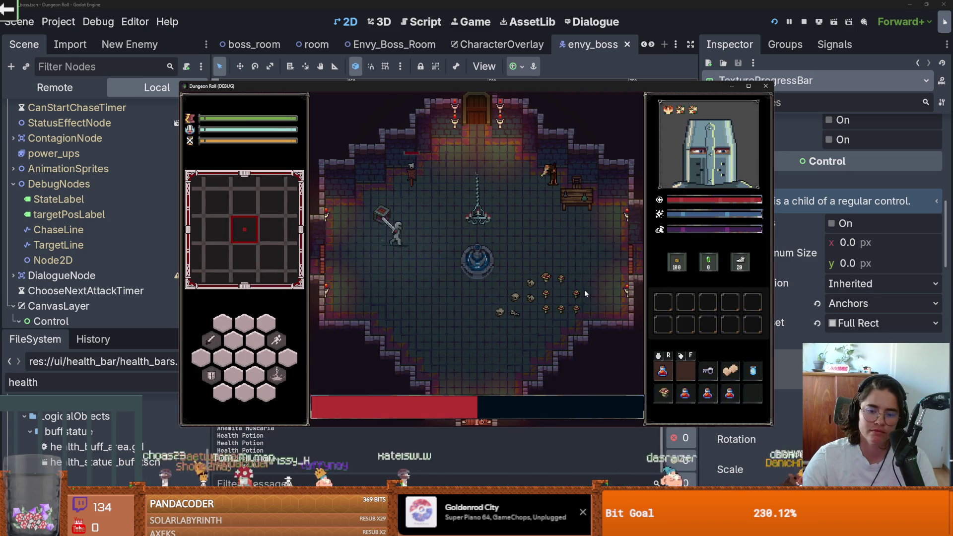
key(s)
key(d)
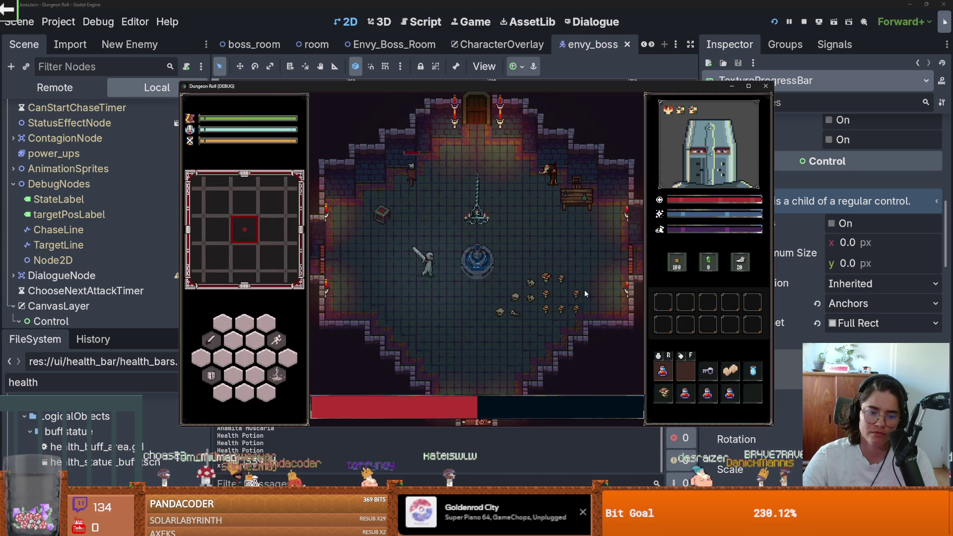
click(432, 437)
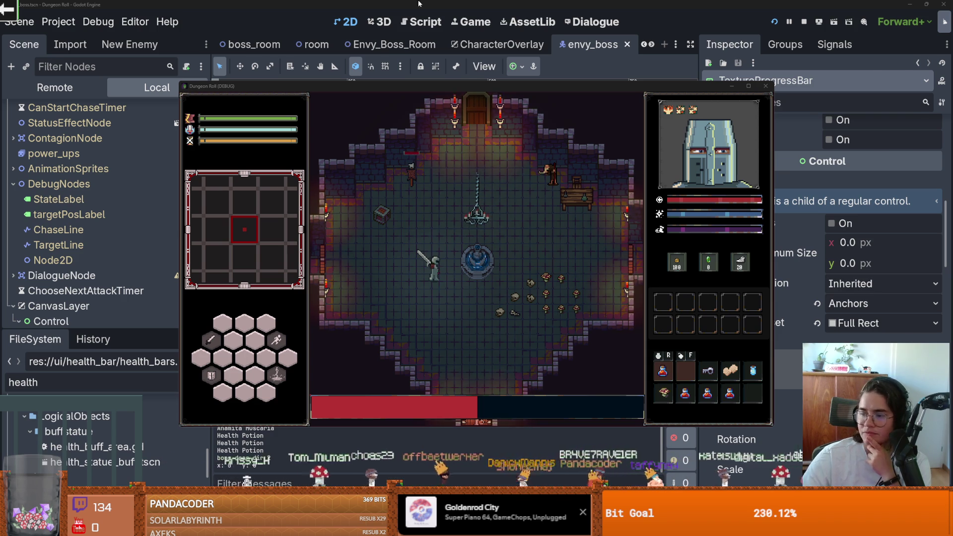
key(alt+Tab)
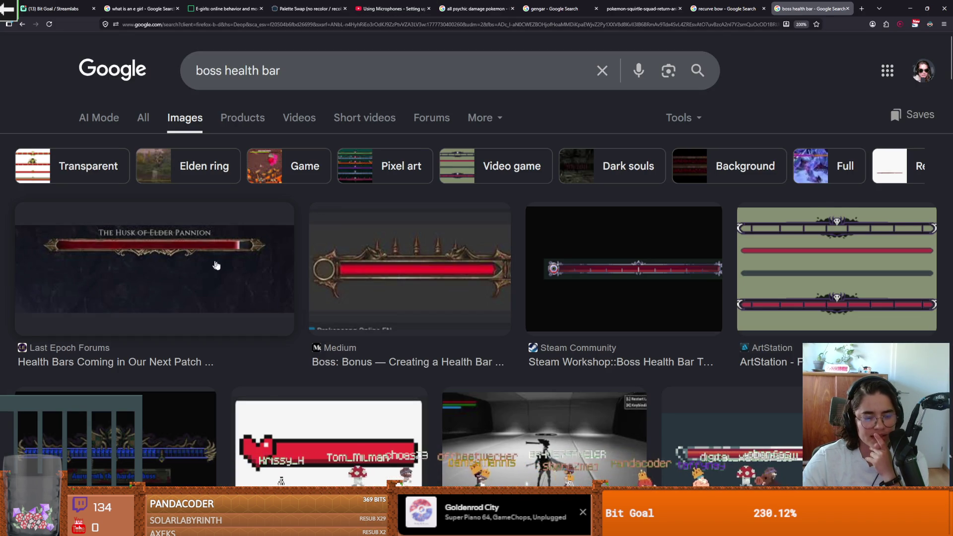
scroll(227, 267, down, 3)
scroll(229, 266, down, 3)
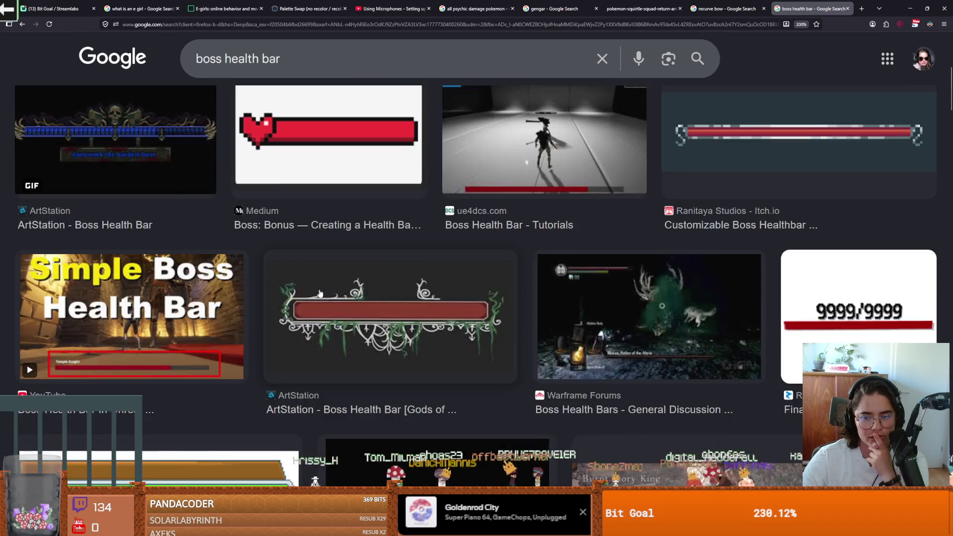
scroll(320, 294, up, 5)
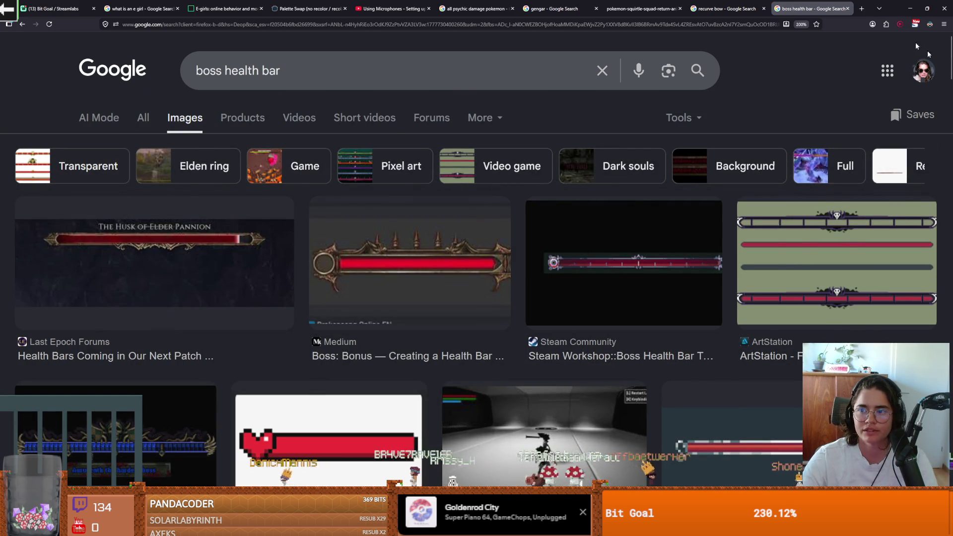
click(910, 8)
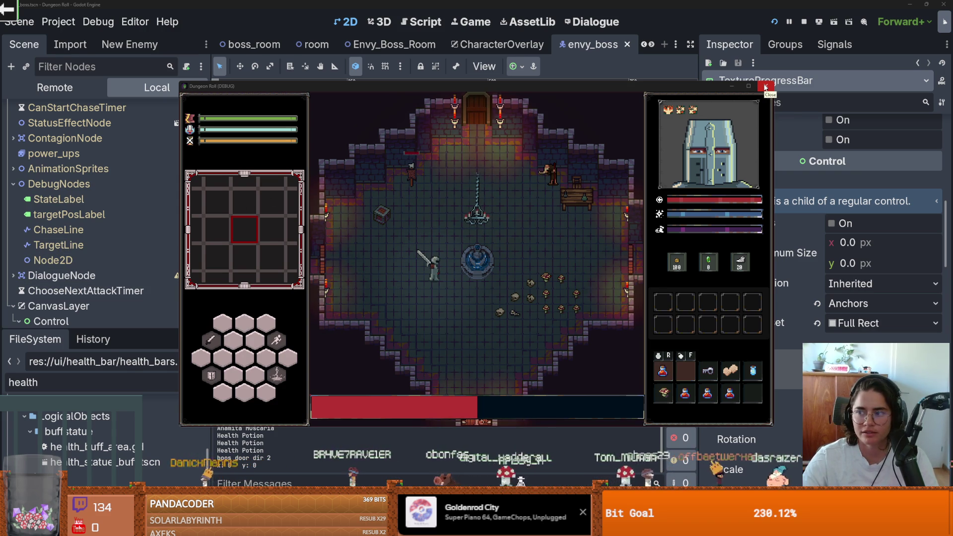
key(alt+Tab)
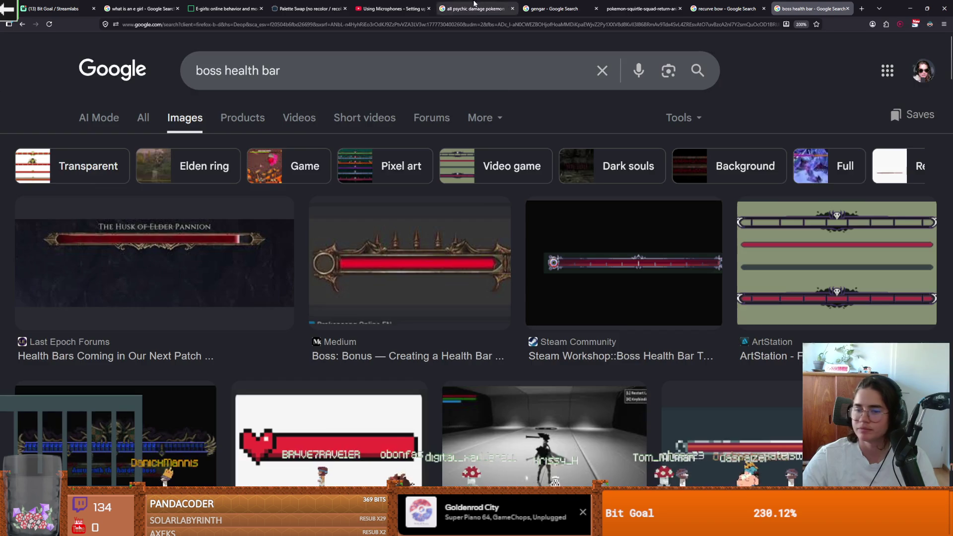
scroll(542, 254, down, 5)
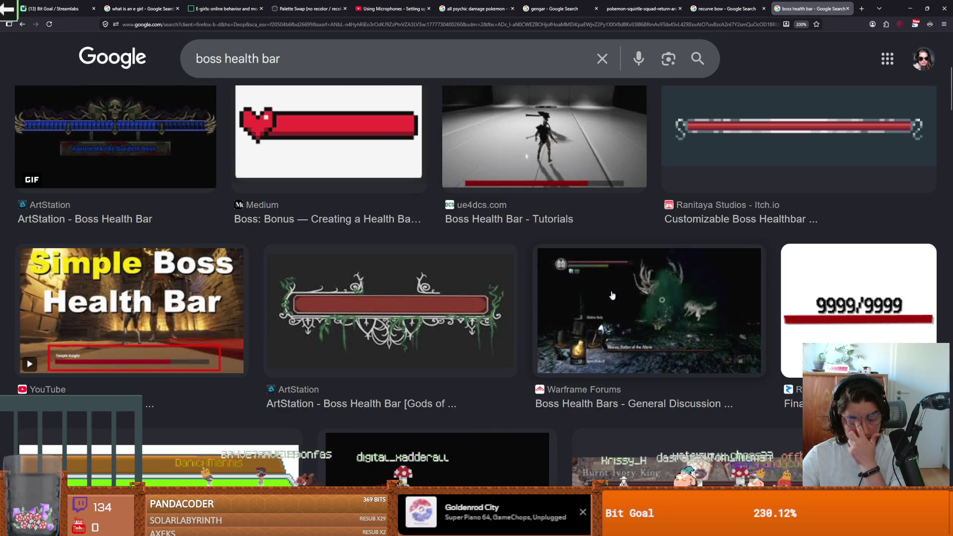
click(609, 306)
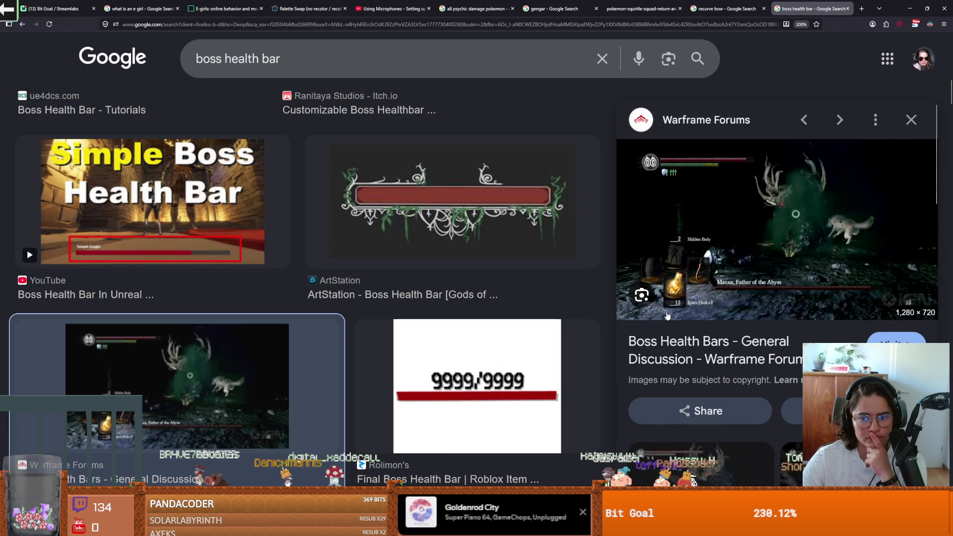
scroll(666, 315, down, 5)
scroll(523, 307, down, 10)
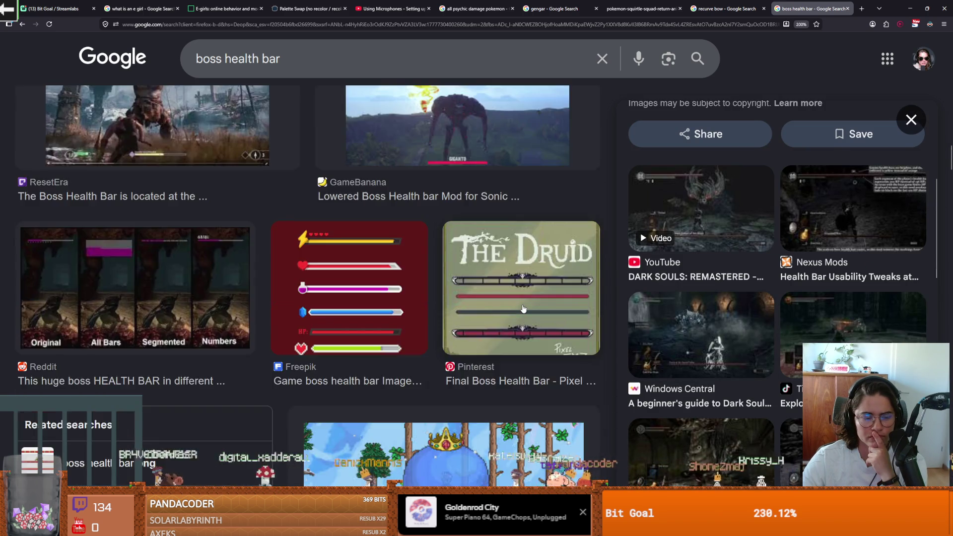
scroll(523, 309, up, 3)
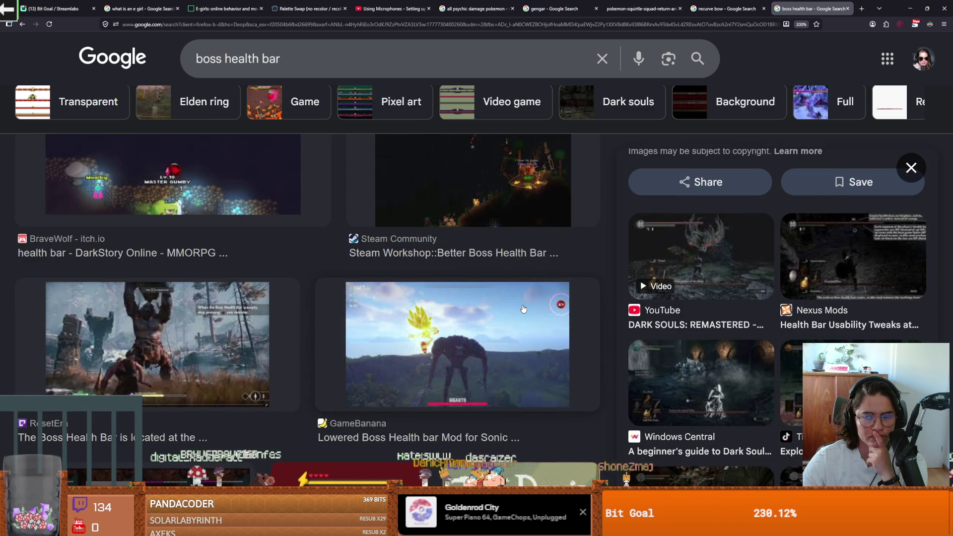
scroll(523, 308, down, 5)
scroll(523, 309, down, 3)
scroll(523, 308, up, 1)
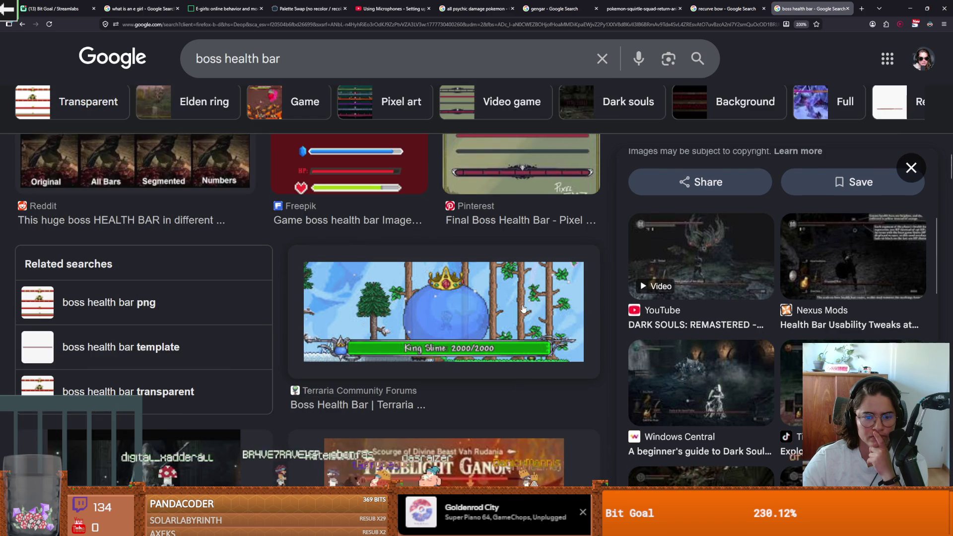
scroll(433, 198, down, 2)
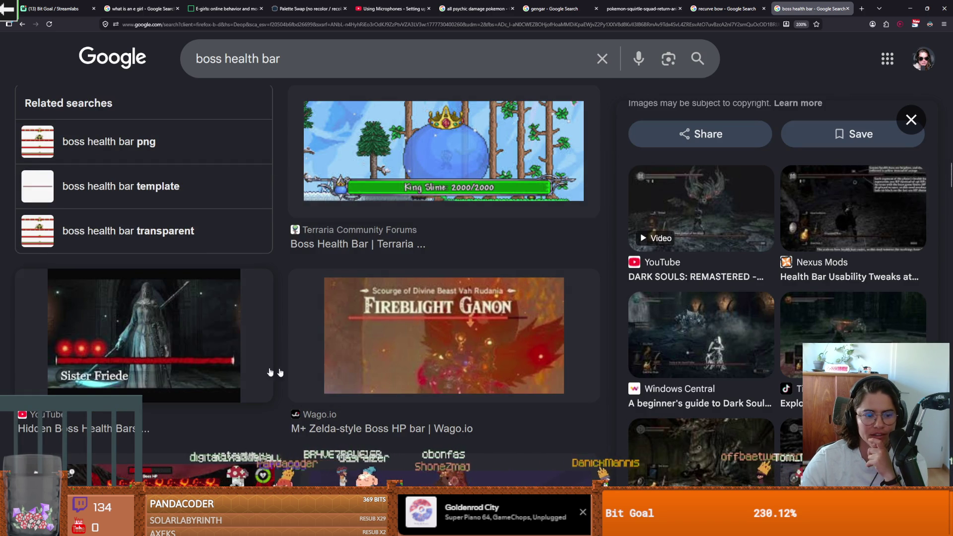
scroll(366, 374, down, 3)
scroll(367, 373, up, 2)
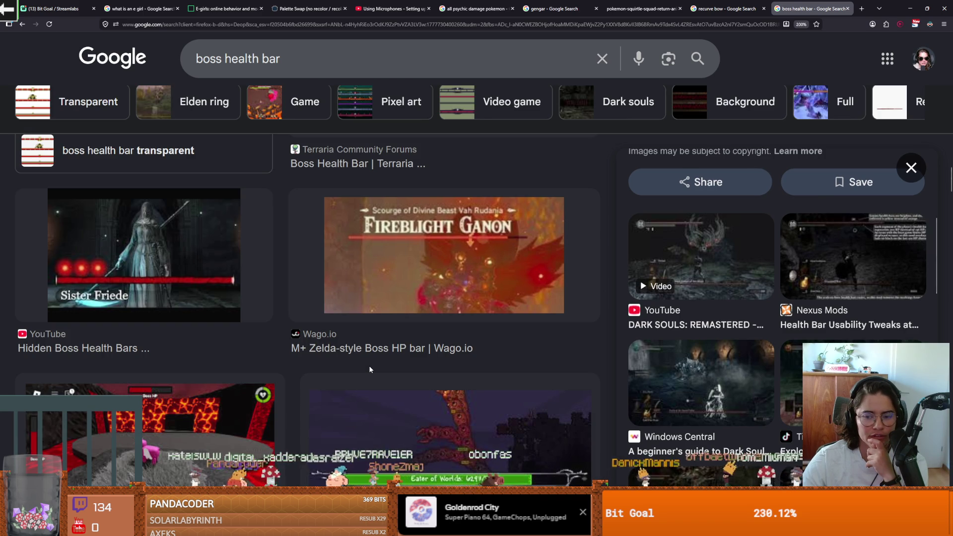
scroll(369, 369, up, 10)
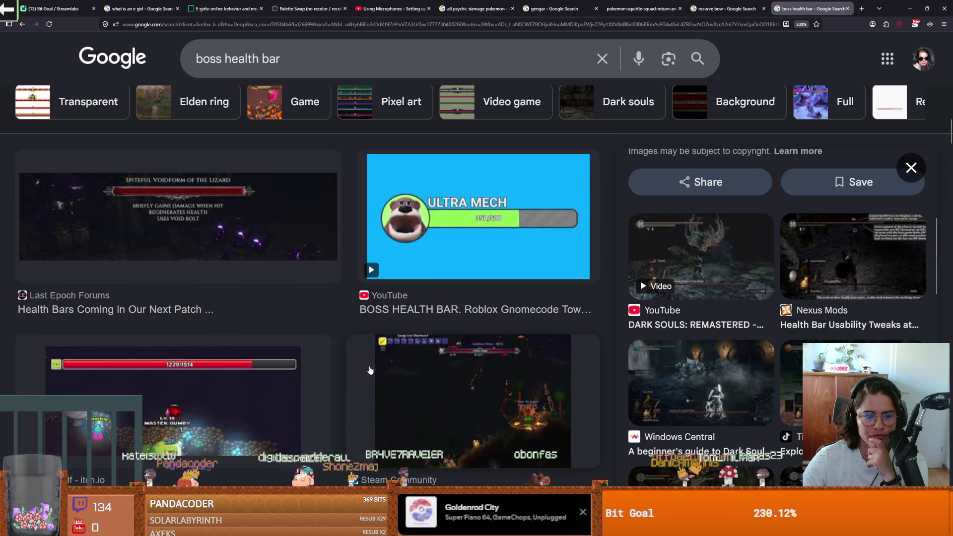
scroll(369, 370, down, 10)
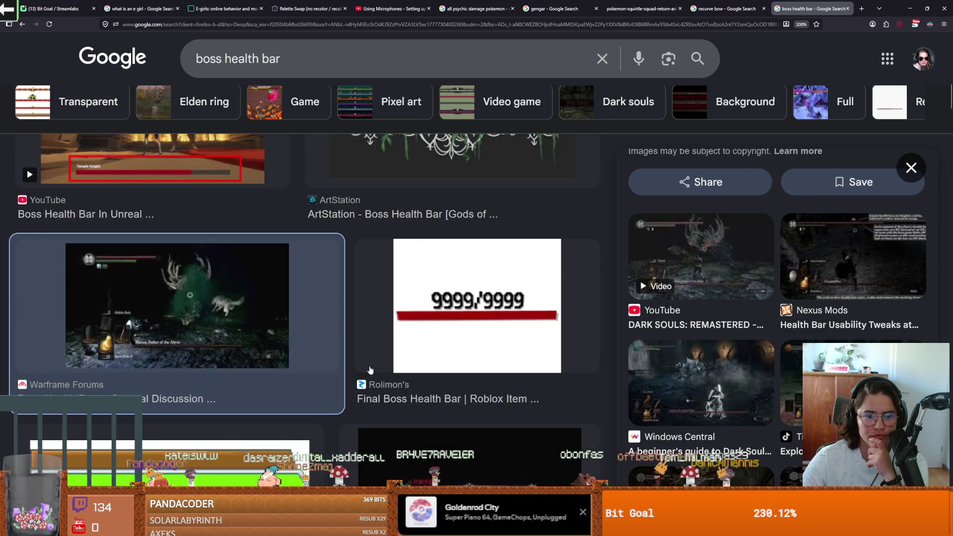
scroll(370, 370, up, 5)
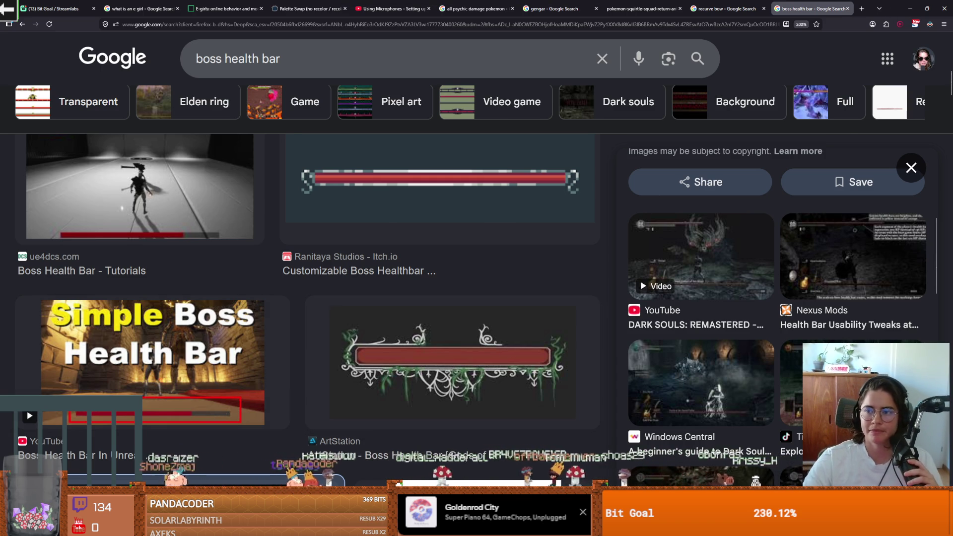
key(alt+Tab)
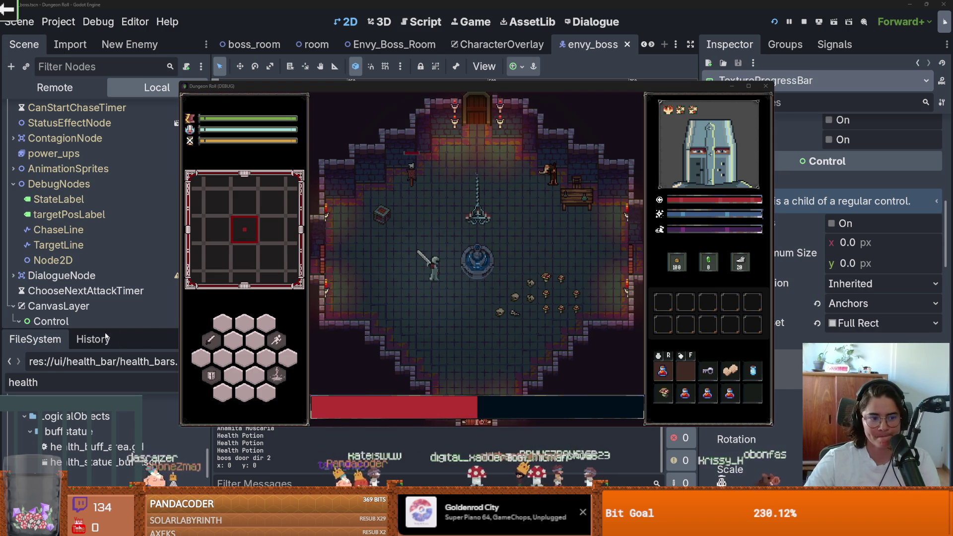
Close the game and raise the top edge of the Control box.
click(765, 89)
right_click(104, 300)
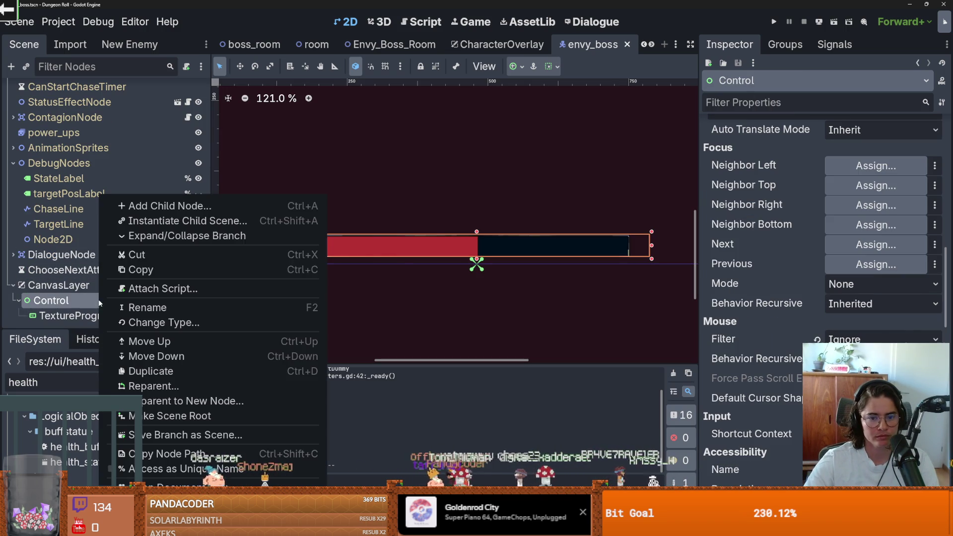
click(476, 231)
drag(476, 232, 479, 223)
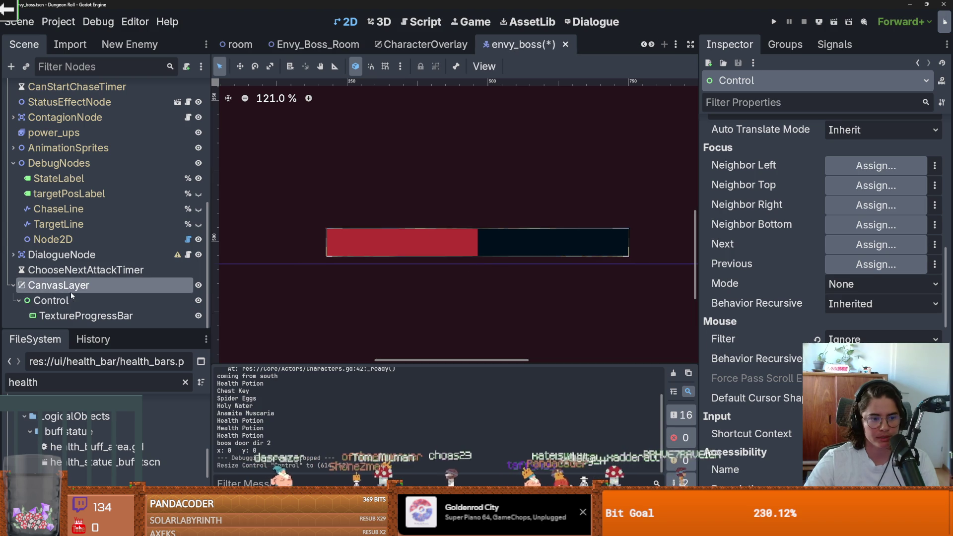
Add a Full Rect VBoxContainer under Control and move the TextureProgressBar into it.
right_click(67, 300)
click(144, 207)
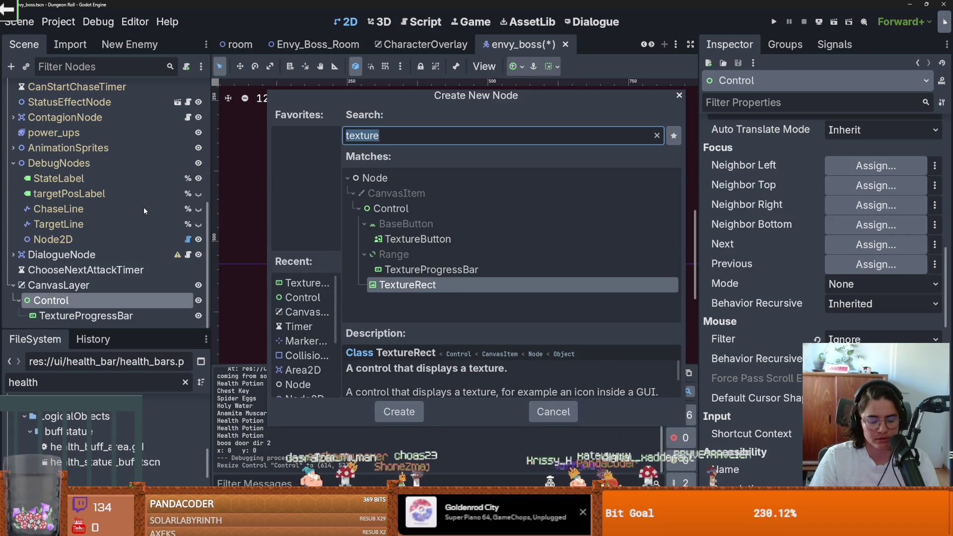
text(vb)
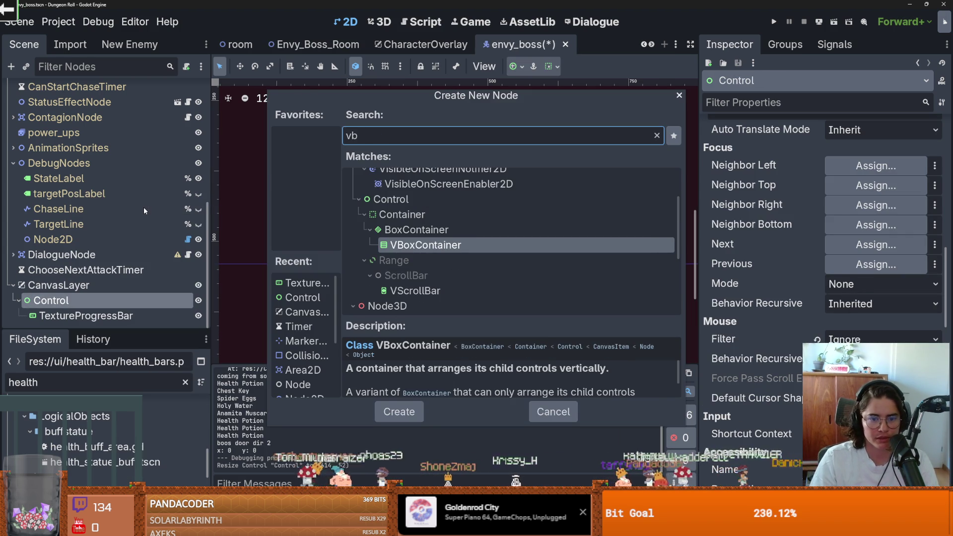
key(Return)
click(516, 66)
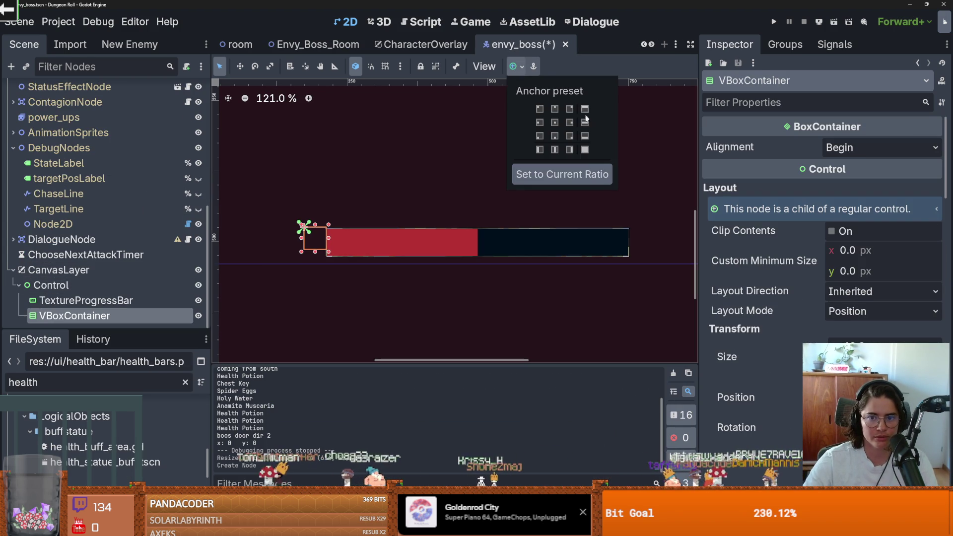
click(585, 150)
drag(74, 302, 76, 308)
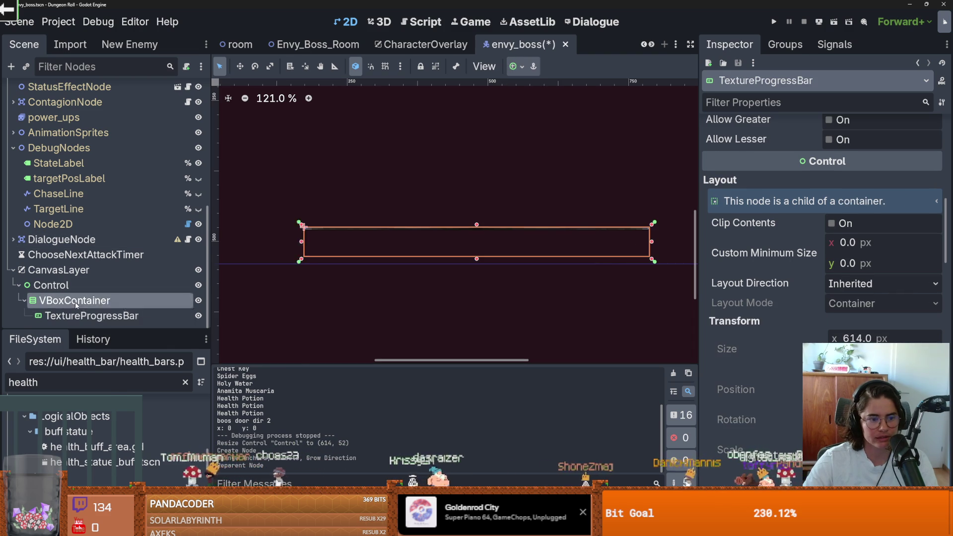
Add a Label child to the VBoxContainer and place it above the TextureProgressBar.
right_click(75, 302)
click(139, 208)
text(label)
key(Return)
mouse_move(57, 315)
mouse_down()
mouse_move(128, 298)
mouse_move(119, 296)
mouse_up()
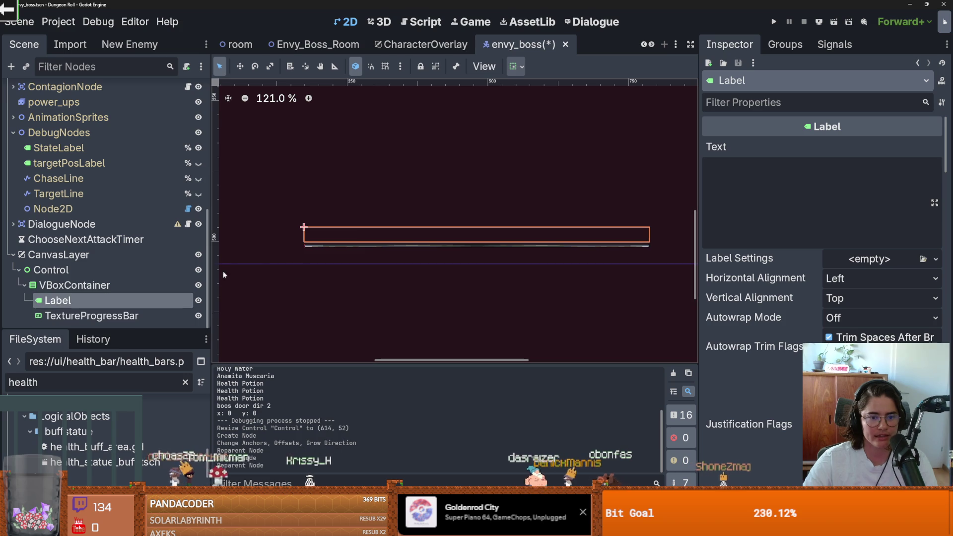
Try a Label Custom Minimum Size height of 10, then undo it.
scroll(818, 298, down, 5)
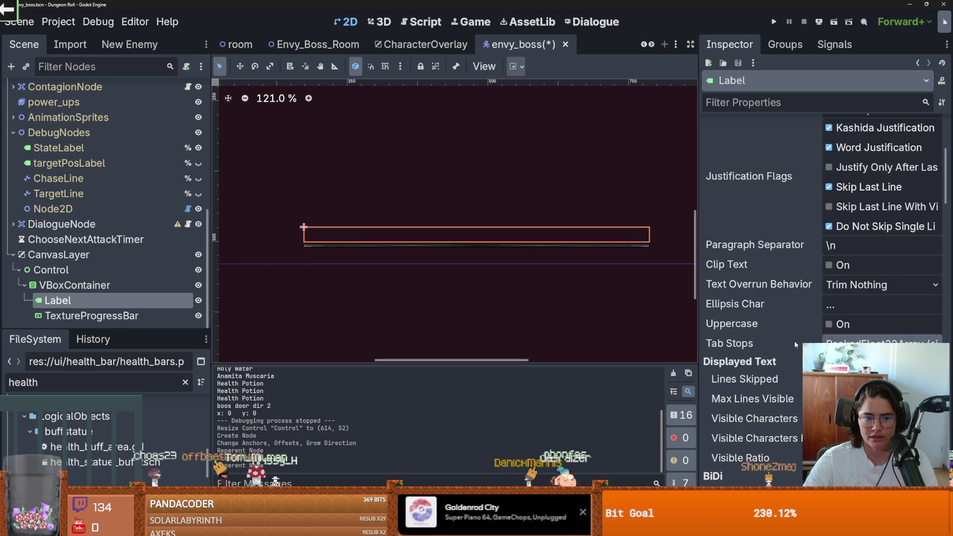
scroll(860, 281, down, 8)
click(861, 281)
key(Return)
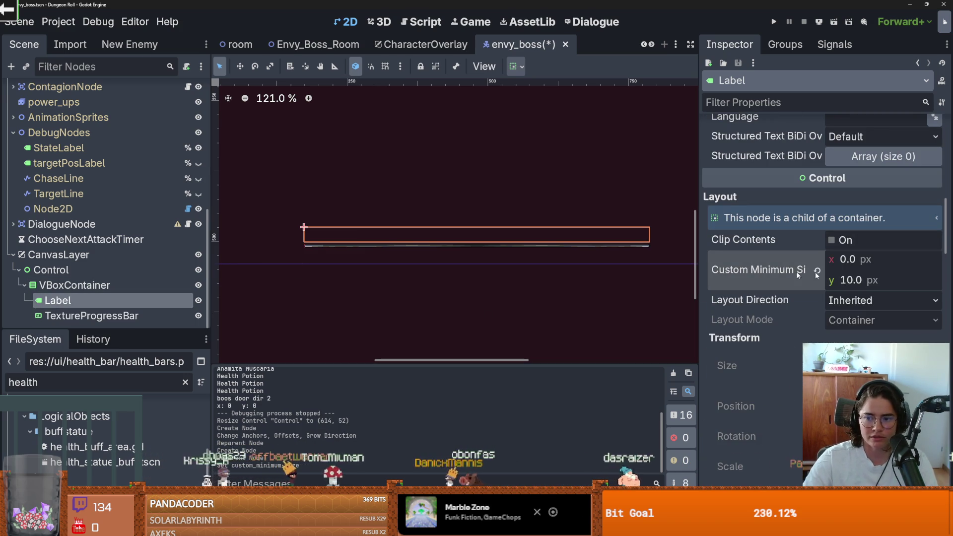
key(ctrl+z)
Review the TextureProgressBar's sizing, then drag the Label's minimum height down.
click(73, 315)
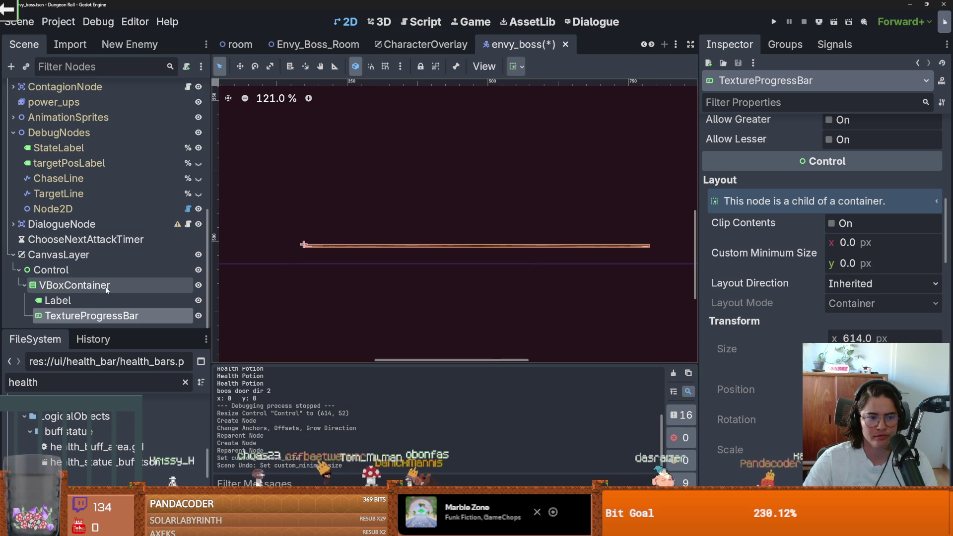
scroll(352, 246, up, 6)
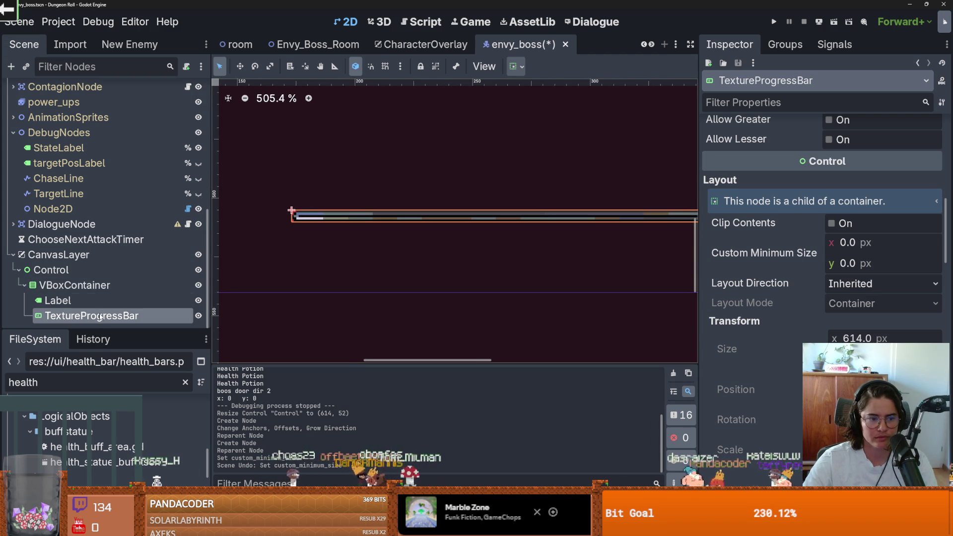
scroll(820, 317, up, 2)
scroll(820, 317, down, 6)
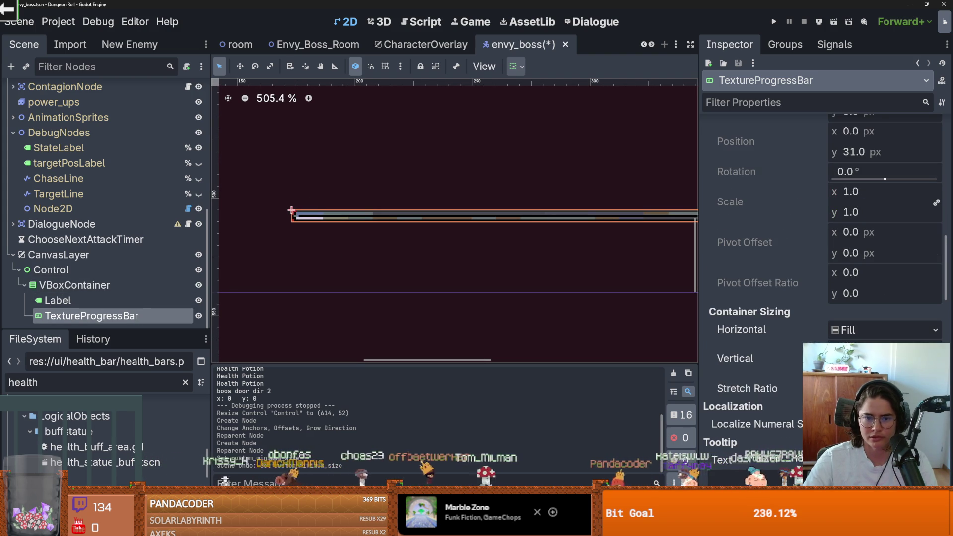
scroll(462, 257, down, 2)
click(57, 300)
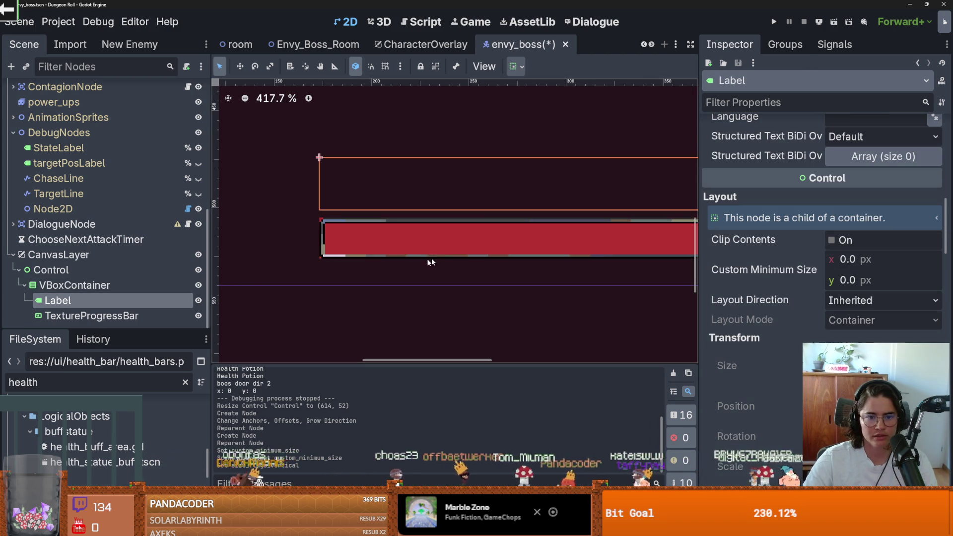
scroll(413, 265, down, 4)
drag(832, 281, 823, 281)
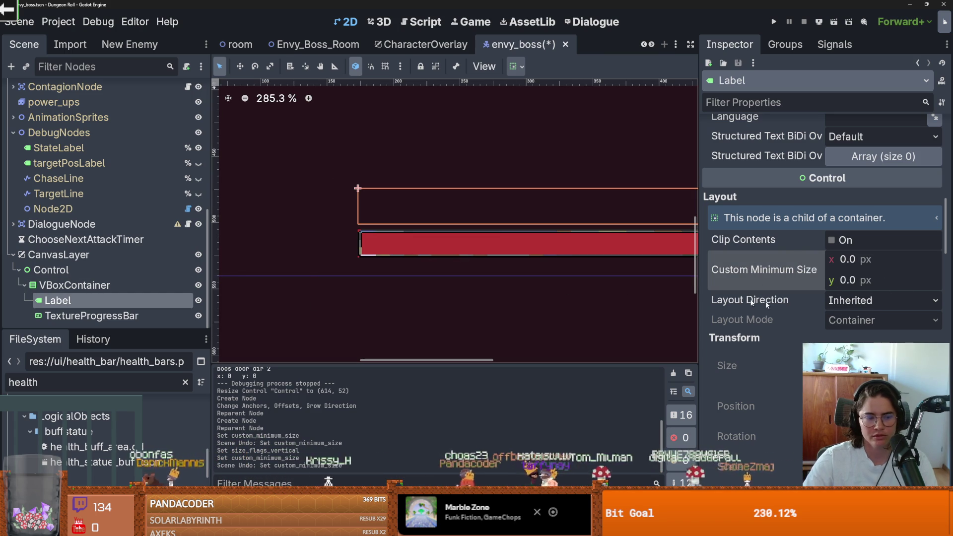
scroll(824, 314, up, 8)
scroll(823, 313, up, 5)
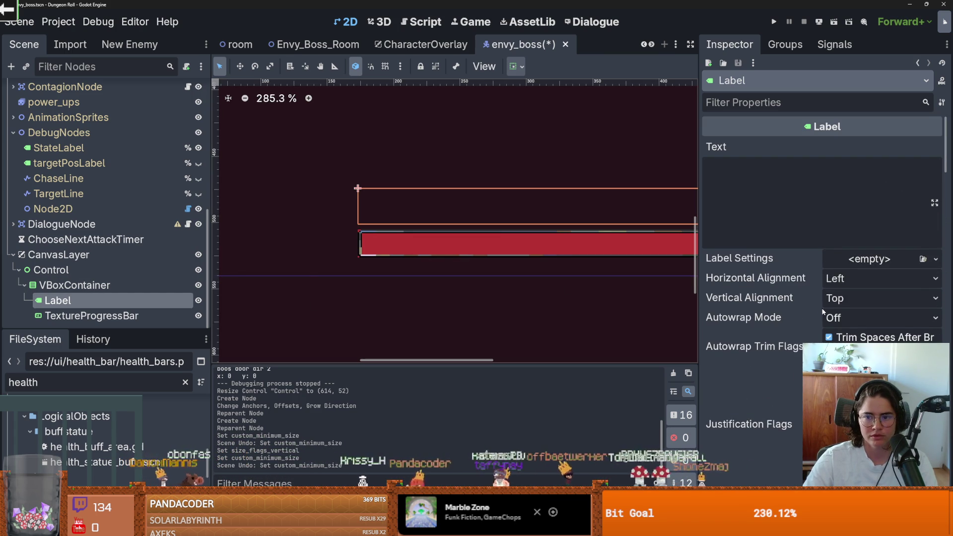
Set the Label's text to 'Envious Crusader'.
click(749, 219)
text(cv)
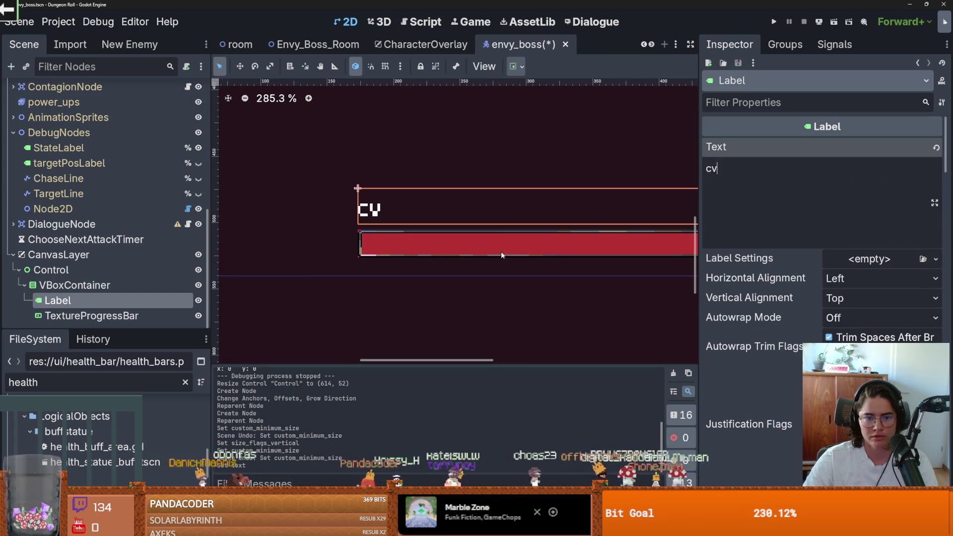
scroll(503, 254, down, 4)
scroll(316, 267, left, 2)
key(ctrl+a)
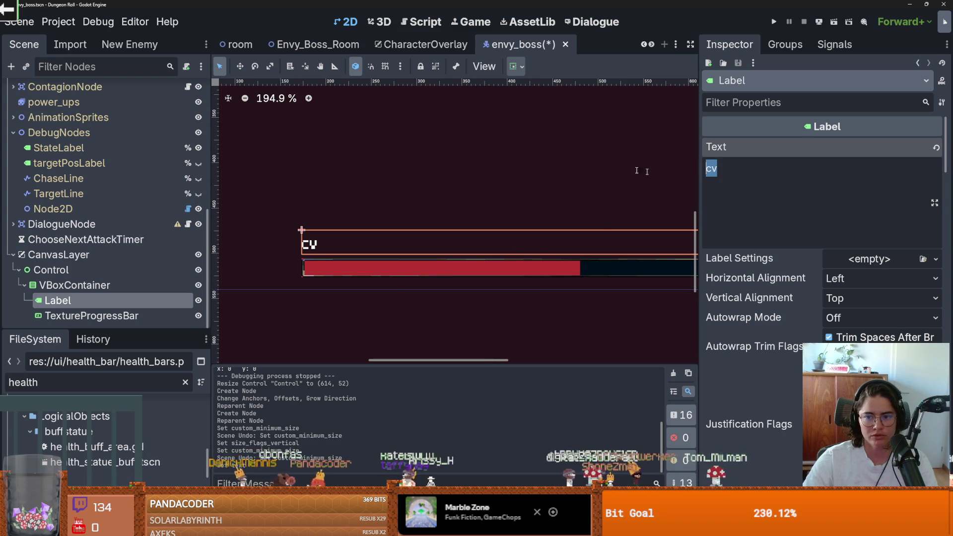
text(E)
key(BackSpace)
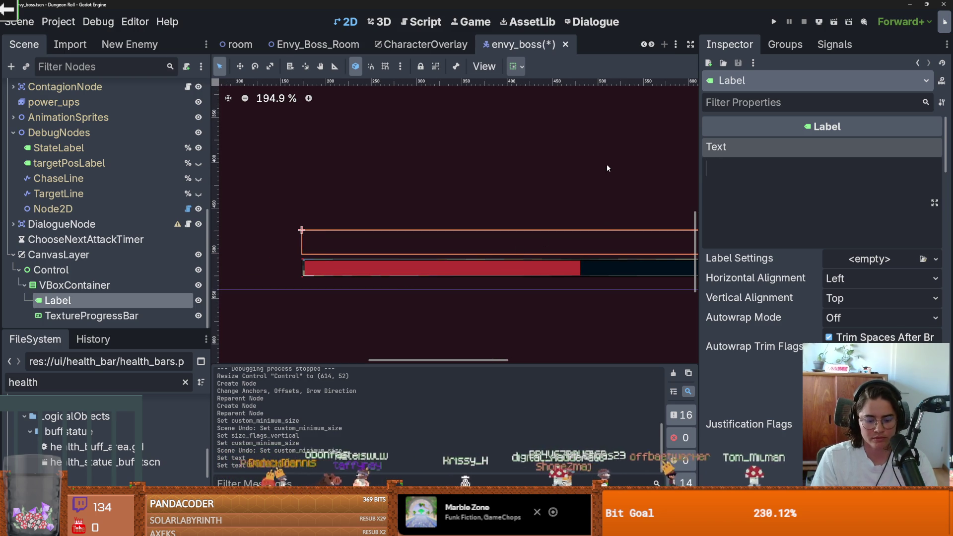
text(Envious )
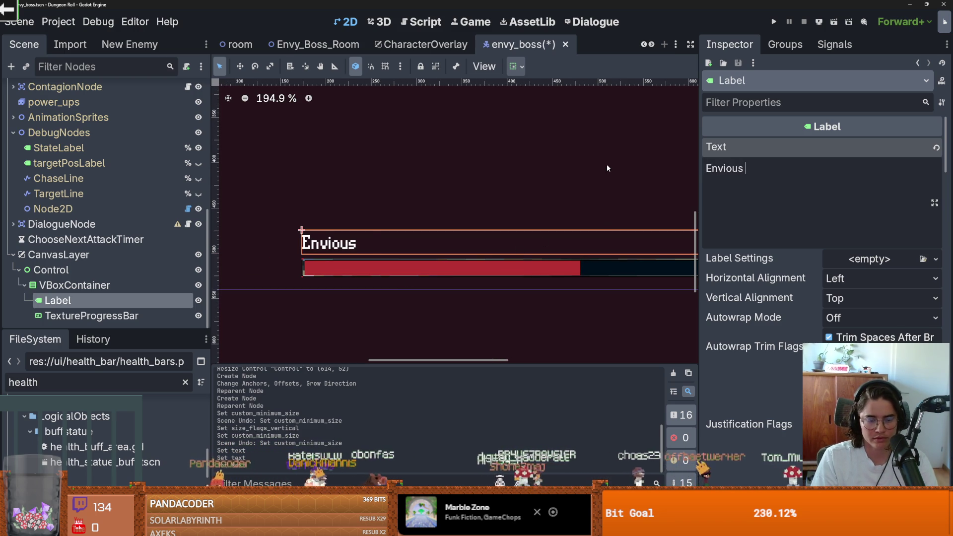
text(Crusader)
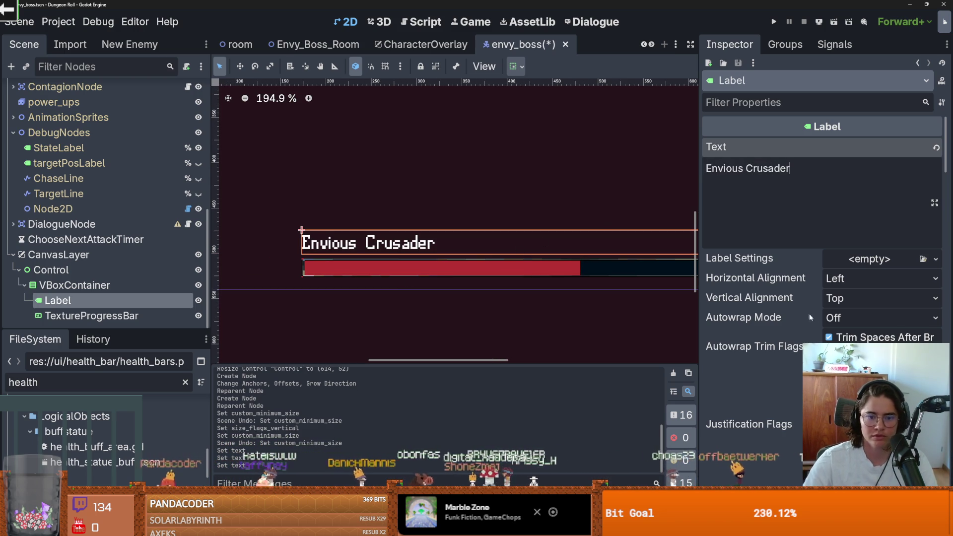
Override the Label's font size to 19 px and load the gothic blackletter font.
scroll(800, 307, down, 5)
scroll(822, 248, down, 10)
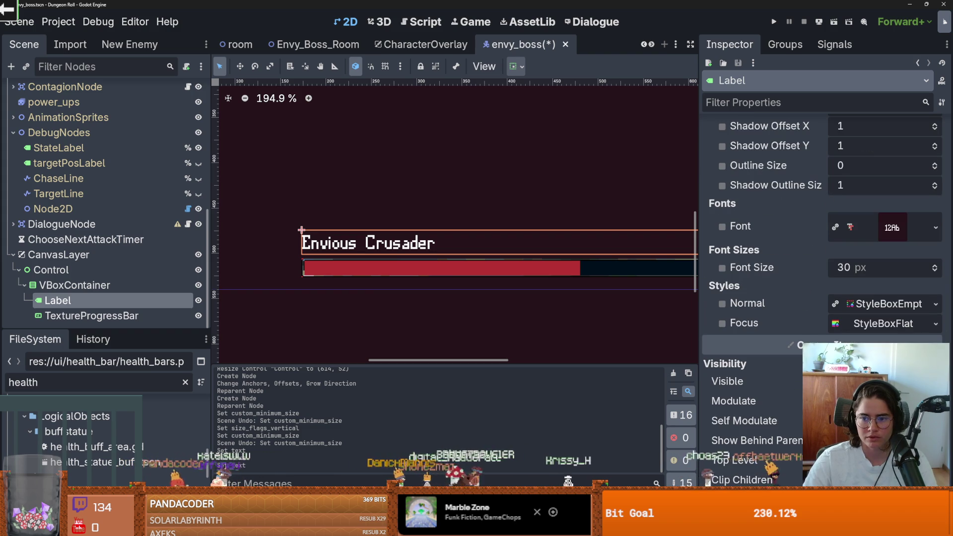
click(722, 268)
drag(935, 271, 935, 271)
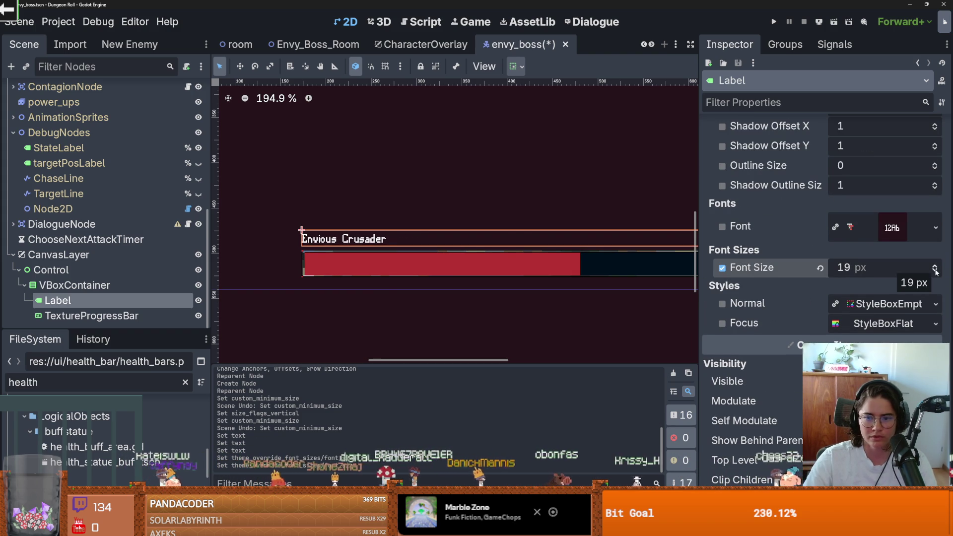
click(935, 228)
click(847, 318)
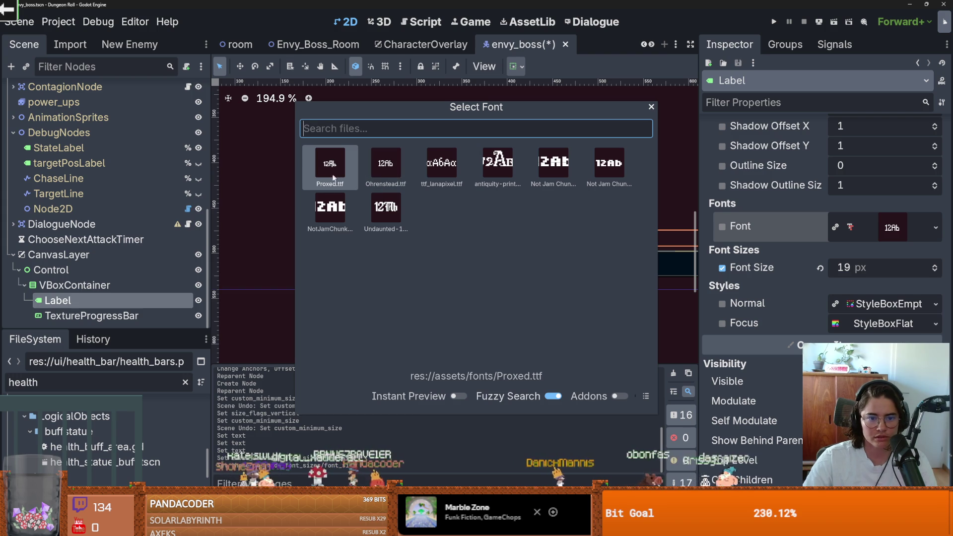
double_click(402, 227)
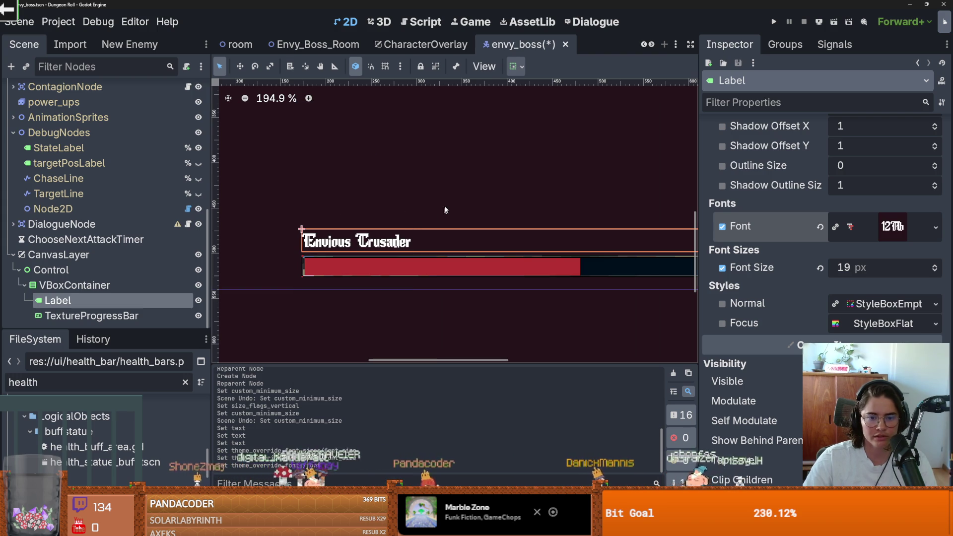
Save the envy_boss scene and run the game to test the titled boss bar.
click(447, 198)
scroll(448, 198, down, 3)
key(ctrl+s)
scroll(392, 243, up, 2)
scroll(391, 243, down, 10)
scroll(365, 247, up, 6)
key(ctrl+s)
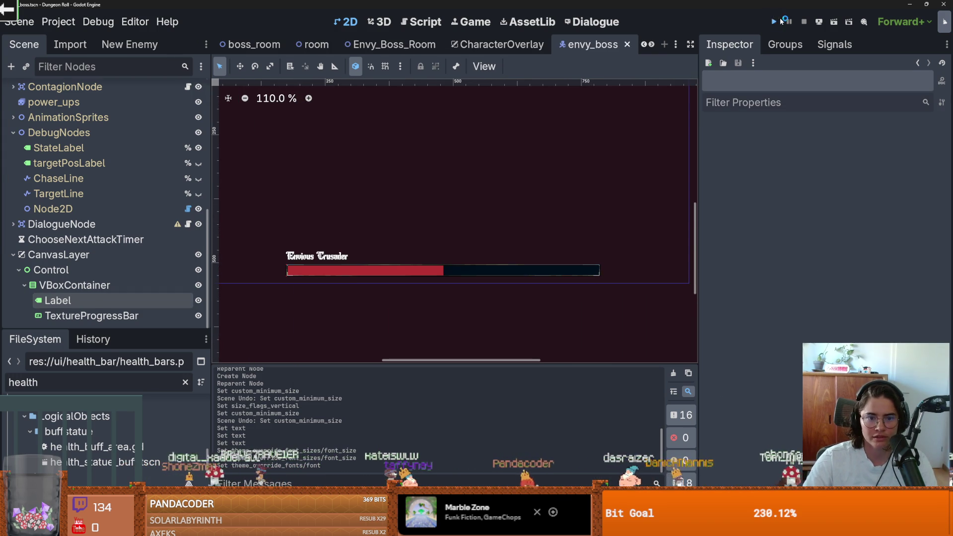
click(779, 22)
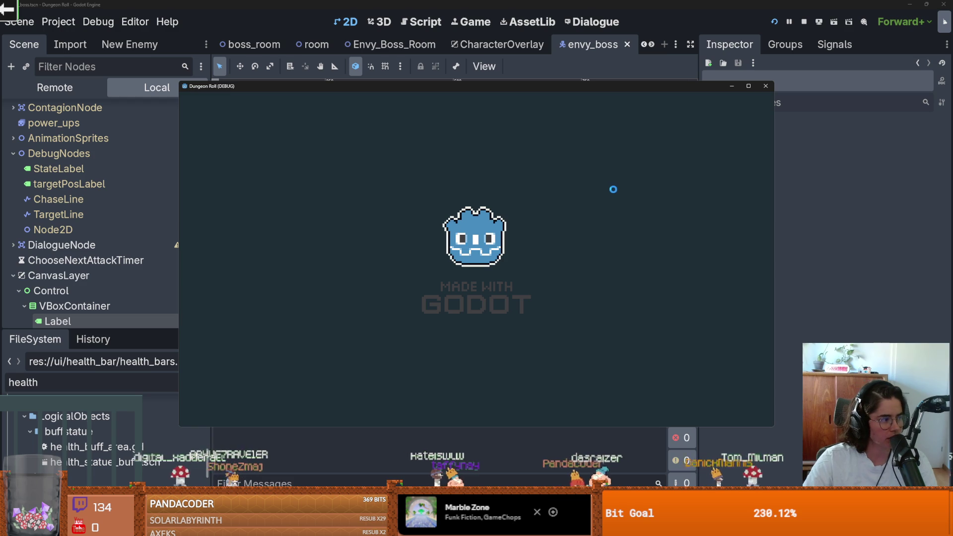
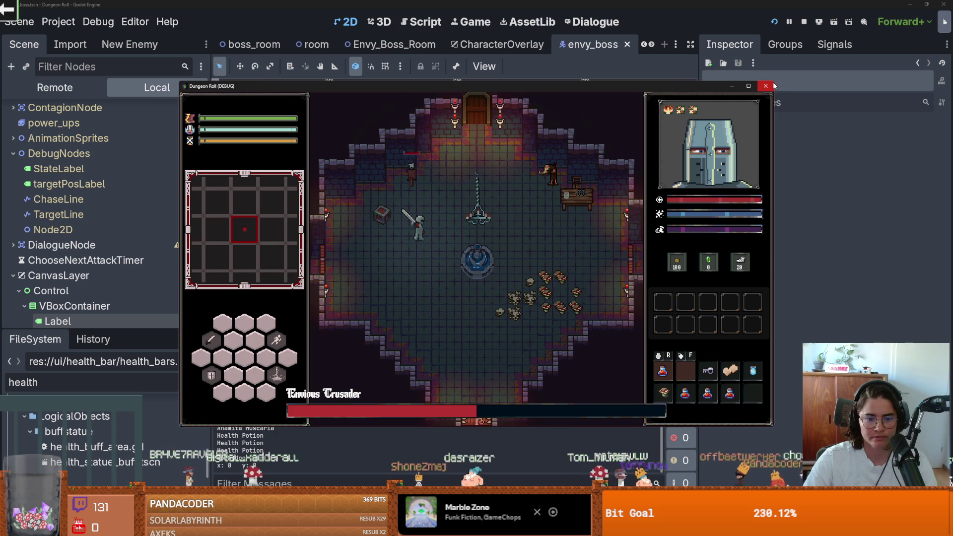
Stop the debug run, narrow the boss health bar container to 438 wide, and save.
key(F8)
key(ctrl+s)
click(132, 269)
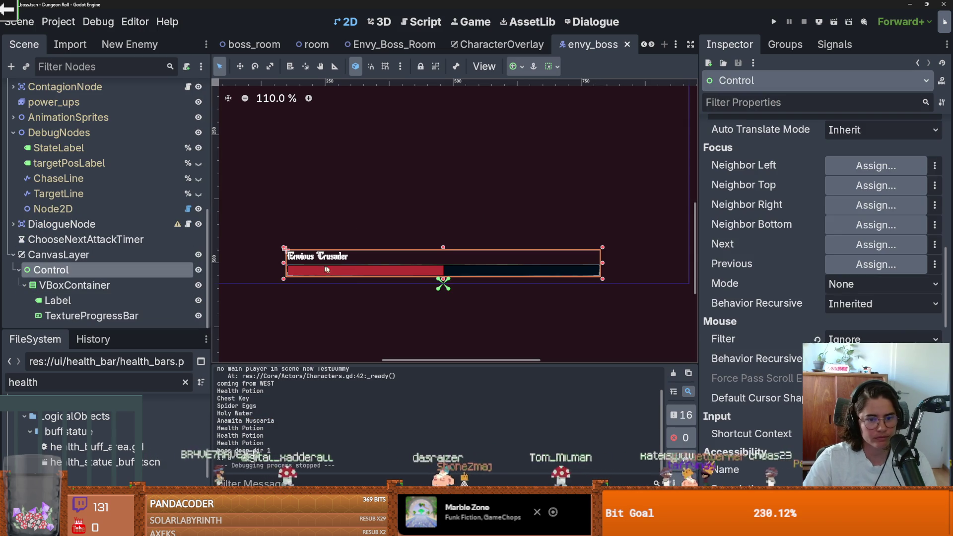
drag(286, 268, 342, 268)
drag(601, 260, 570, 265)
click(106, 269)
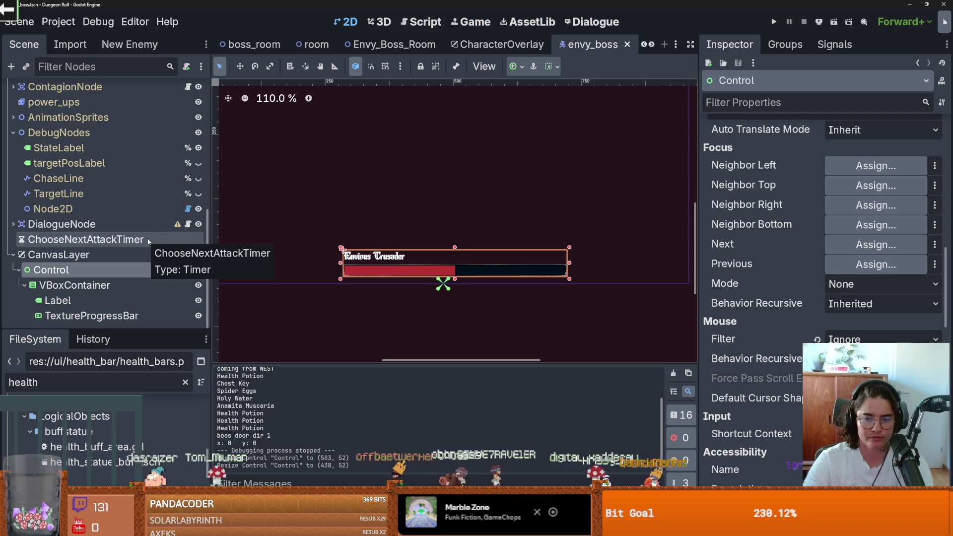
key(ctrl+s)
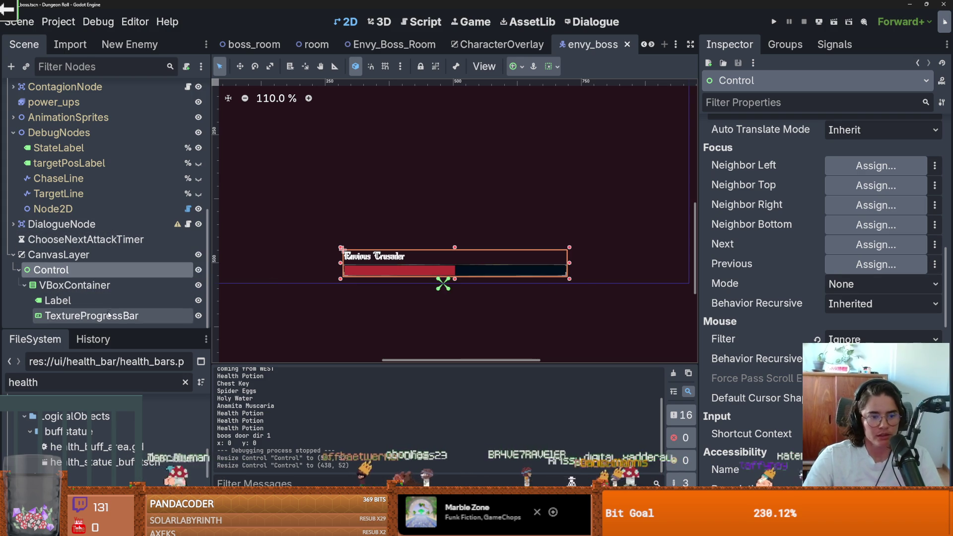
Set the TextureProgressBar's value so the health bar displays full, and save the scene.
click(92, 316)
scroll(789, 277, up, 10)
scroll(803, 313, down, 6)
scroll(800, 323, down, 15)
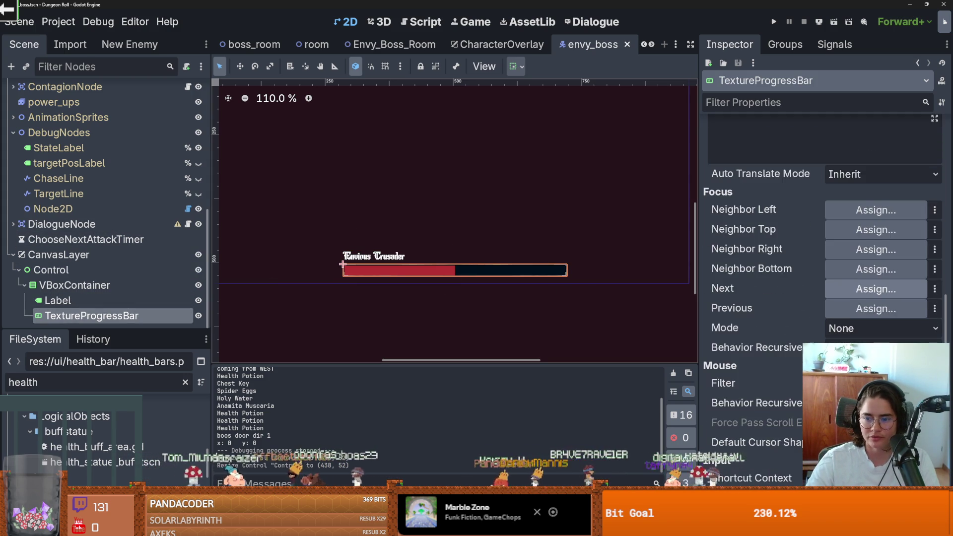
scroll(799, 298, up, 15)
scroll(803, 293, up, 8)
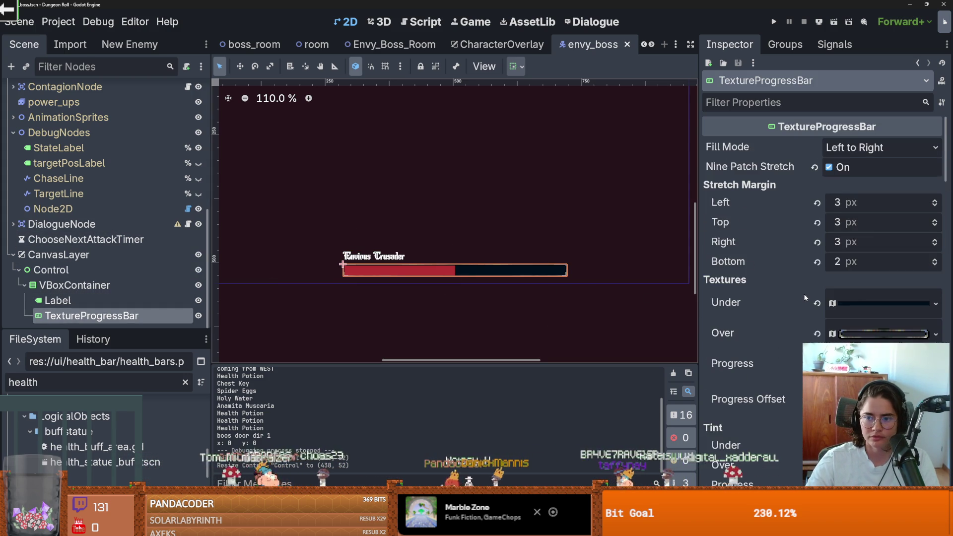
scroll(863, 243, down, 4)
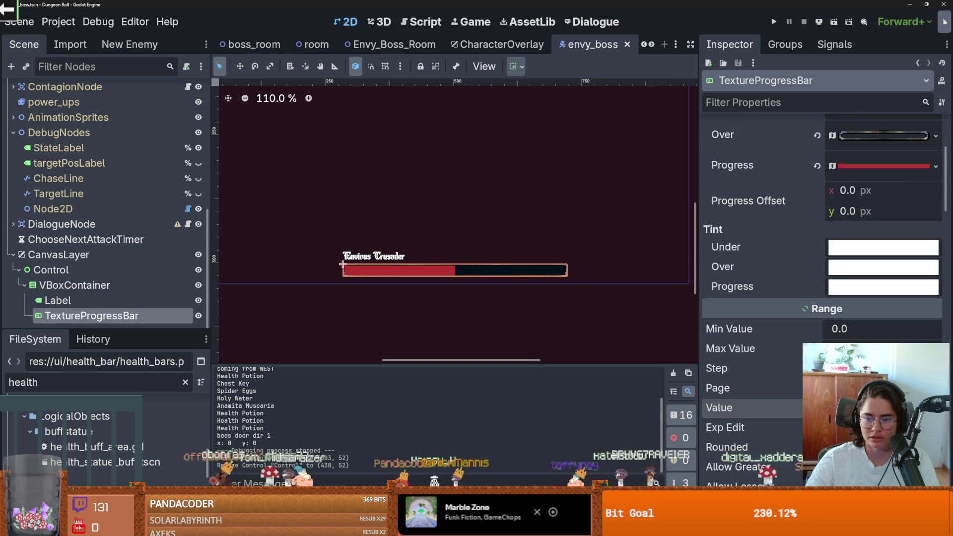
key(ctrl+s)
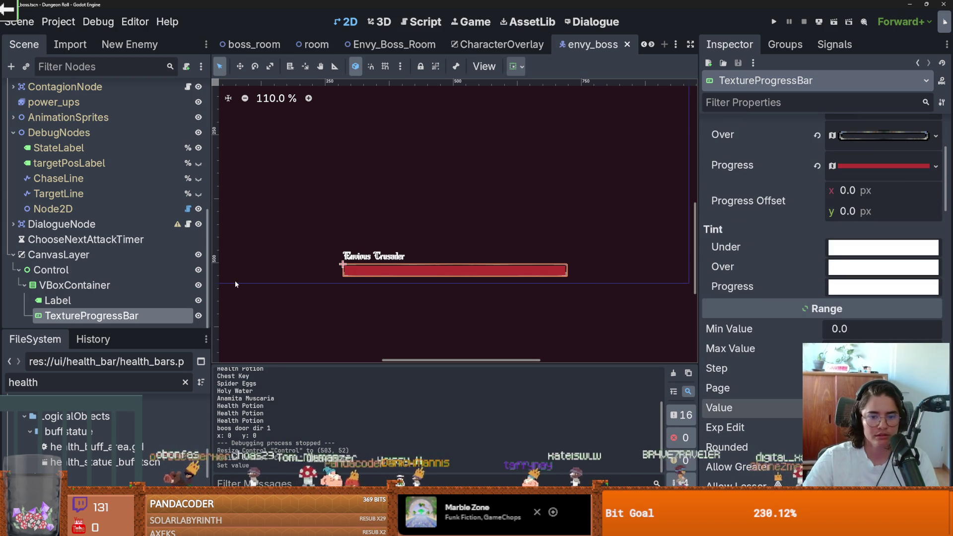
scroll(99, 238, up, 10)
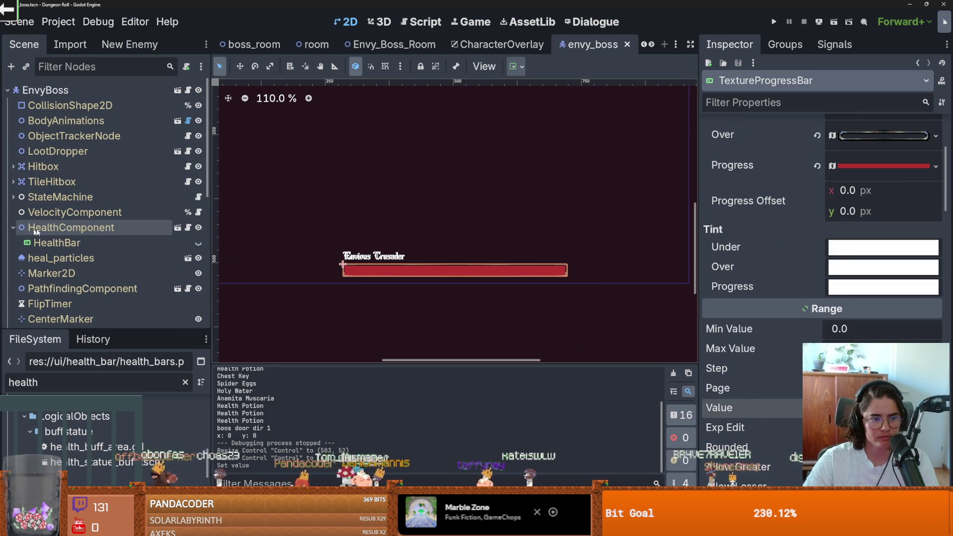
Open the EnvyBoss script envyboss.gd from the scene tree.
click(68, 228)
scroll(139, 258, down, 6)
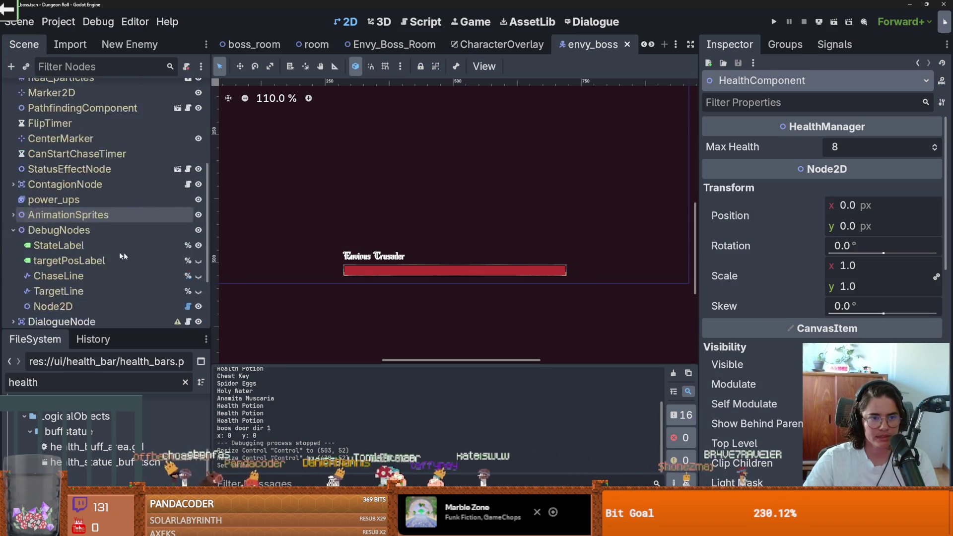
scroll(107, 252, up, 6)
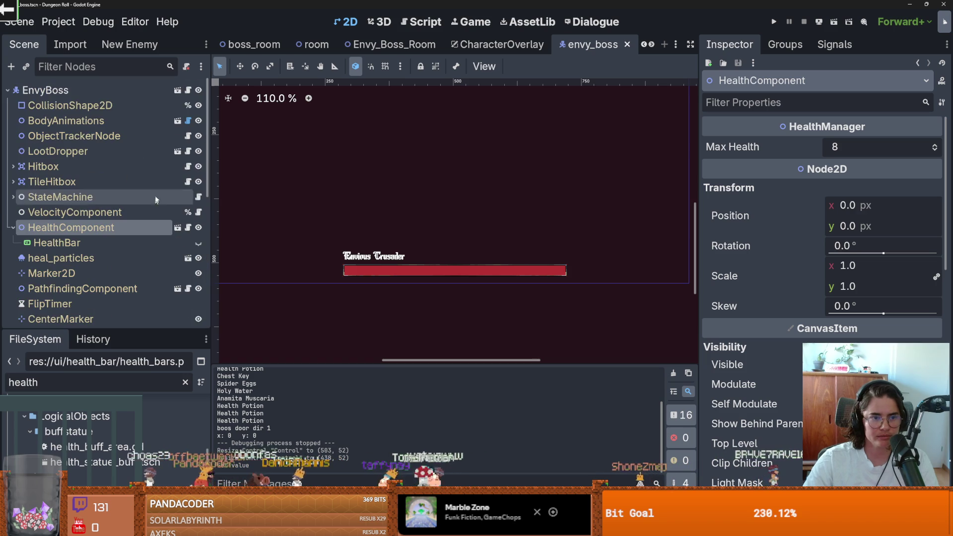
click(187, 91)
scroll(385, 179, down, 3)
Add an onready reference to the TextureProgressBar in envyboss.gd.
scroll(397, 184, up, 3)
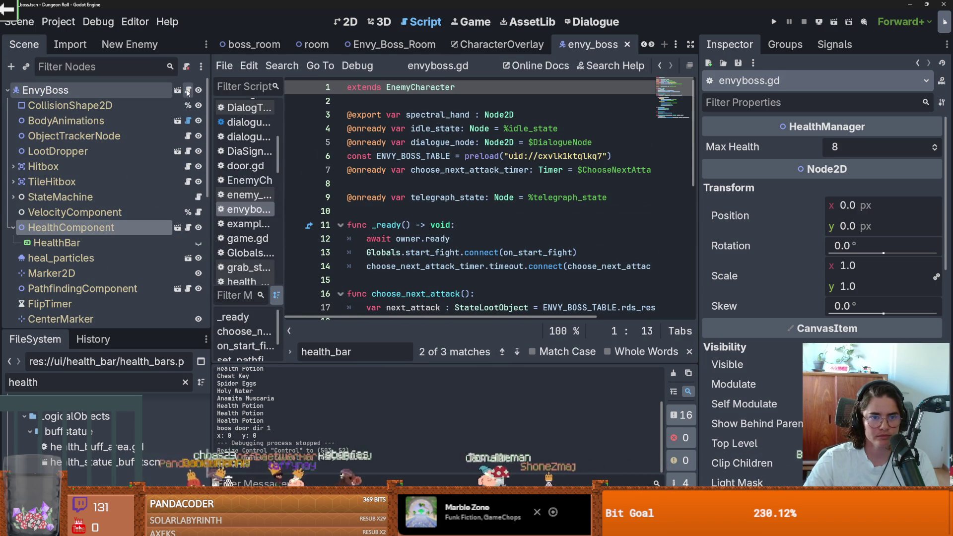
scroll(436, 217, down, 3)
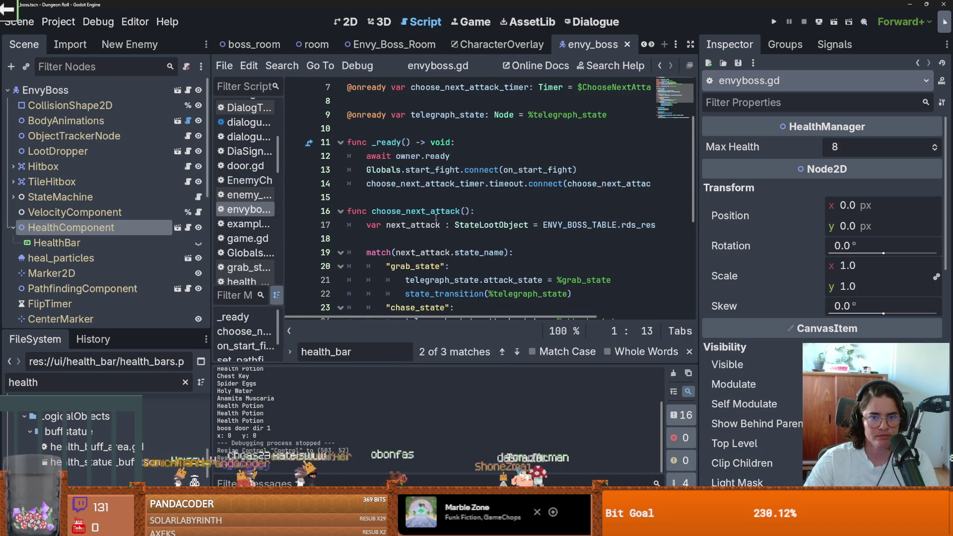
scroll(435, 217, up, 2)
scroll(96, 278, down, 8)
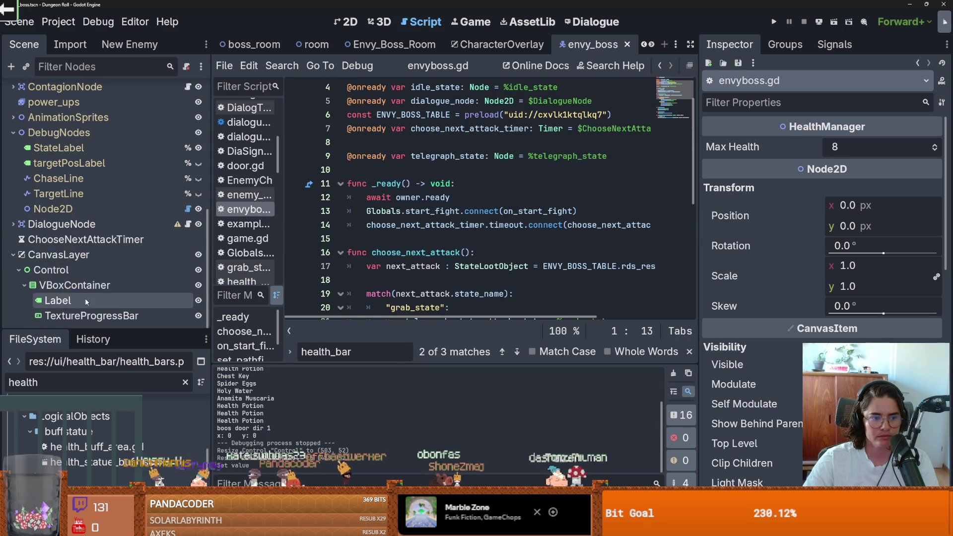
mouse_move(89, 316)
mouse_down()
mouse_move(245, 308)
mouse_move(446, 147)
mouse_up()
double_click(446, 143)
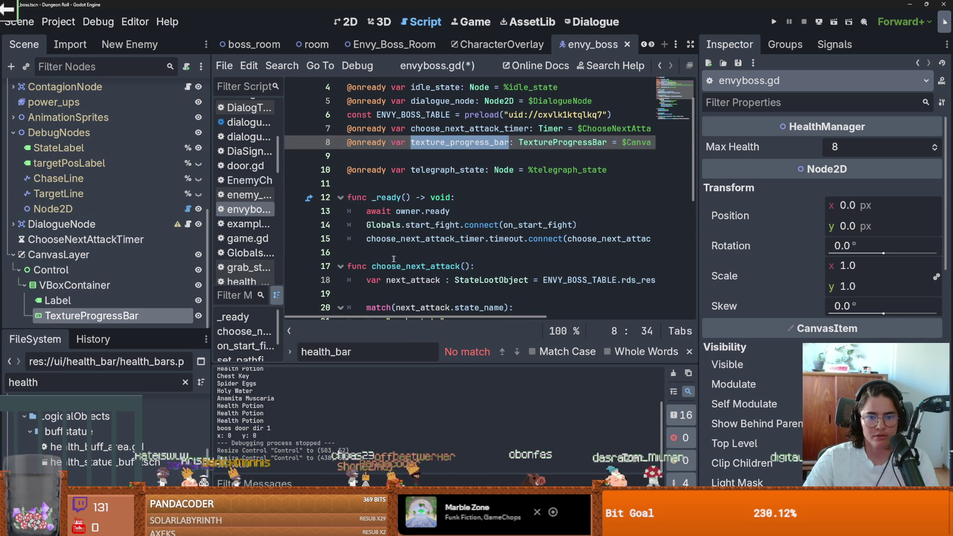
In _ready, connect health_component.health_updated to on_boss_health_update.
click(413, 257)
key(Tab)
text(he)
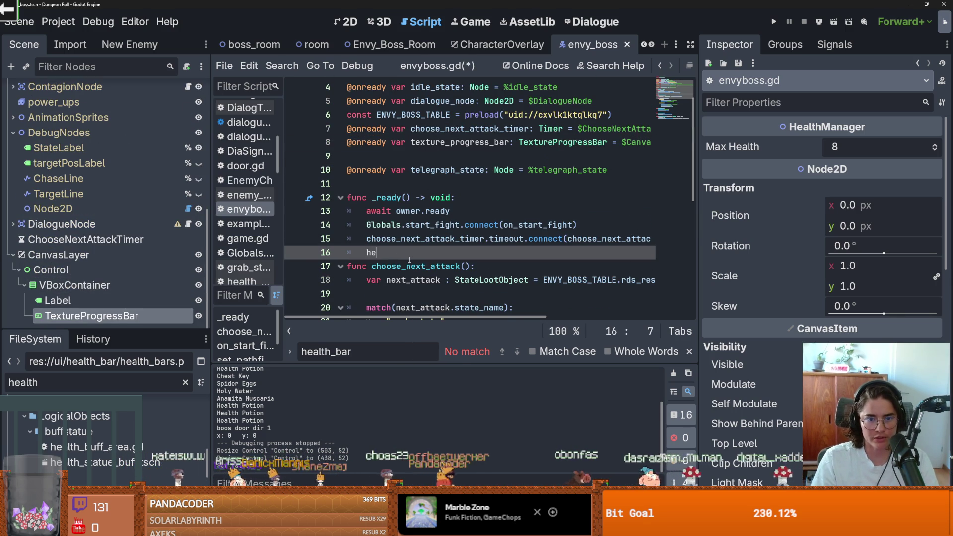
key(Down)
key(Return)
text(.)
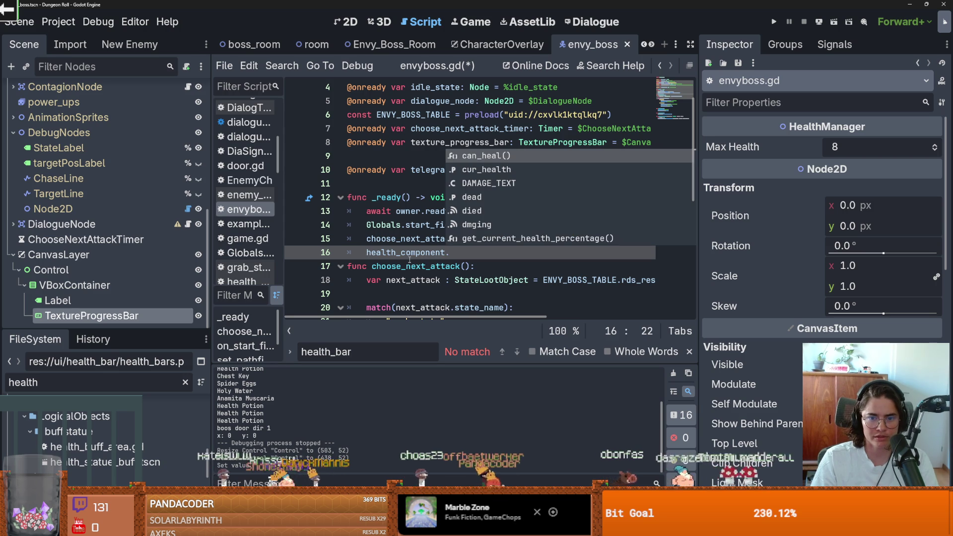
key(Down)
key(Down)
key(Down)
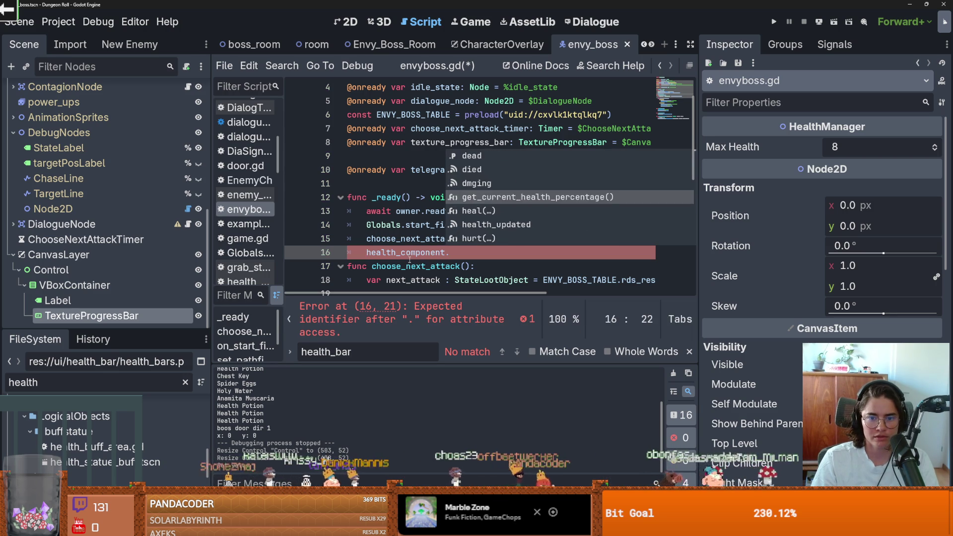
key(Return)
text(.co)
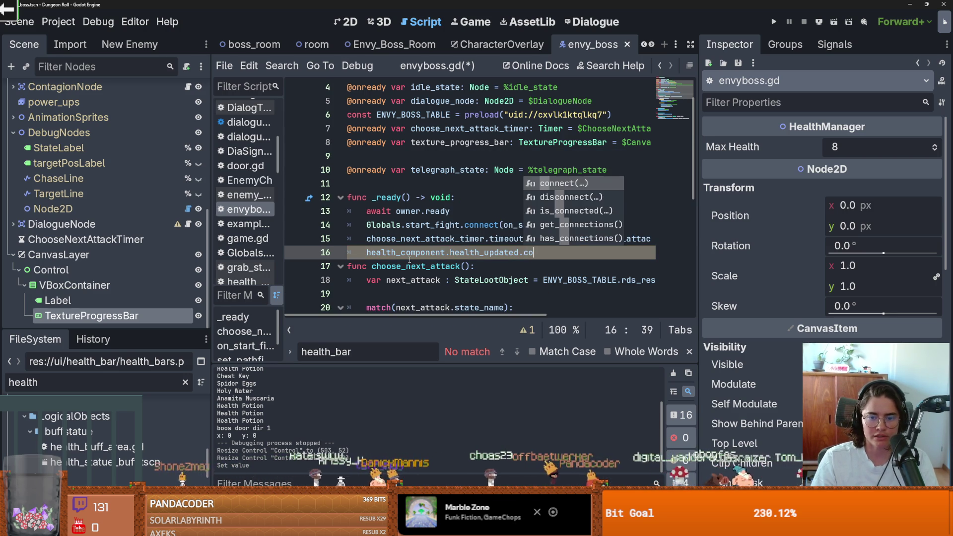
key(Return)
text(health_update)
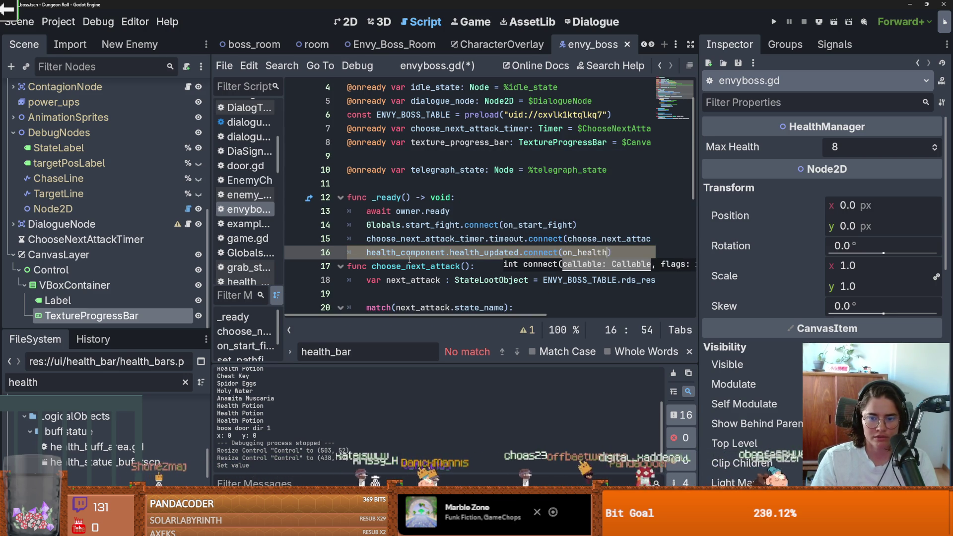
key(Escape)
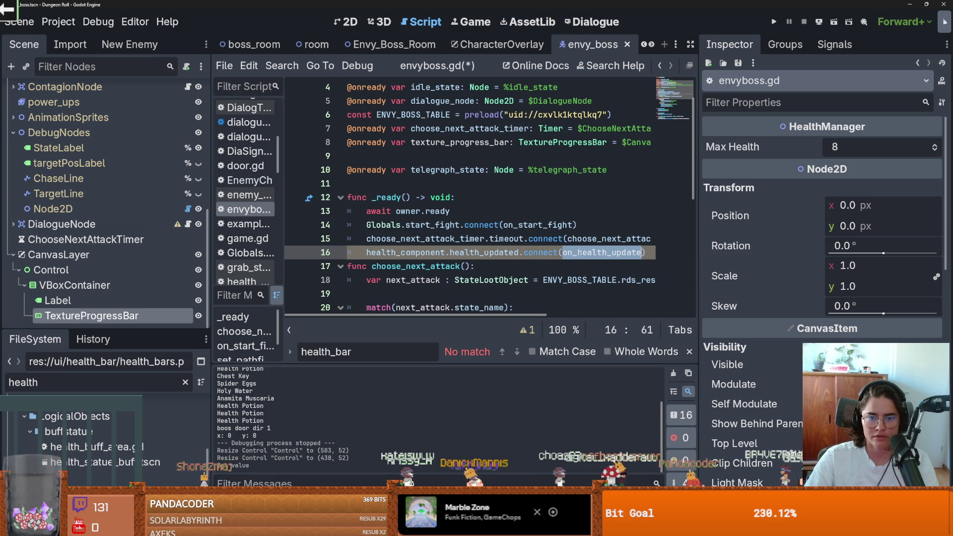
Rename the bar reference to health_bar and start an on_boss_health_update function.
double_click(456, 142)
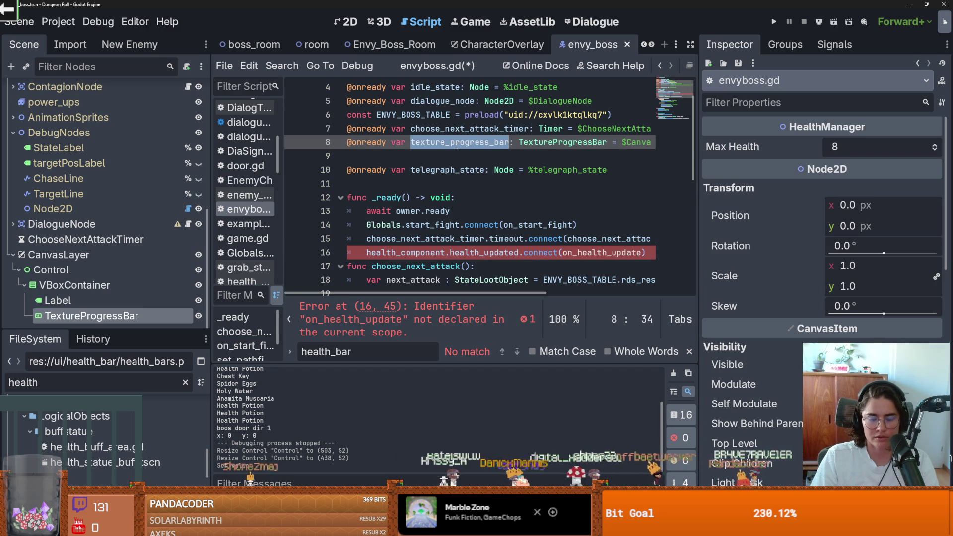
text(health_bar)
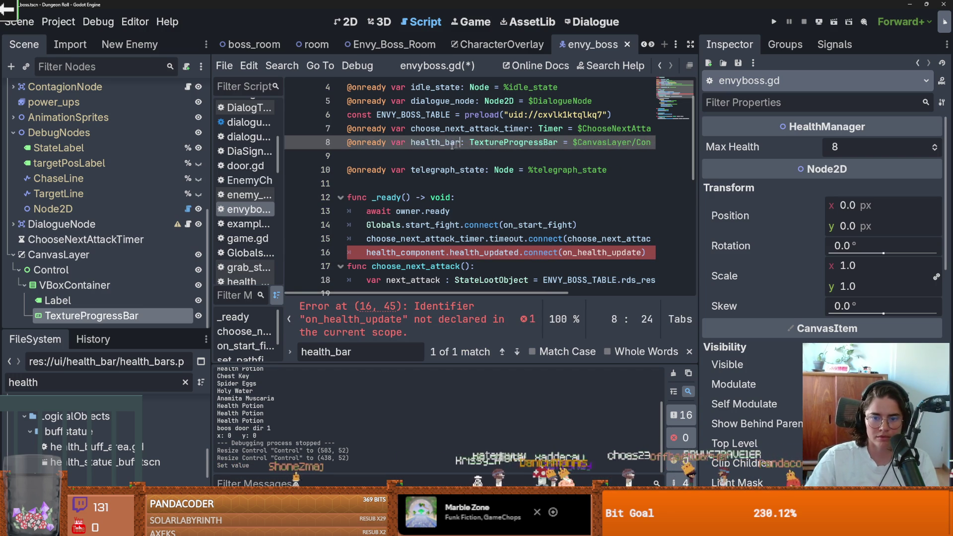
click(349, 266)
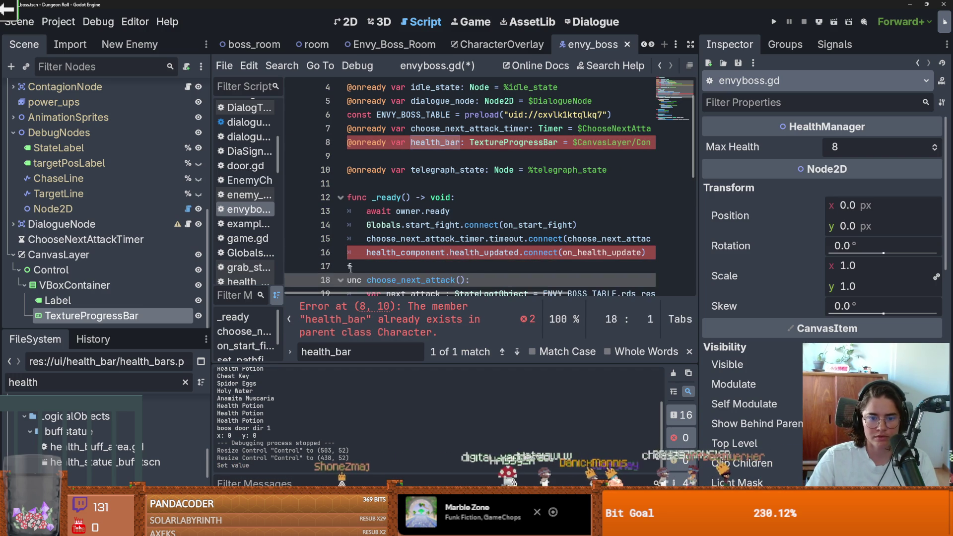
key(Return)
key(Return)
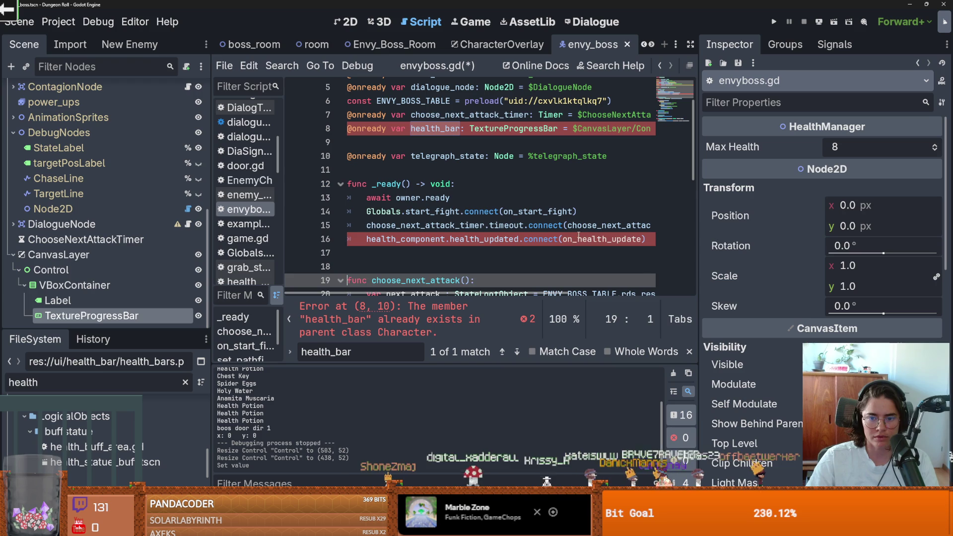
click(577, 239)
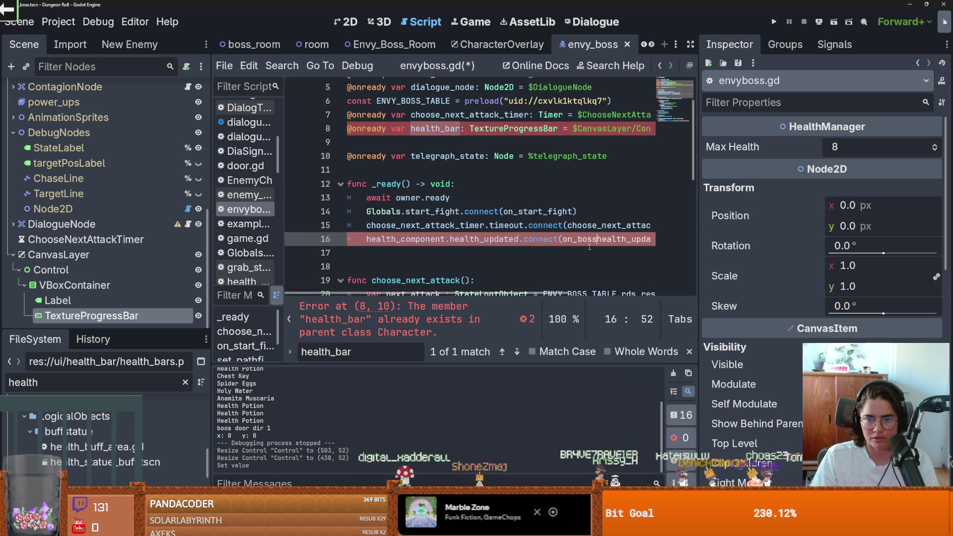
click(375, 261)
text(c on_boss_health_update()
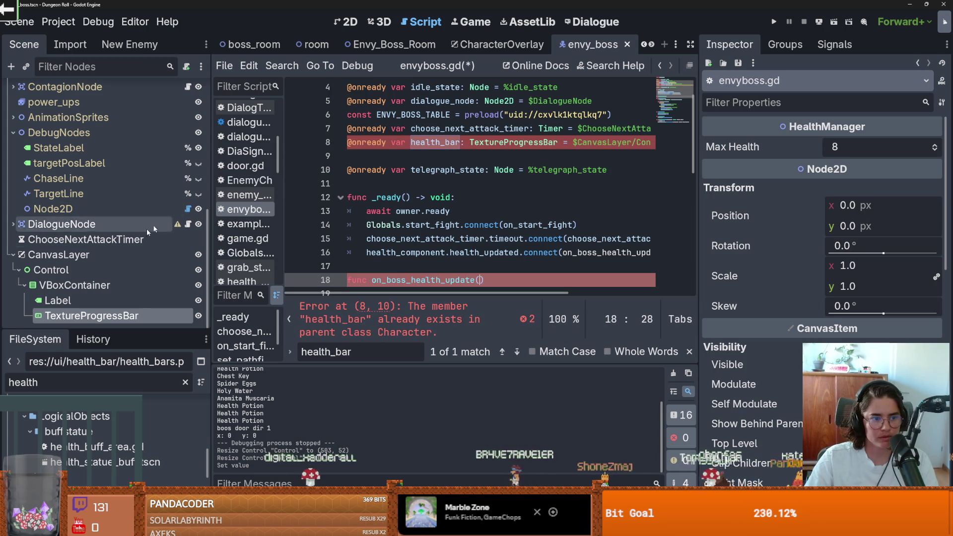
Open health_component.gd to look at the health_updated signal.
scroll(111, 195, up, 5)
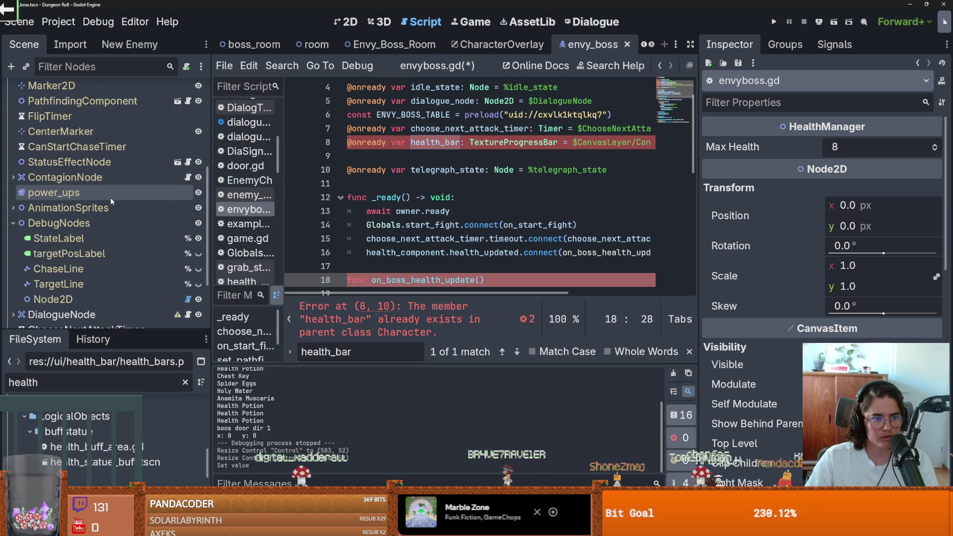
scroll(116, 205, up, 3)
click(189, 228)
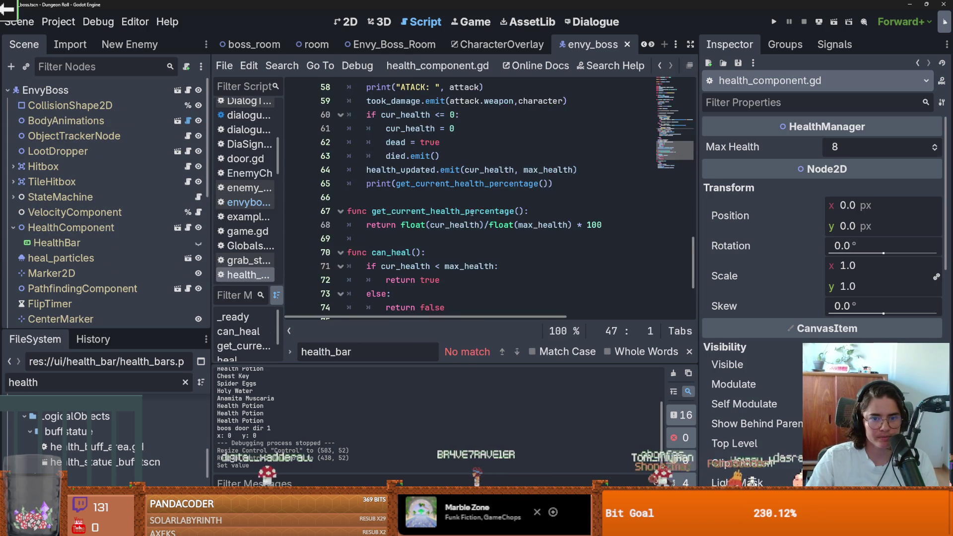
Give on_boss_health_update the health_updated signal's parameters and a pass body, then save.
scroll(474, 218, up, 9)
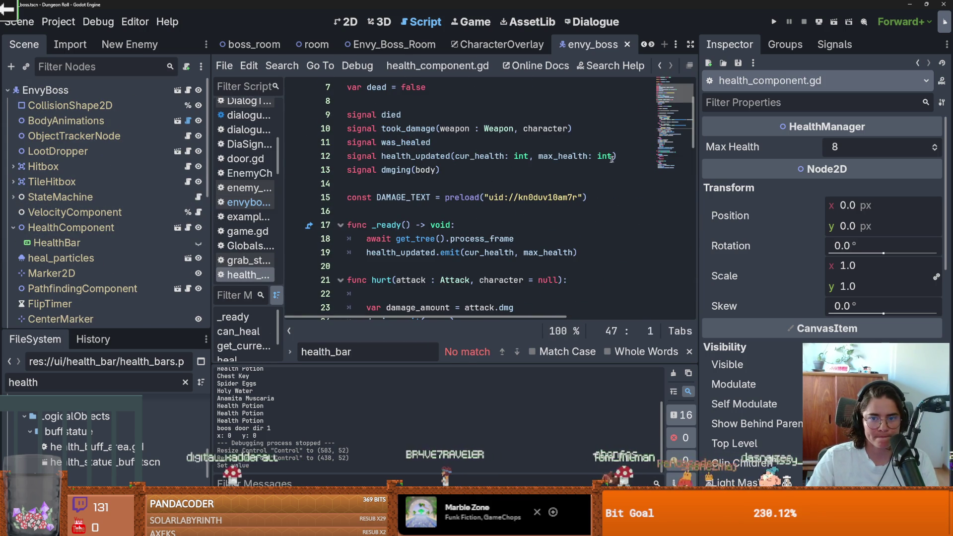
drag(614, 156, 455, 155)
key(ctrl+c)
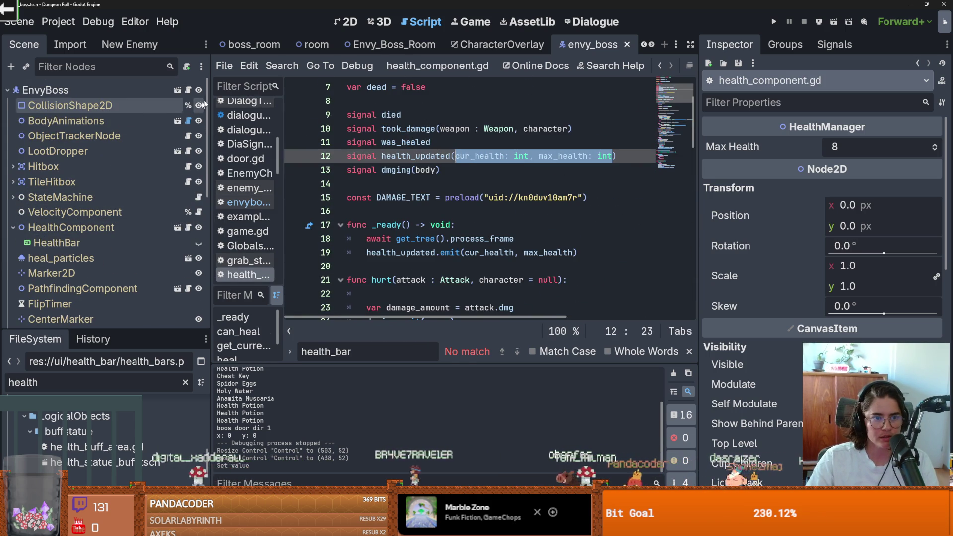
click(188, 91)
key(ctrl+v)
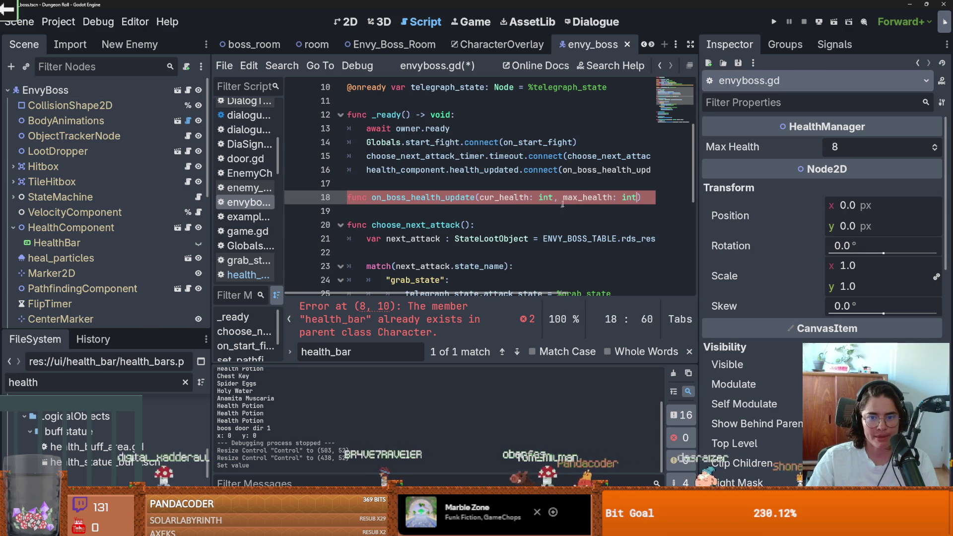
text(:)
key(Return)
text(pass)
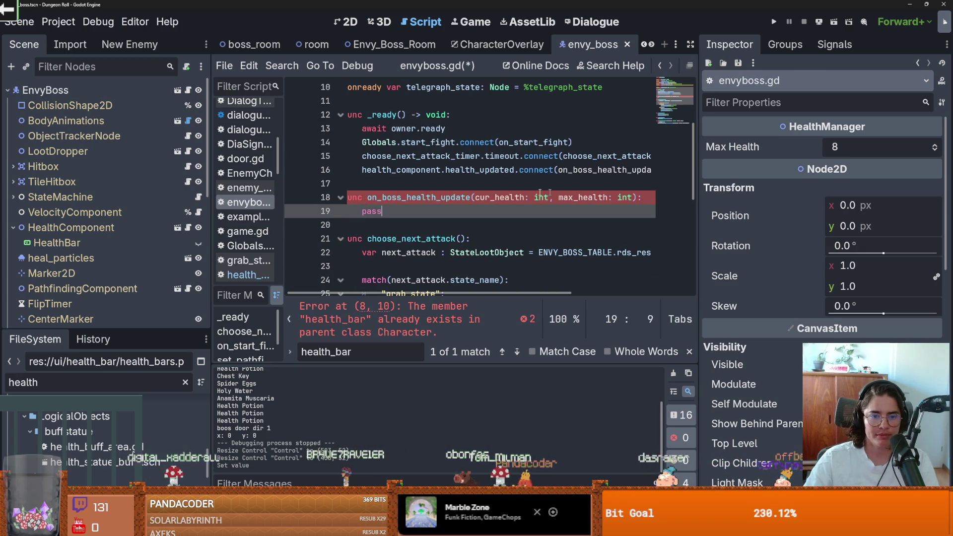
key(ctrl+s)
Rename the reference to boss_health_bar and set its max_value to max_health in the handler.
key(F3)
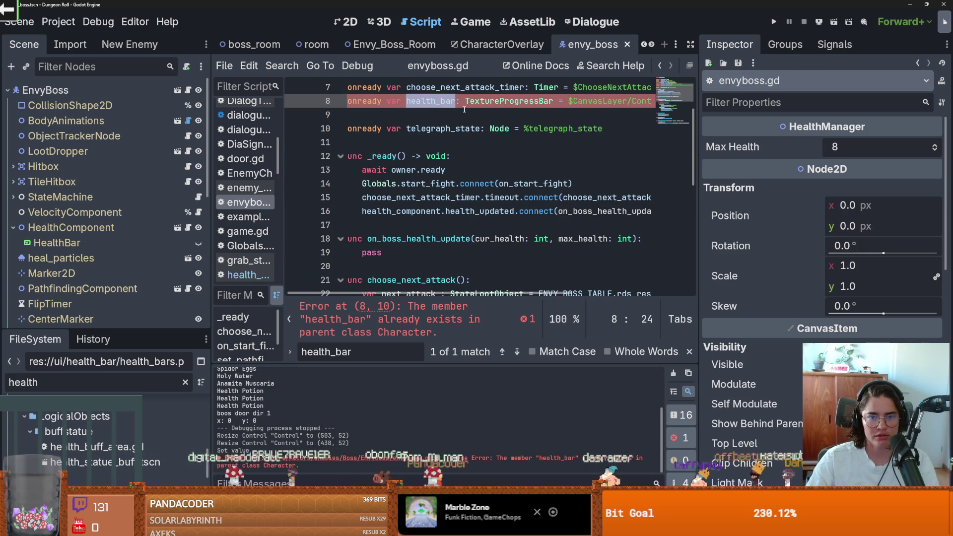
text(boss_)
double_click(424, 102)
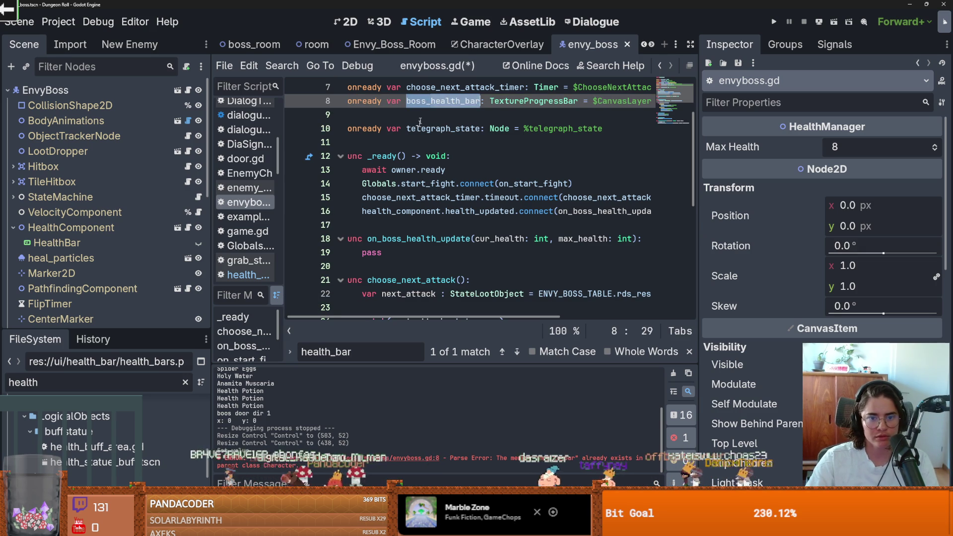
key(ctrl+c)
double_click(373, 252)
key(ctrl+v)
text(.)
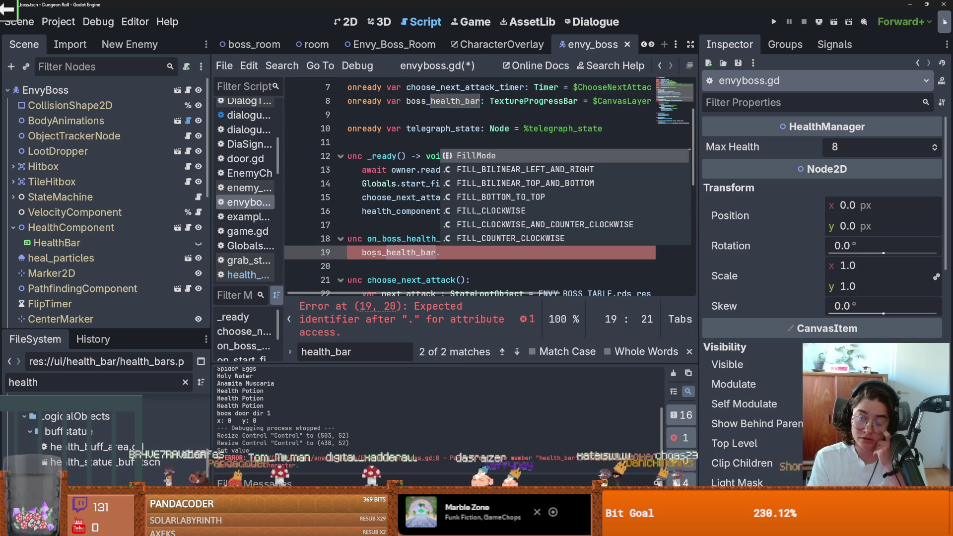
text(max_value = m)
key(Return)
key(Return)
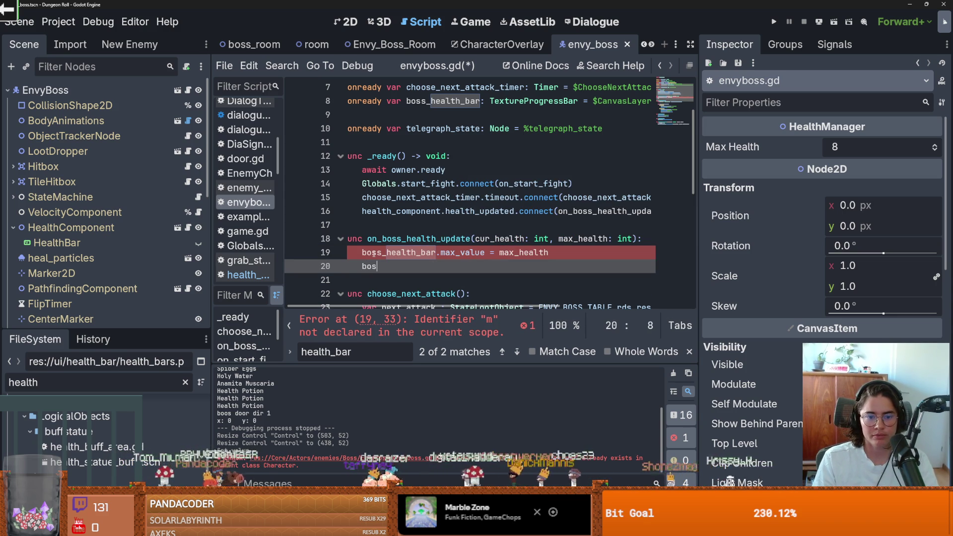
Add boss_health_bar.value = cur_health to the handler and save the script.
text(s)
key(Return)
text(.c)
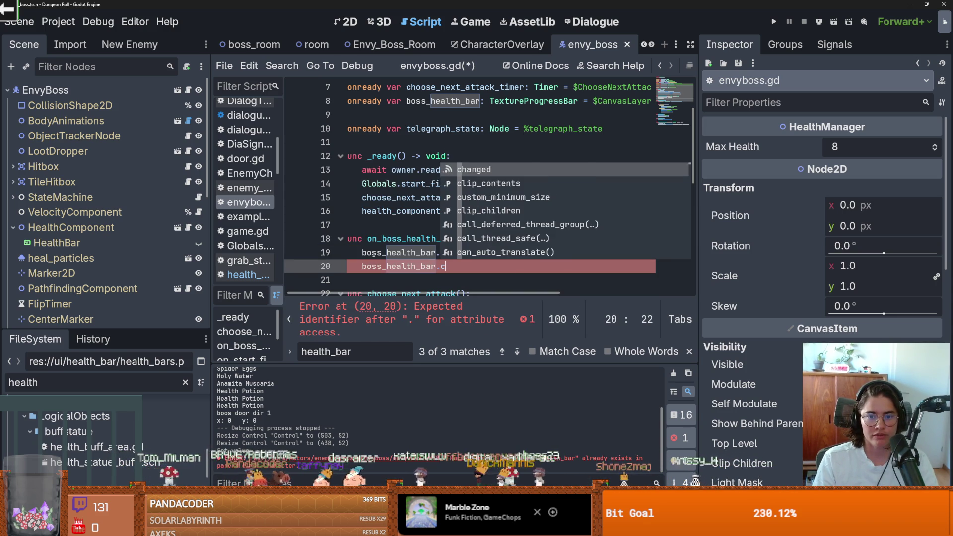
key(BackSpace)
text(v)
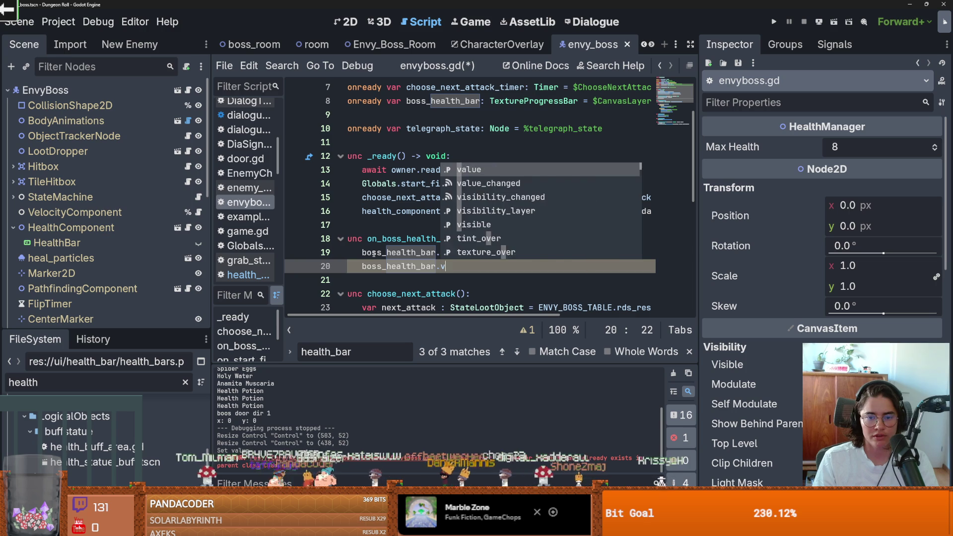
key(Return)
text(= cu)
key(Return)
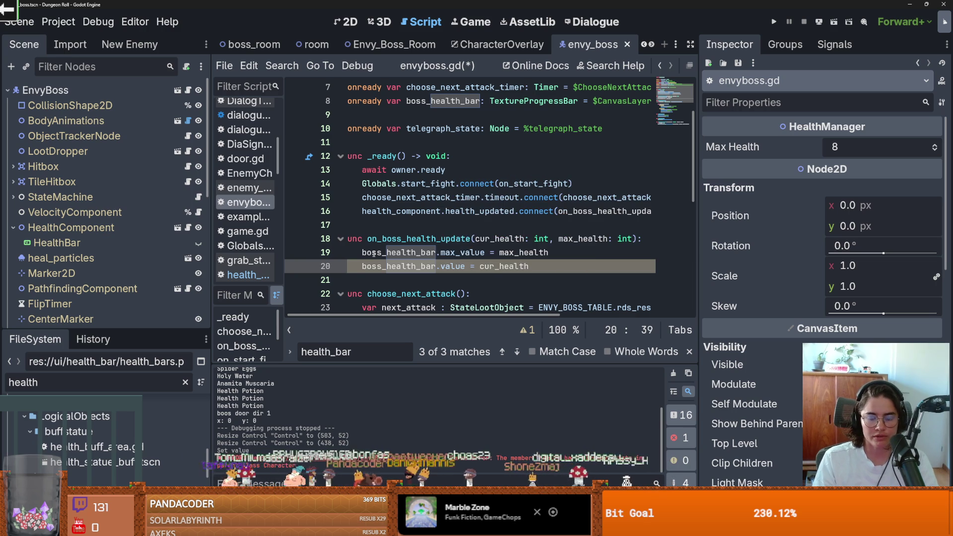
key(ctrl+s)
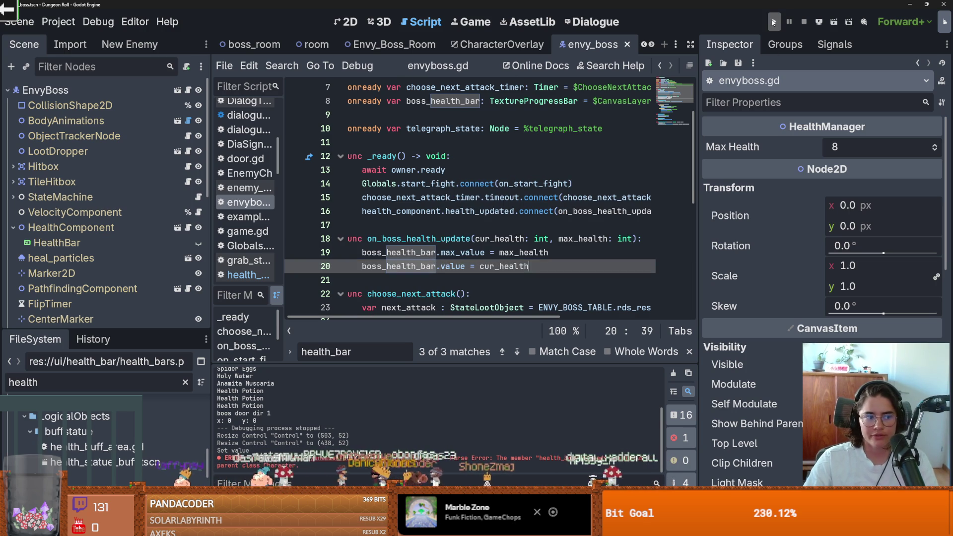
Hide the boss health bar's Control node in the 2D scene and save.
scroll(124, 278, down, 6)
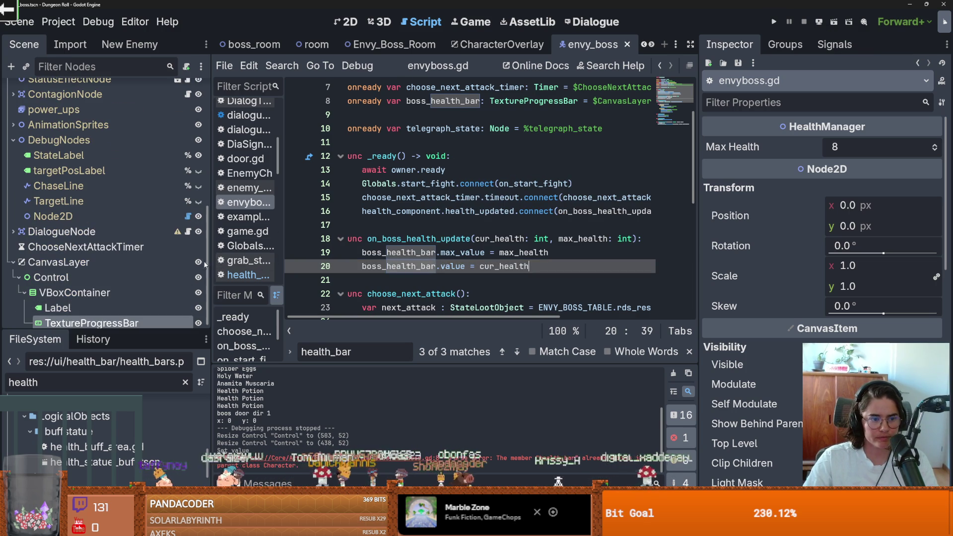
click(350, 21)
click(198, 277)
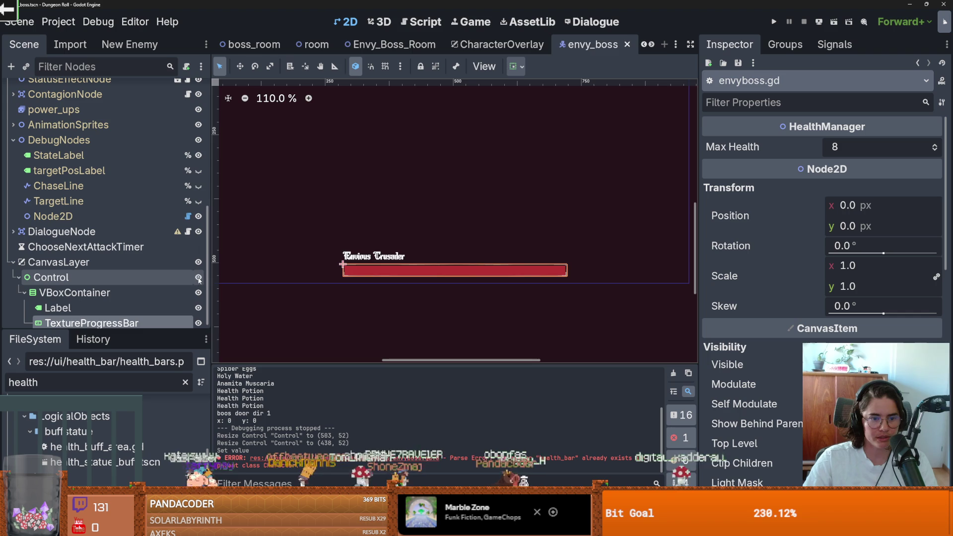
key(ctrl+s)
Review envyboss.gd's handler and on_start_fight, then select the health bar's Control node.
scroll(199, 248, up, 10)
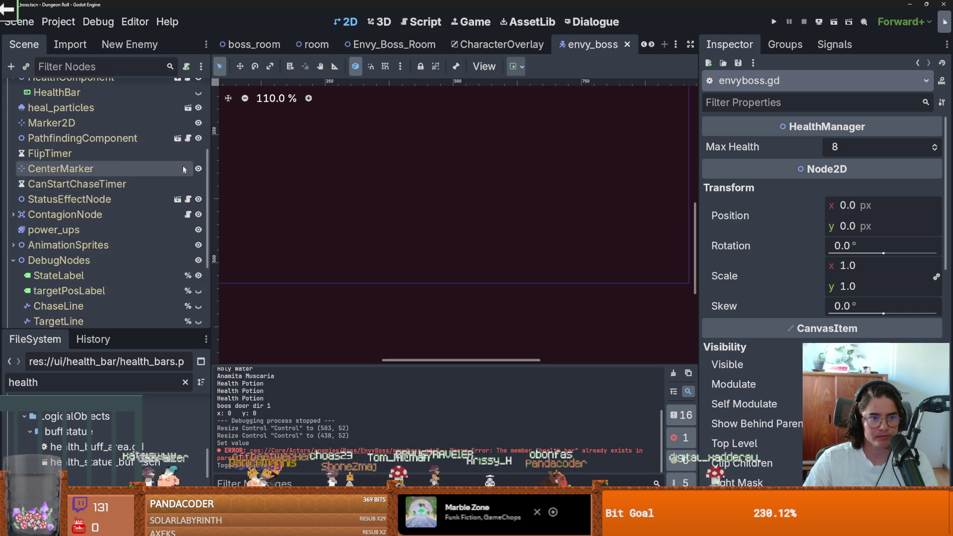
click(187, 90)
scroll(392, 190, up, 1)
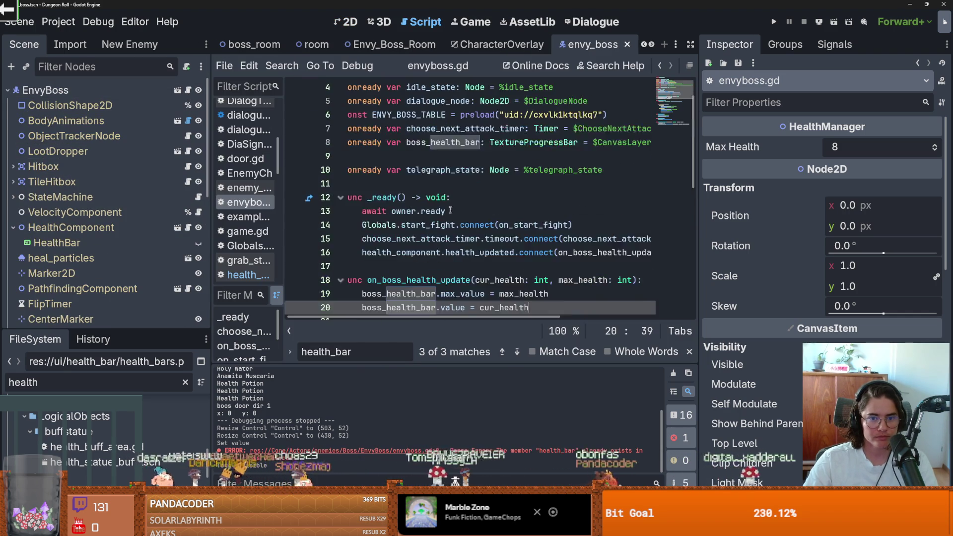
scroll(392, 190, down, 3)
click(396, 169)
scroll(454, 186, down, 5)
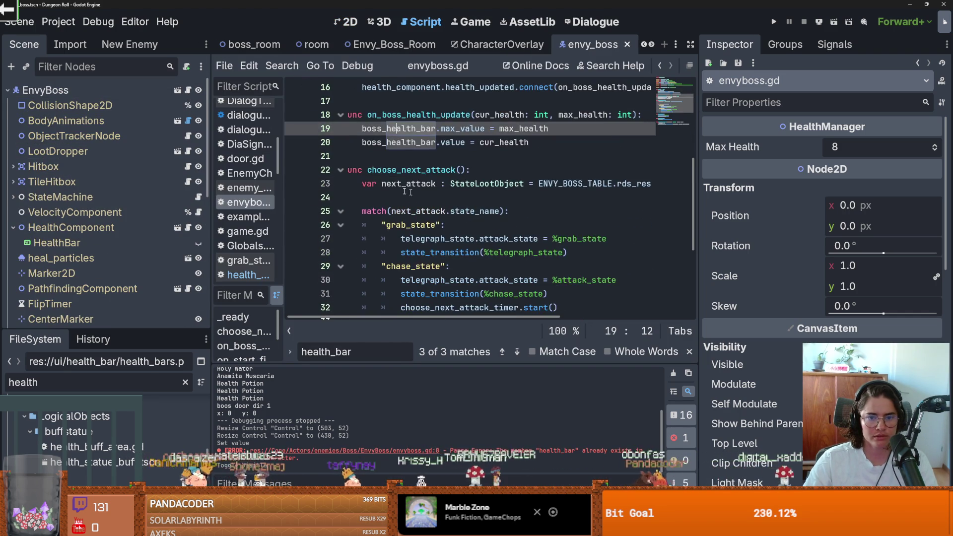
click(419, 213)
scroll(100, 295, down, 6)
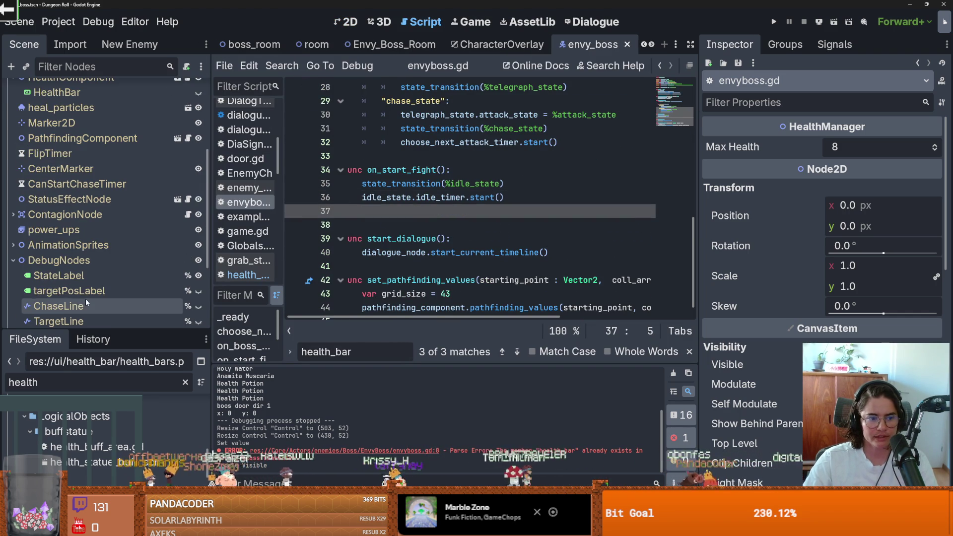
scroll(446, 198, up, 7)
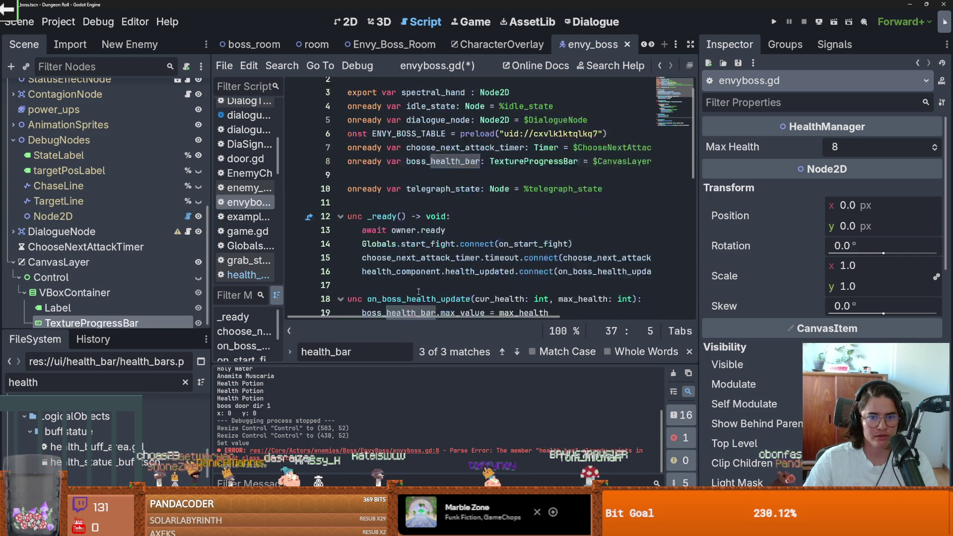
click(73, 279)
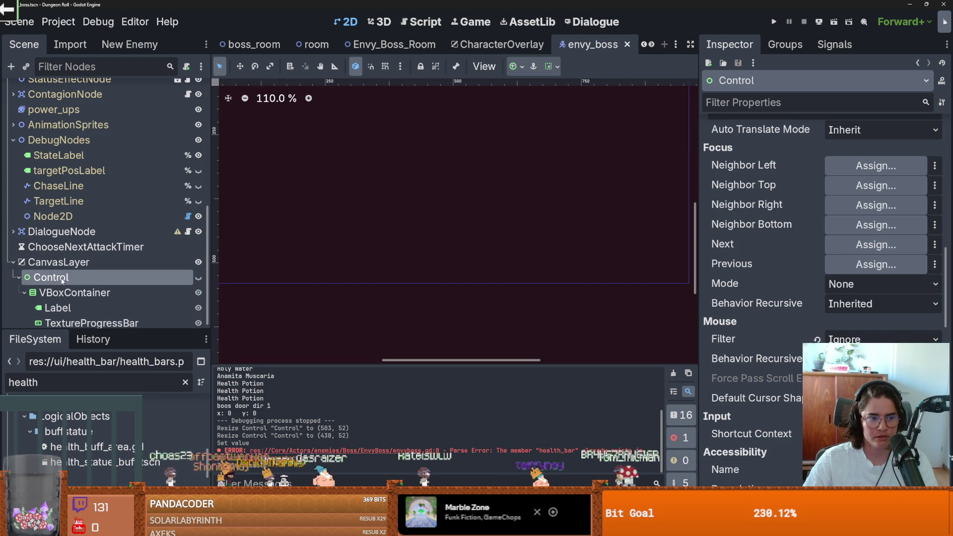
Rename the Control node to BossUiControl.
click(63, 281)
text(BossUiCont)
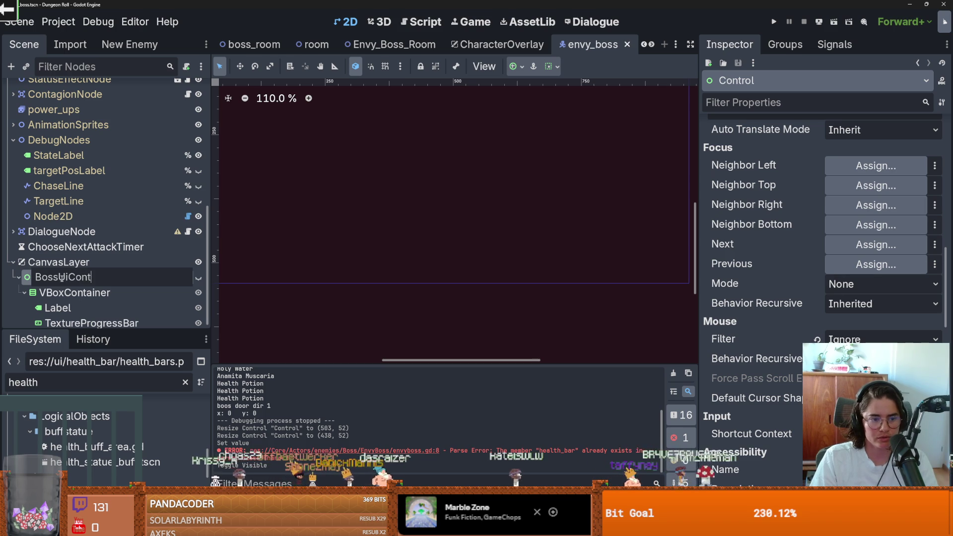
text(rol)
key(Return)
scroll(190, 89, up, 10)
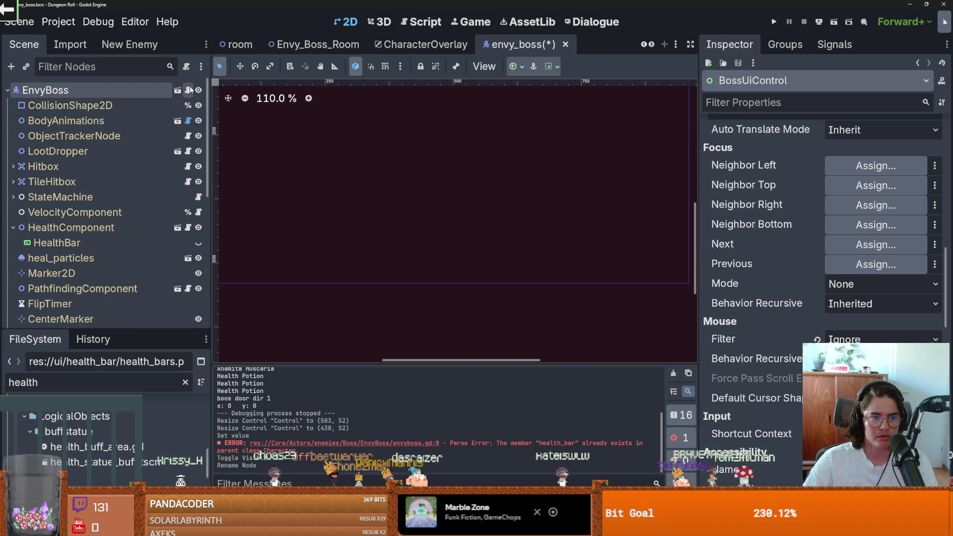
Repoint the health bar path through BossUiControl and add a boss_ui_control reference in envyboss.gd.
click(188, 90)
click(565, 185)
key(End)
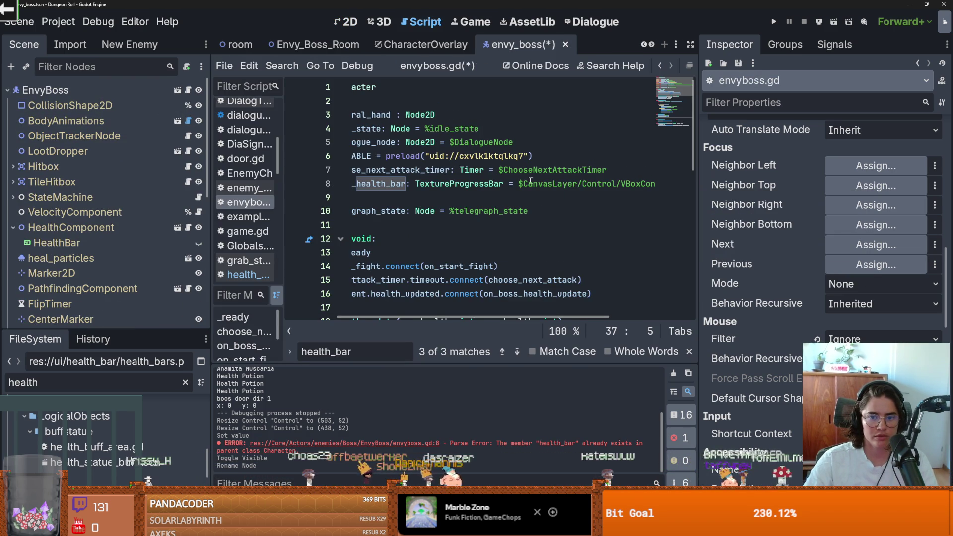
key(ctrl+BackSpace)
key(ctrl+BackSpace)
key(ctrl+BackSpace)
scroll(96, 248, down, 6)
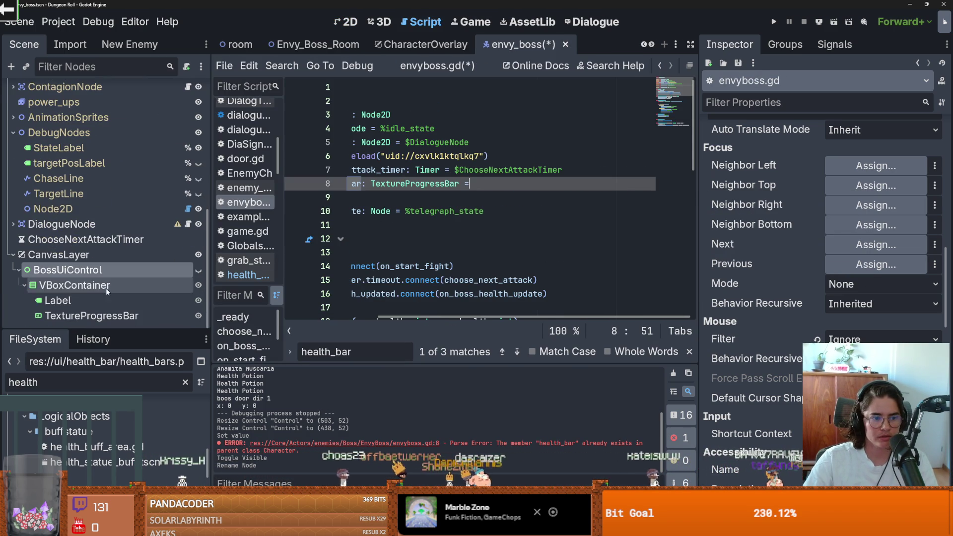
mouse_move(92, 315)
mouse_down()
mouse_move(377, 201)
mouse_move(594, 186)
mouse_up()
scroll(594, 185, left, 5)
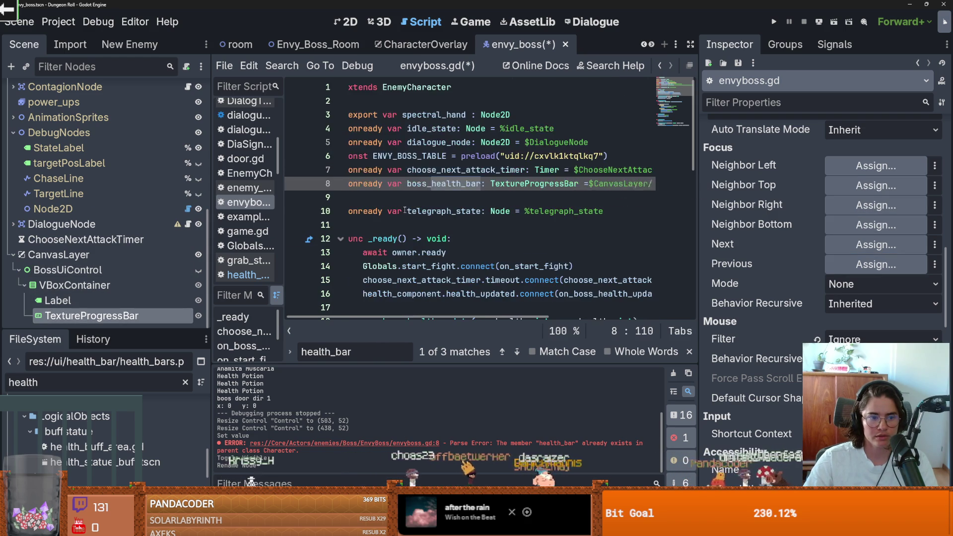
mouse_move(75, 276)
mouse_down()
mouse_move(367, 225)
mouse_move(377, 197)
mouse_up()
Call boss_ui_control.show() in on_start_fight, save, and launch the game.
scroll(465, 256, down, 10)
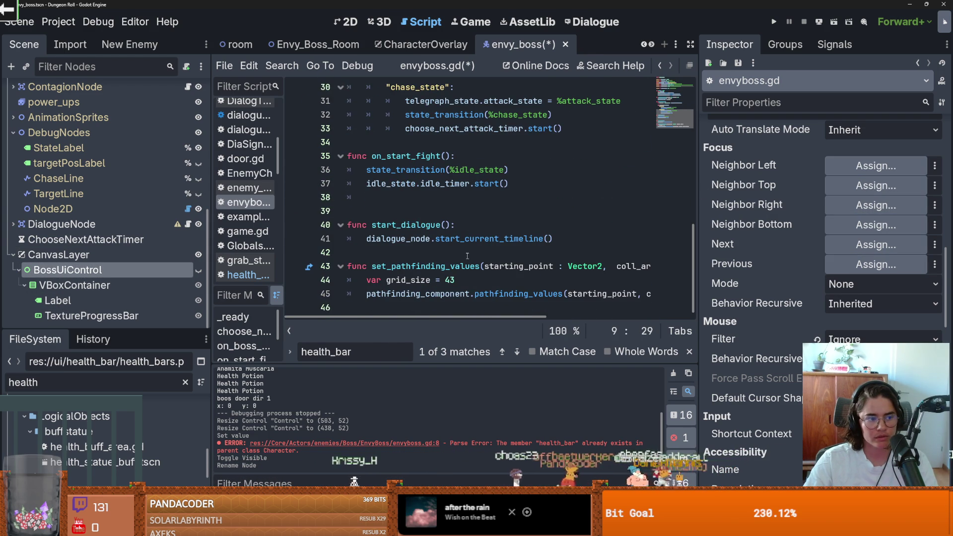
click(531, 183)
key(Return)
text(boss_ui_control)
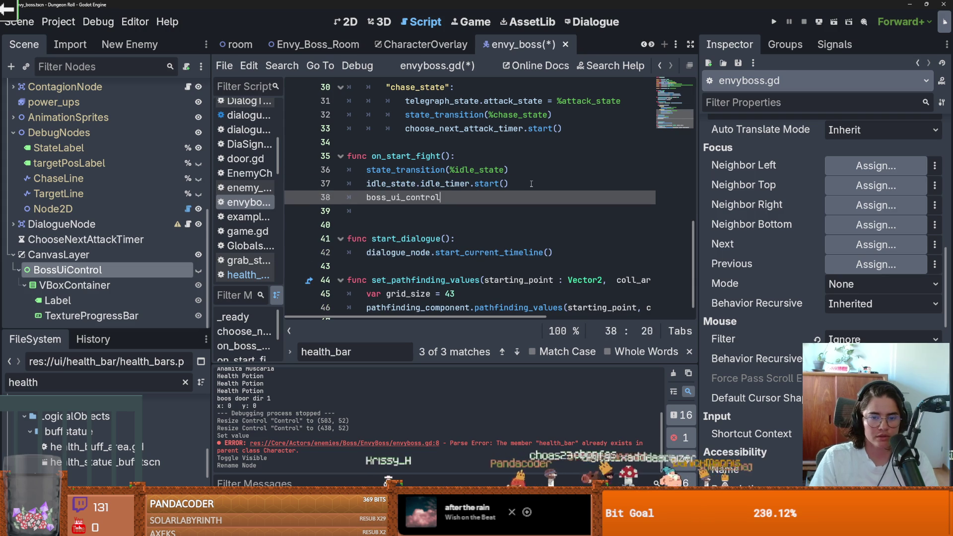
text(.show)
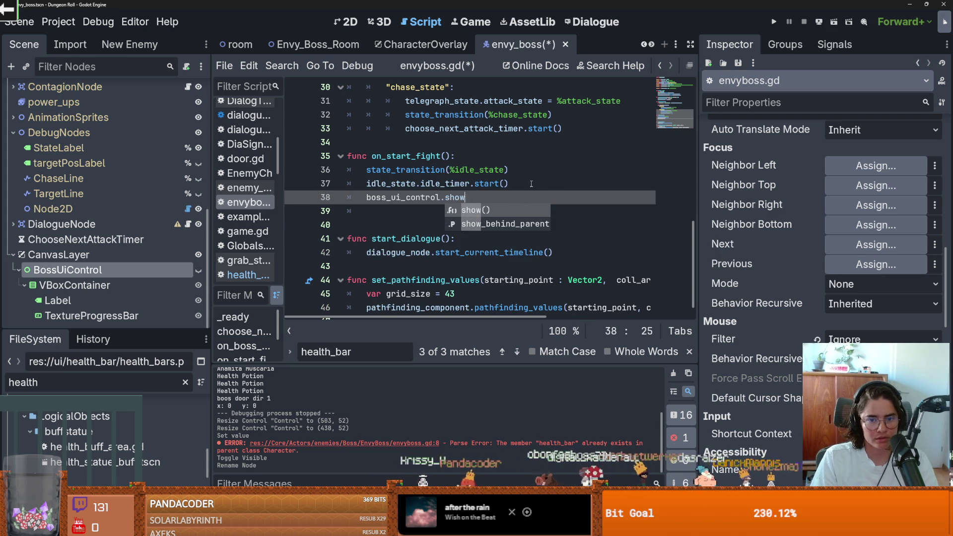
key(Return)
key(ctrl+s)
key(Down)
key(Delete)
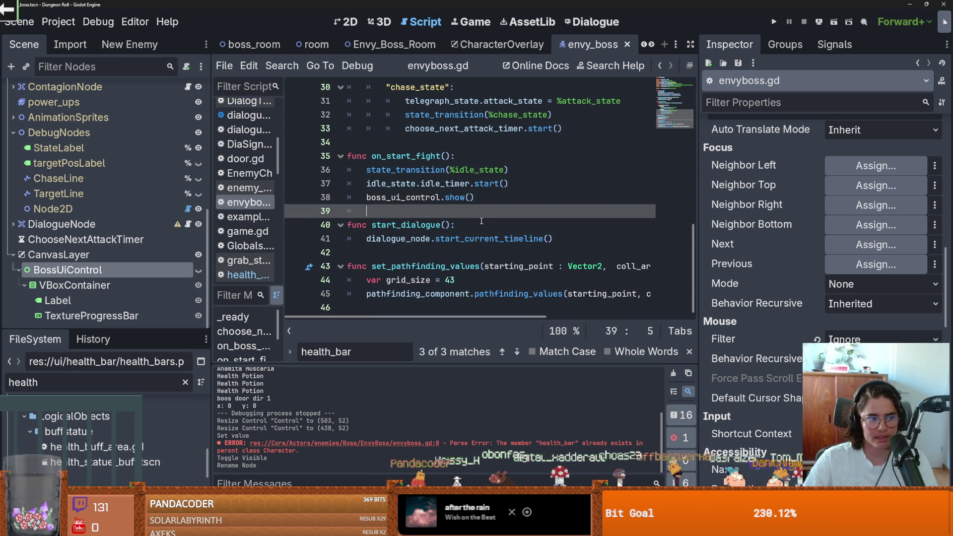
click(772, 21)
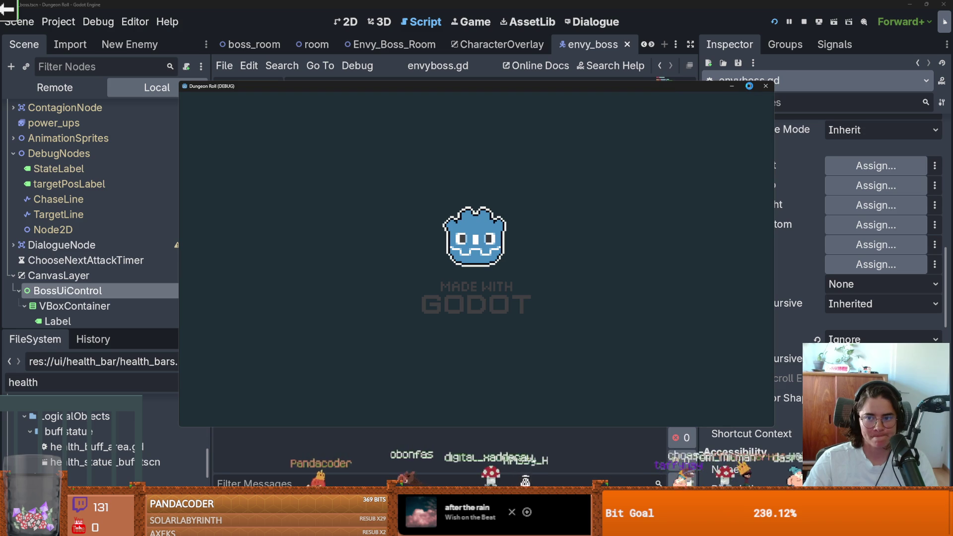
Teleport to the boss with the tp console command, enter the room, and start the fight.
key(grave)
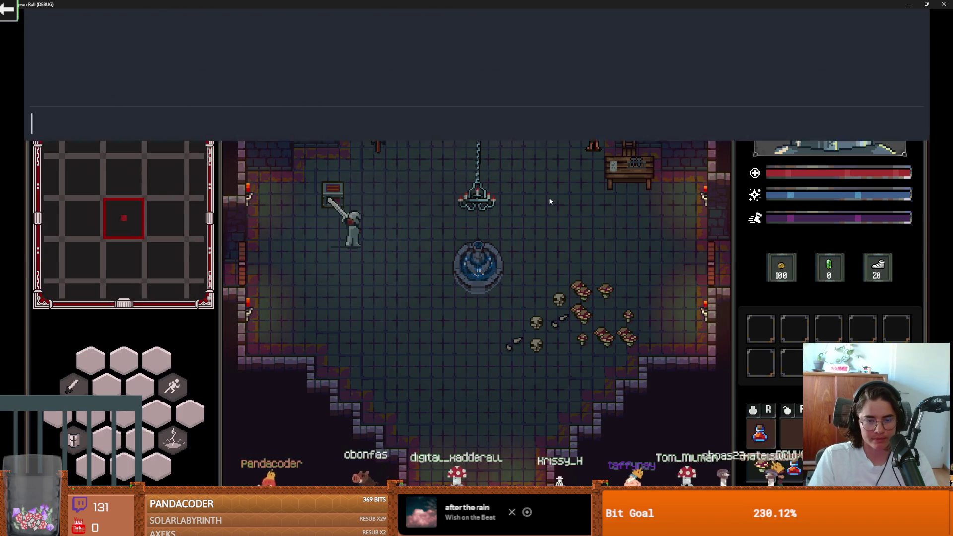
text(tp)
key(Up)
key(Up)
key(Return)
key(grave)
key(d)
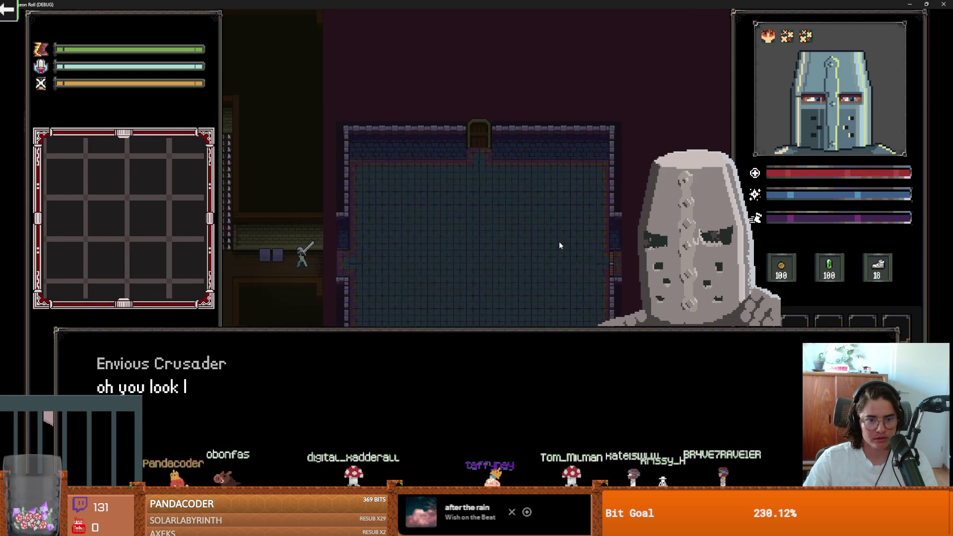
key(space)
key(space)
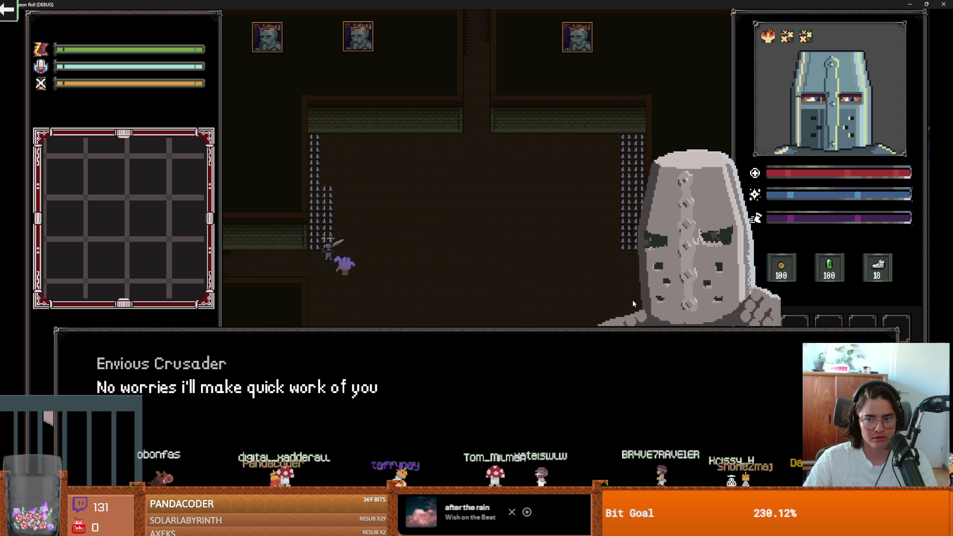
key(space)
Restore the game window and hit the Envious Crusader with lightning and sword, watching its health bar.
key(a)
key(grave)
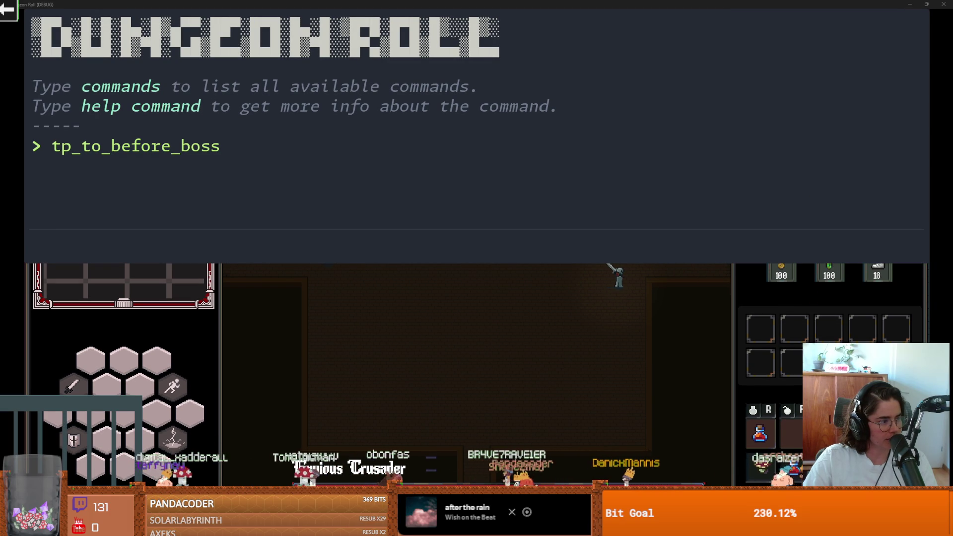
drag(591, 5, 521, 61)
key(grave)
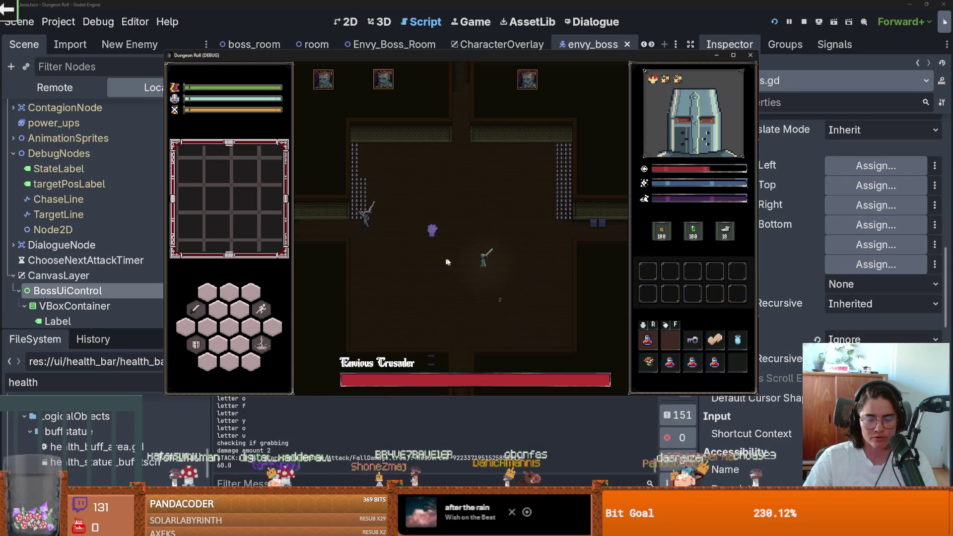
key(d)
key(r)
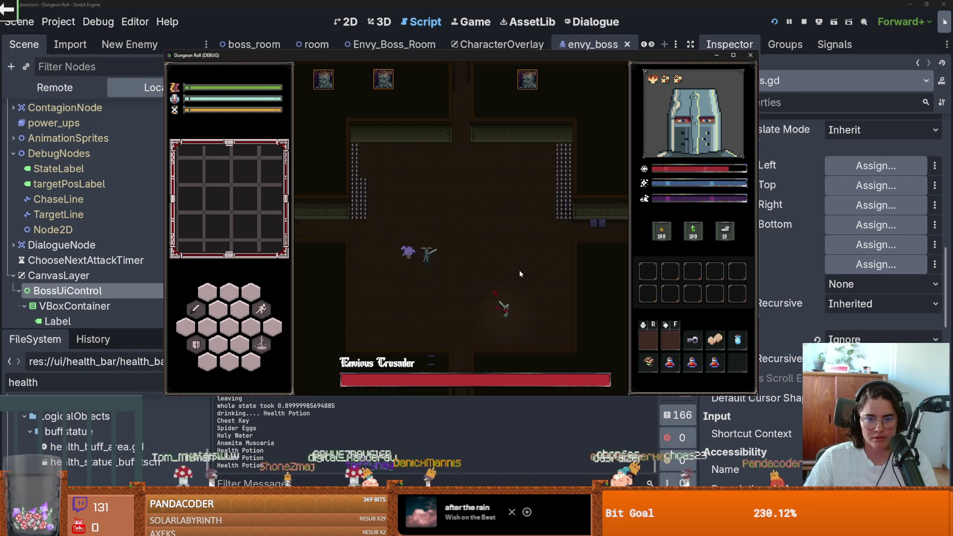
click(524, 302)
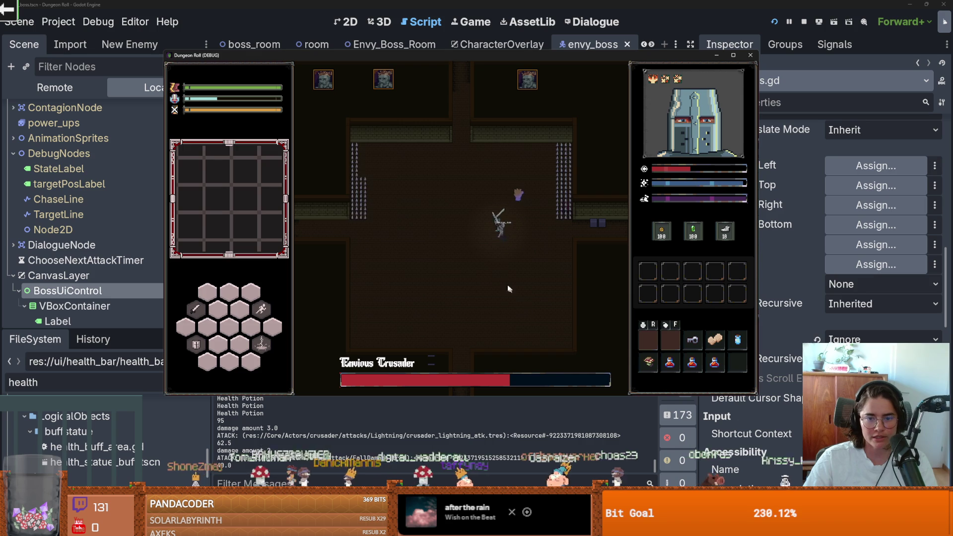
click(476, 245)
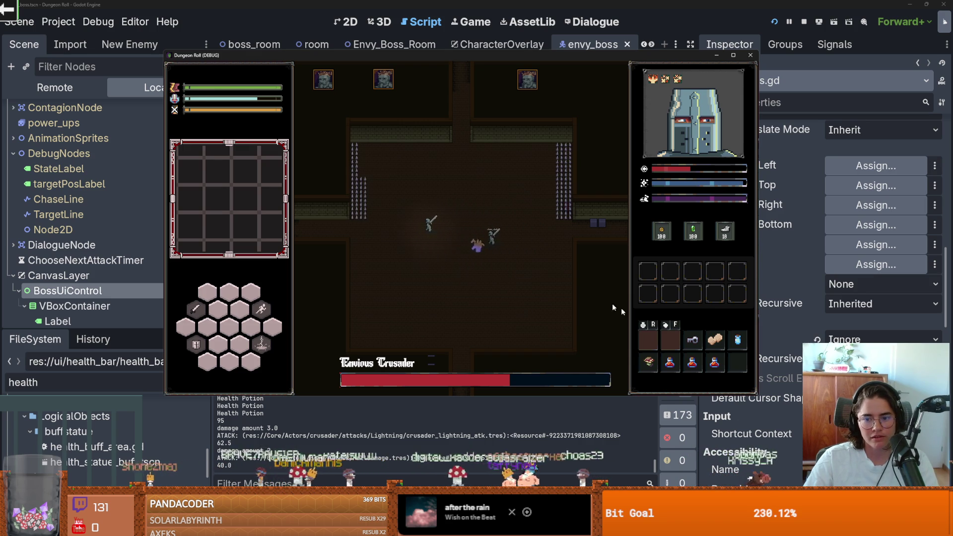
Quick-slot and drink a health potion, then keep striking the boss until its bar drains.
drag(670, 361, 641, 347)
key(r)
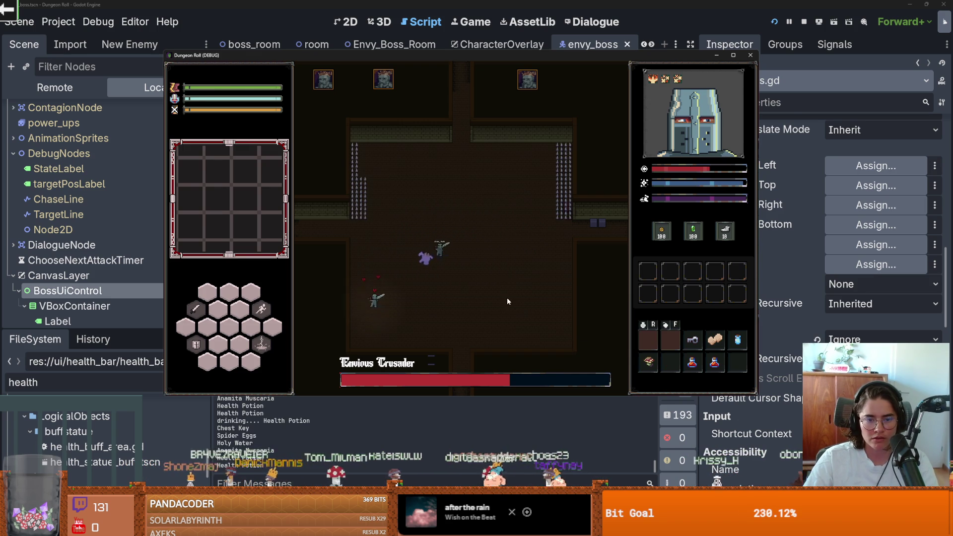
click(447, 290)
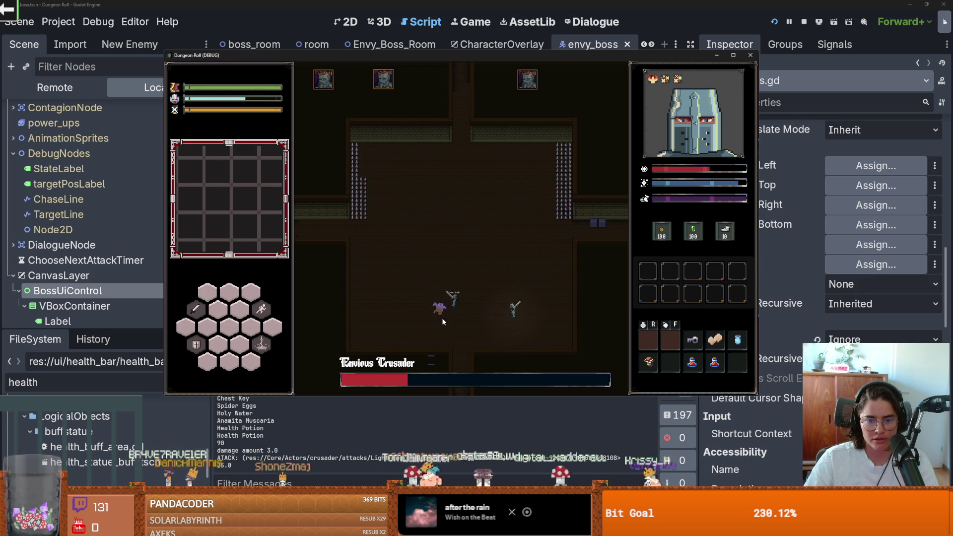
key(d)
key(d)
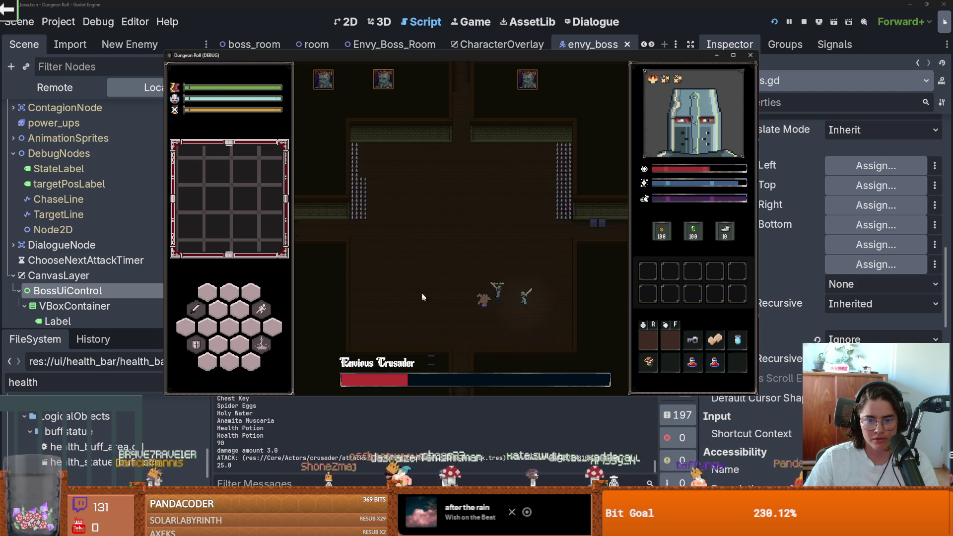
click(496, 298)
click(495, 304)
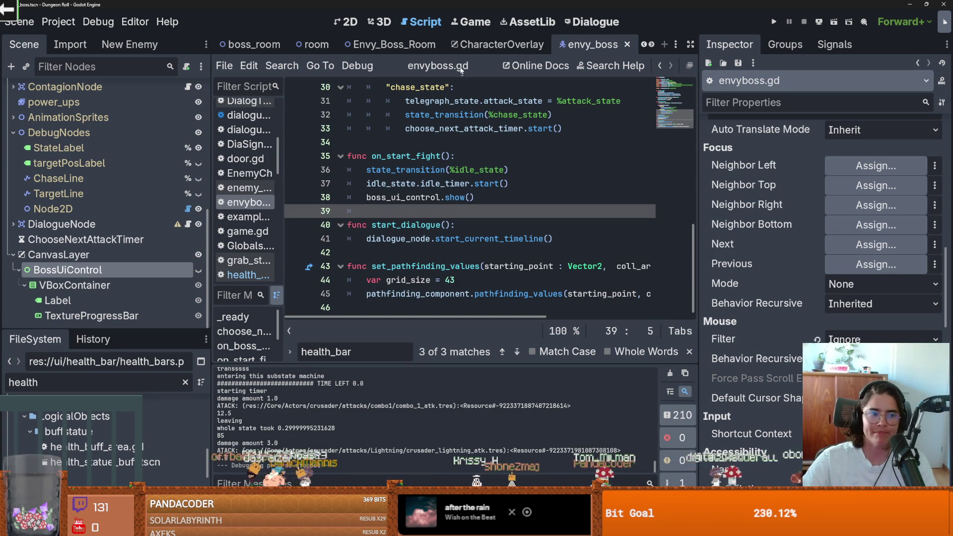
Raise the boss HealthComponent's Max Health from 8 to 30 and run the game again.
scroll(99, 253, up, 10)
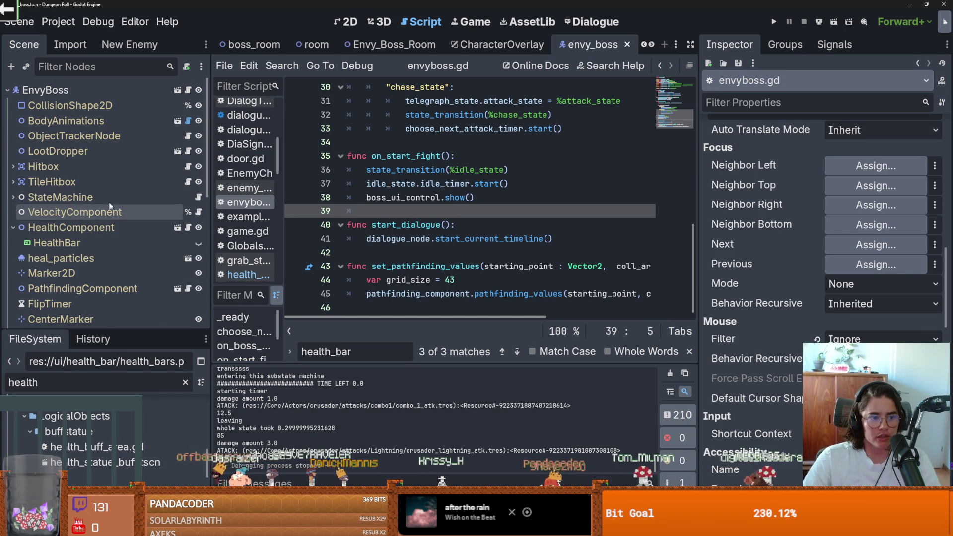
click(69, 227)
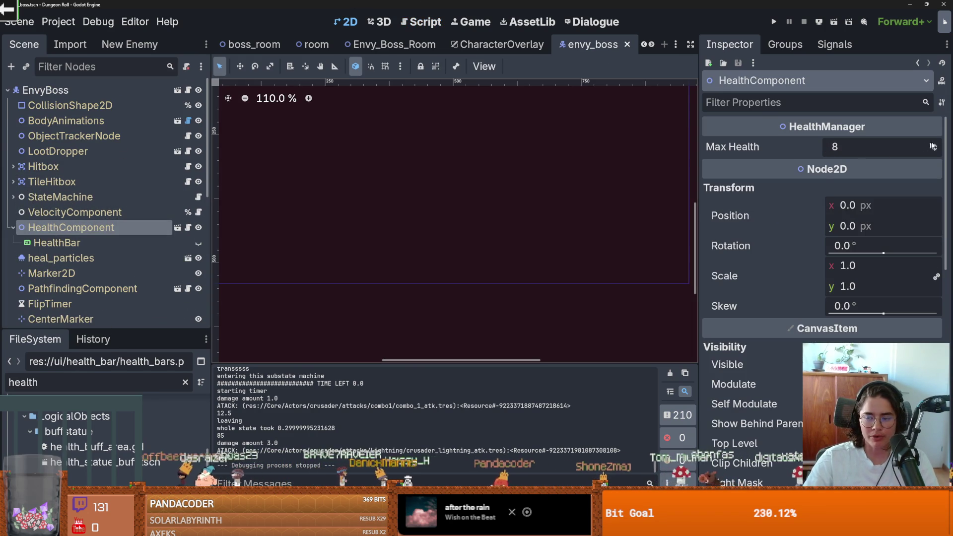
click(887, 148)
text(30)
key(Return)
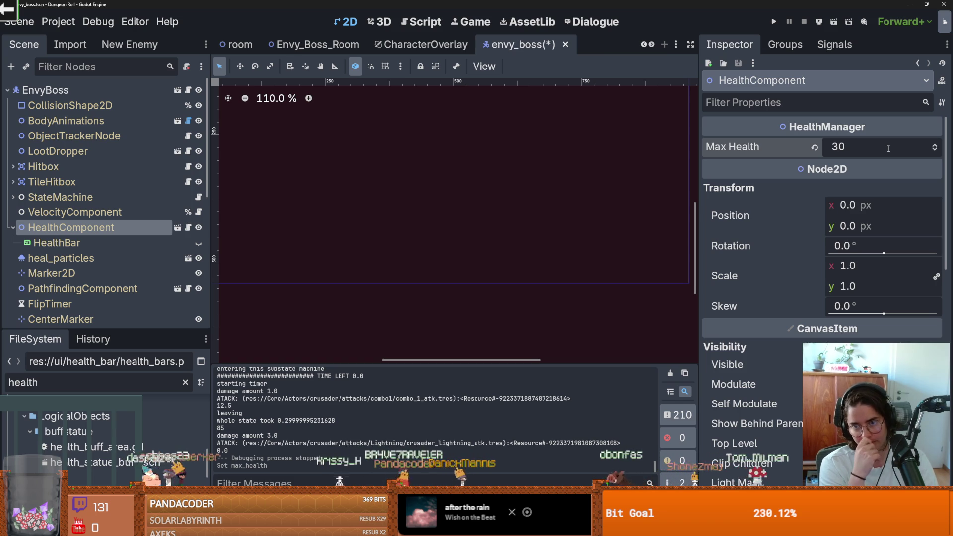
key(F5)
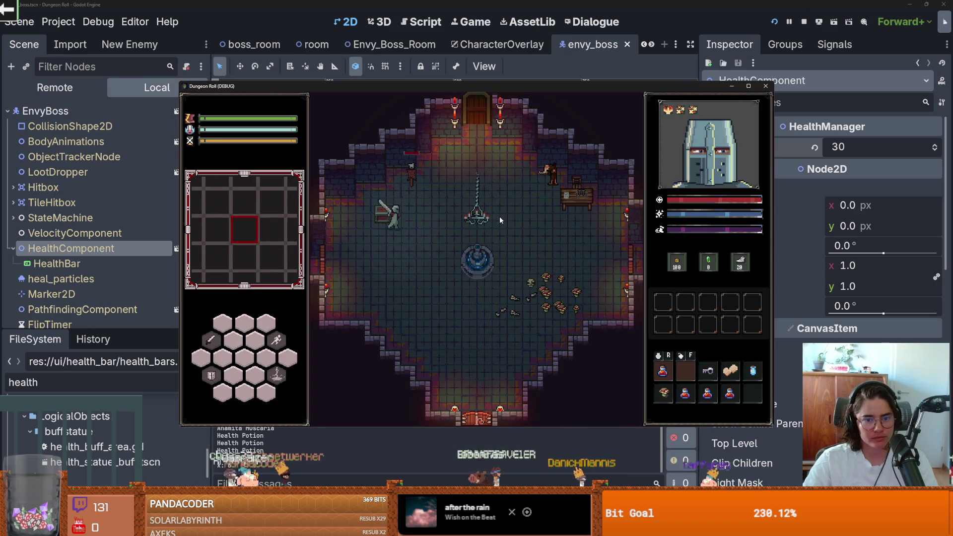
Teleport the player to just before the boss with the tp_to_before_boss console command.
key(grave)
text(tp)
key(Tab)
key(Return)
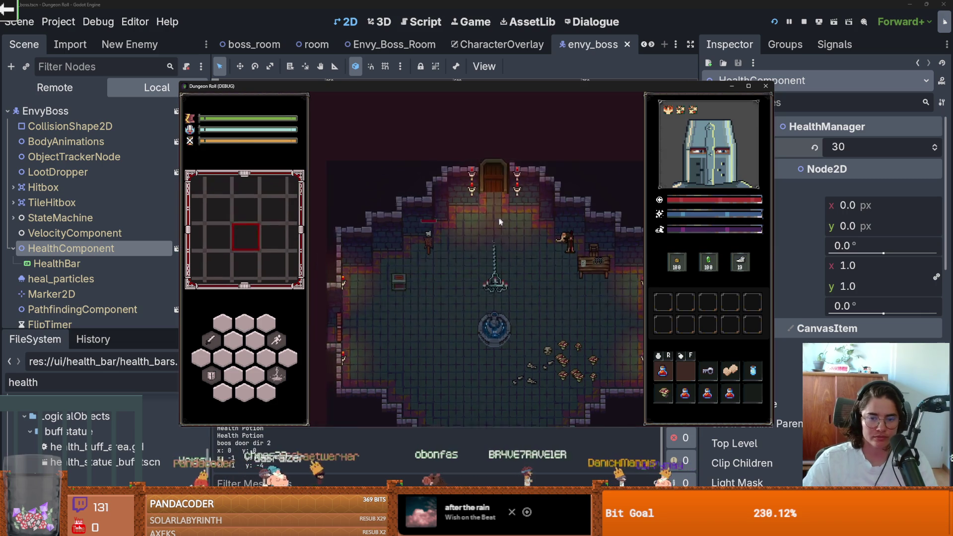
Walk into the boss room, advance the dialogue, and approach the Envious Crusader.
key(w)
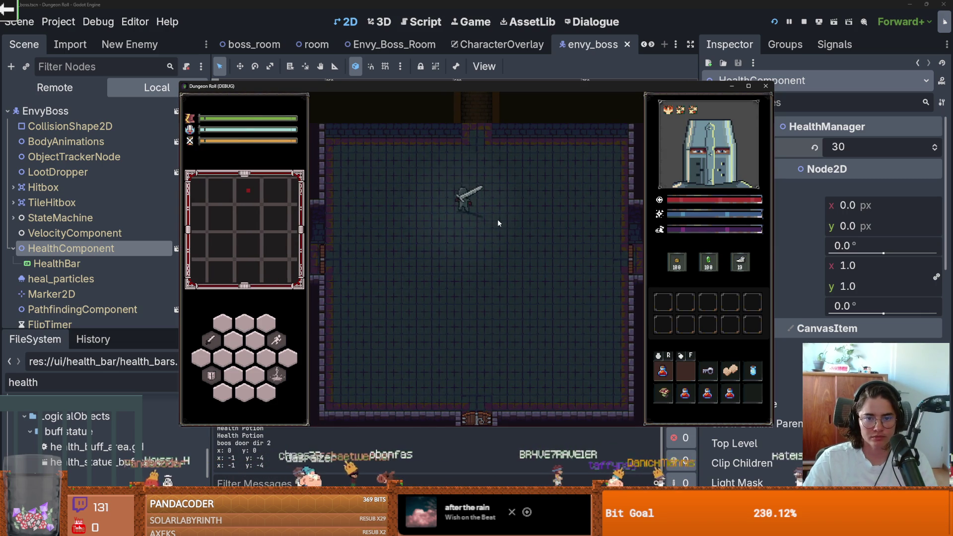
key(space)
key(space)
key(space)
key(space)
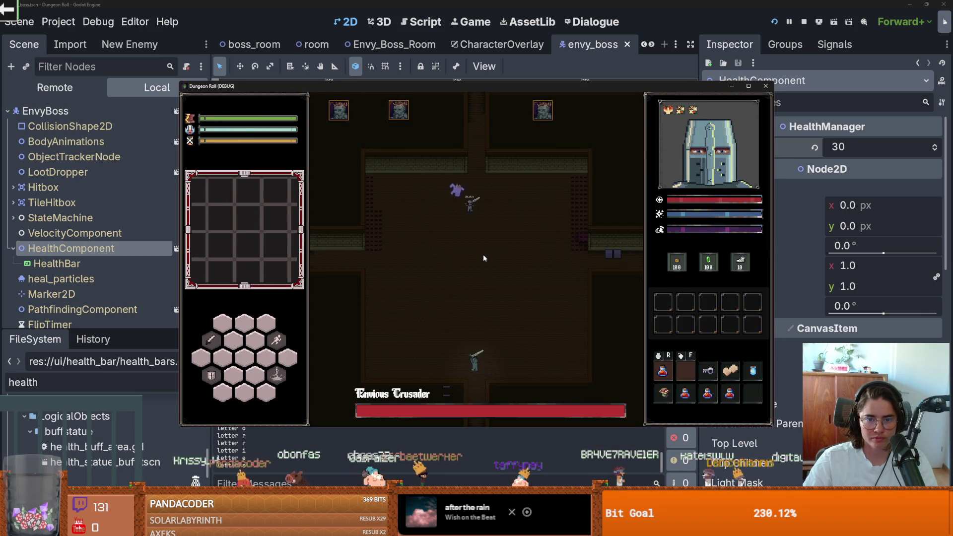
key(w)
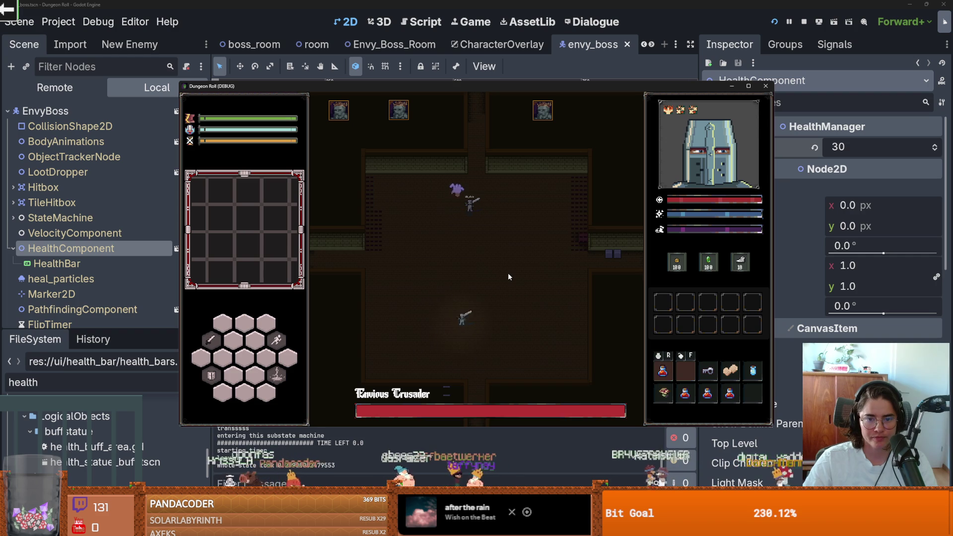
key(d)
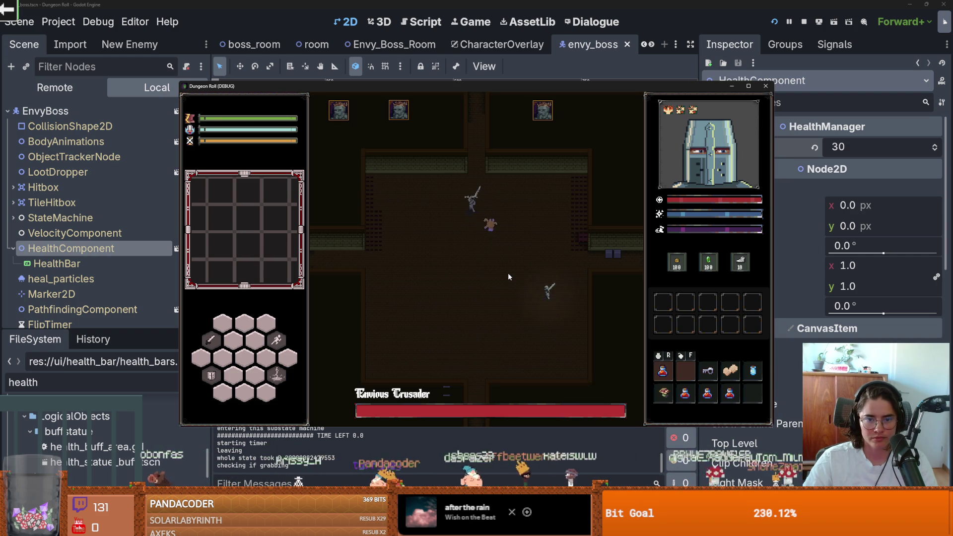
key(a)
key(a)
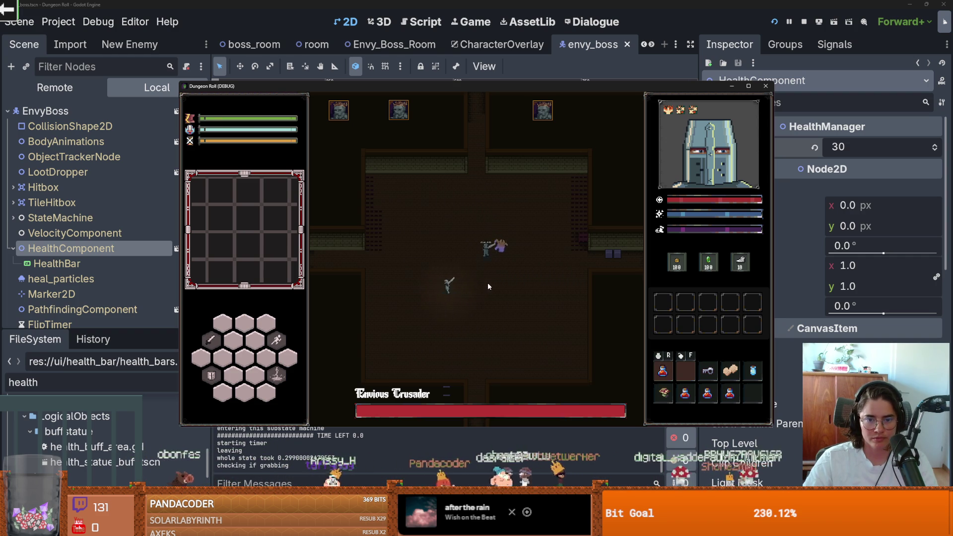
key(s)
key(d)
key(s)
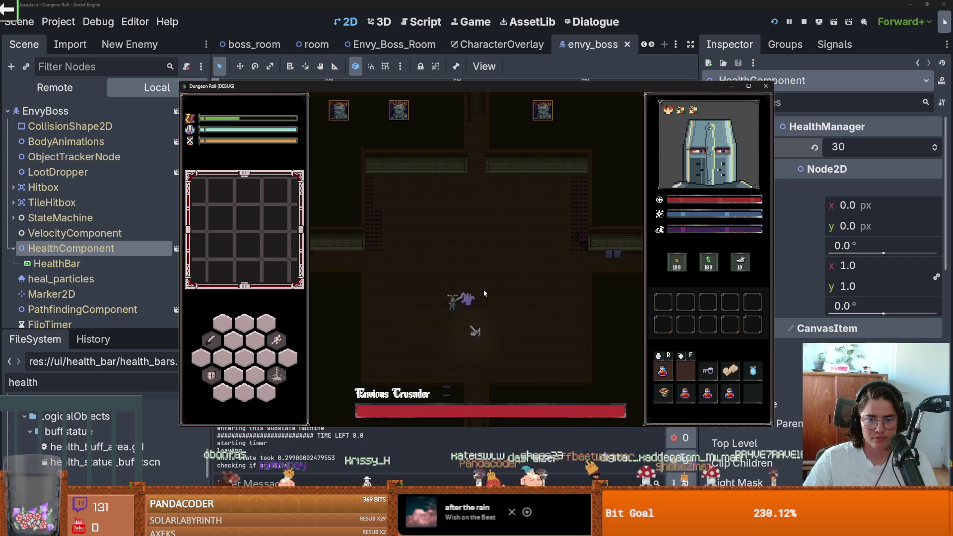
key(d)
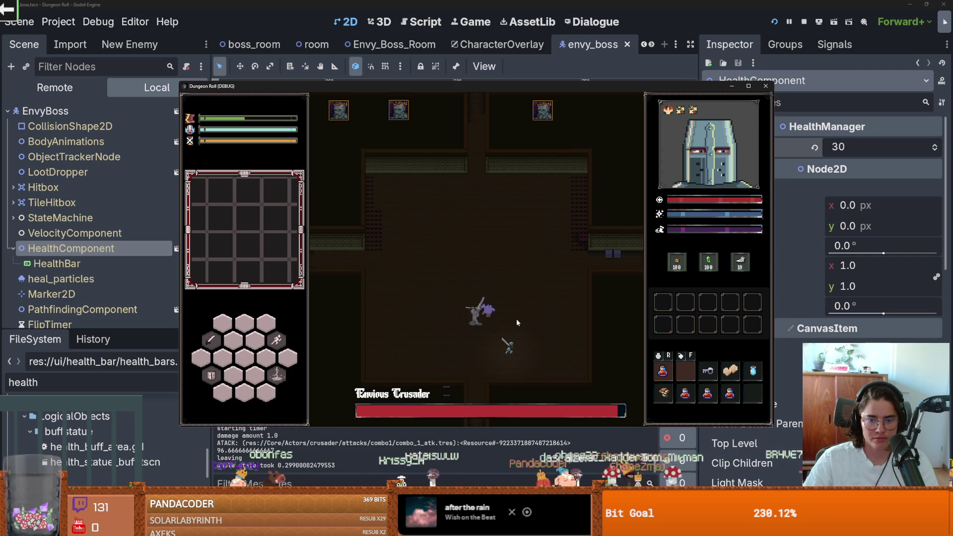
key(d)
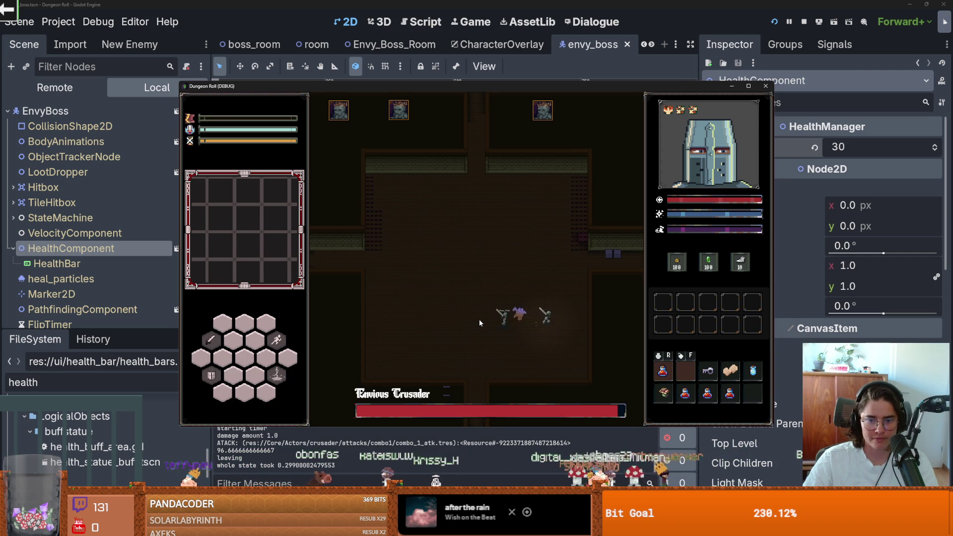
key(d)
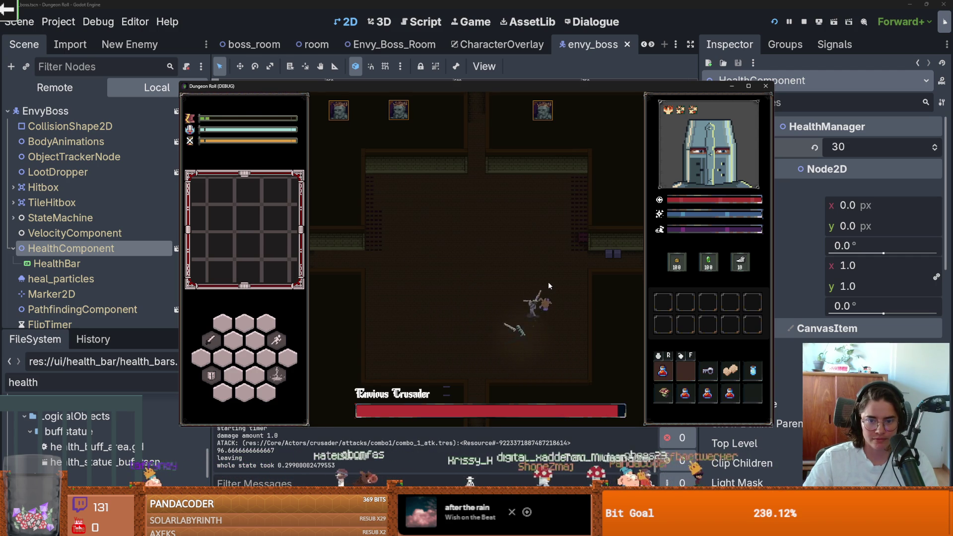
Hit the boss with combo and lightning attacks, watching its health bar drop.
key(a)
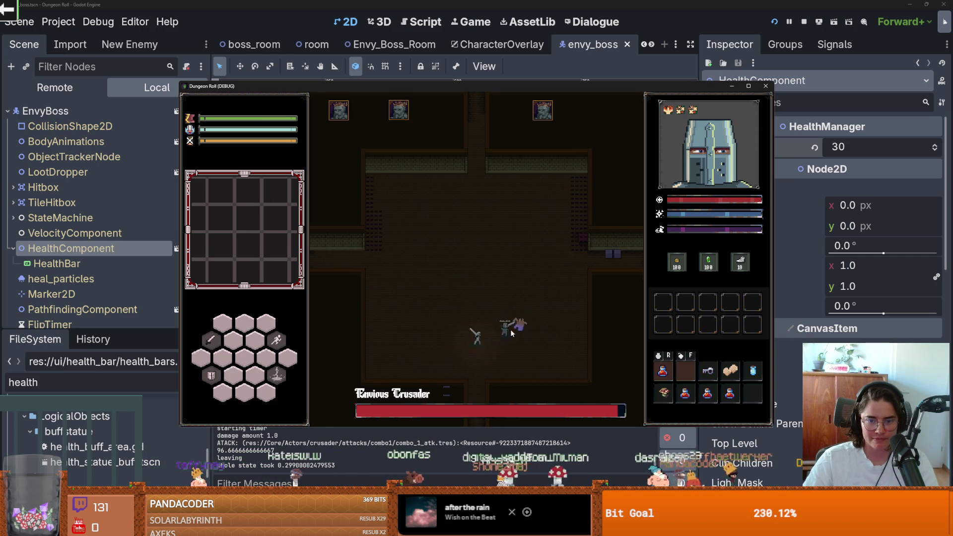
click(510, 329)
click(505, 329)
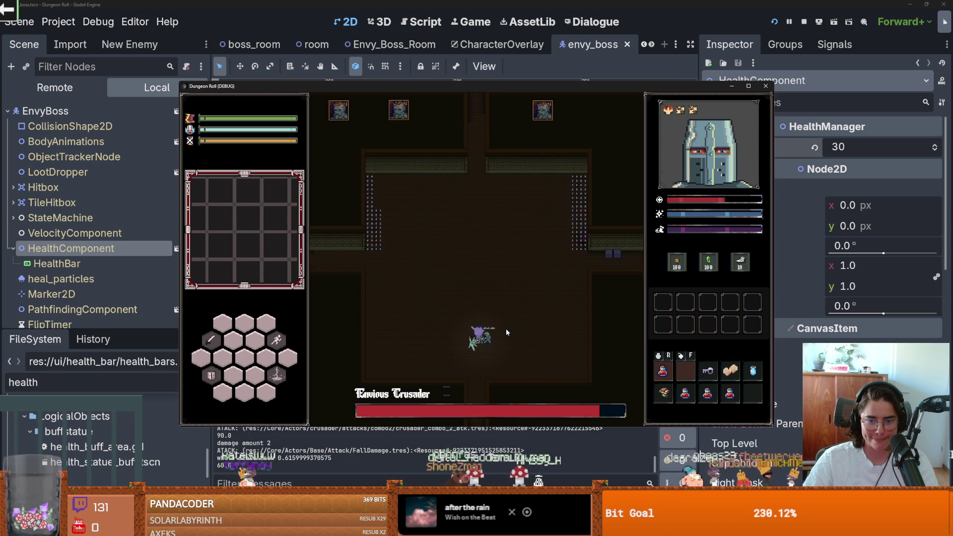
key(space)
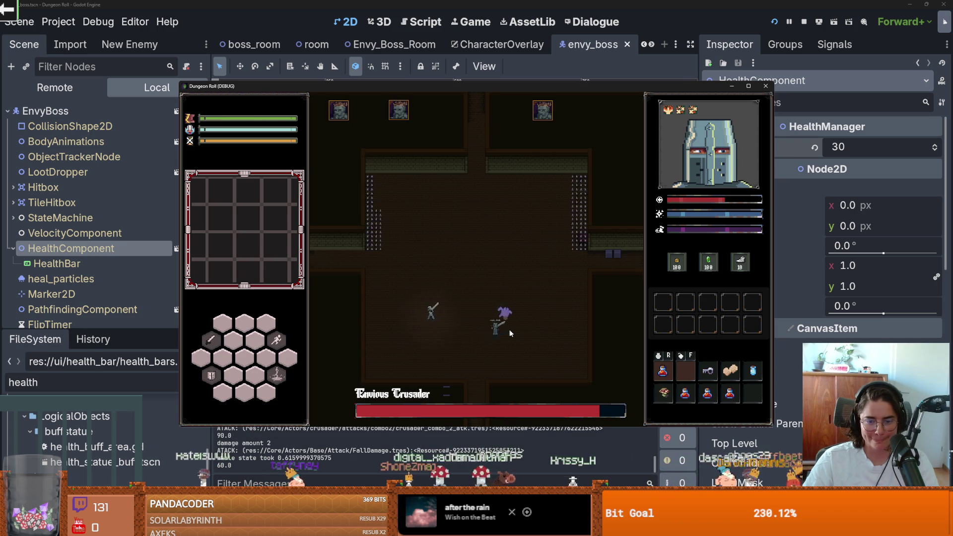
key(w)
key(e)
key(w)
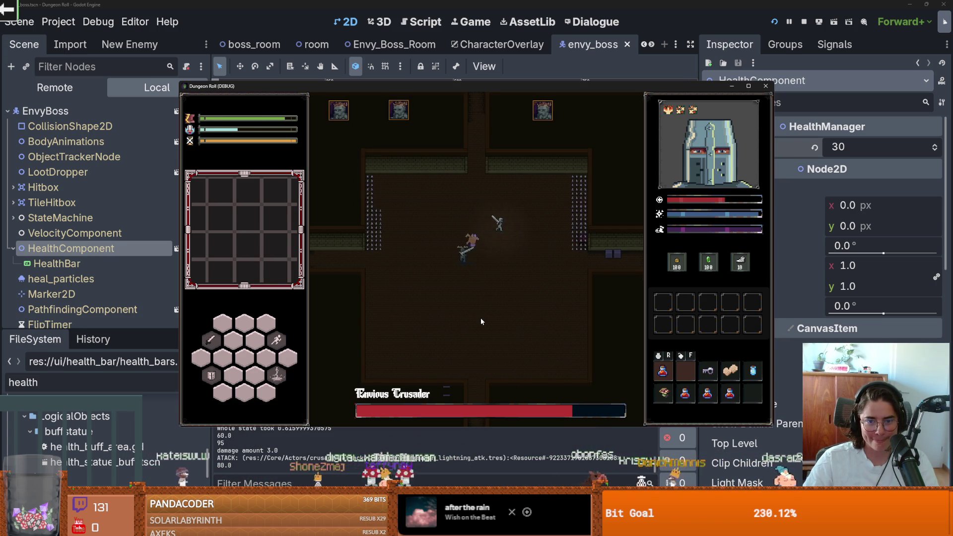
key(d)
key(s)
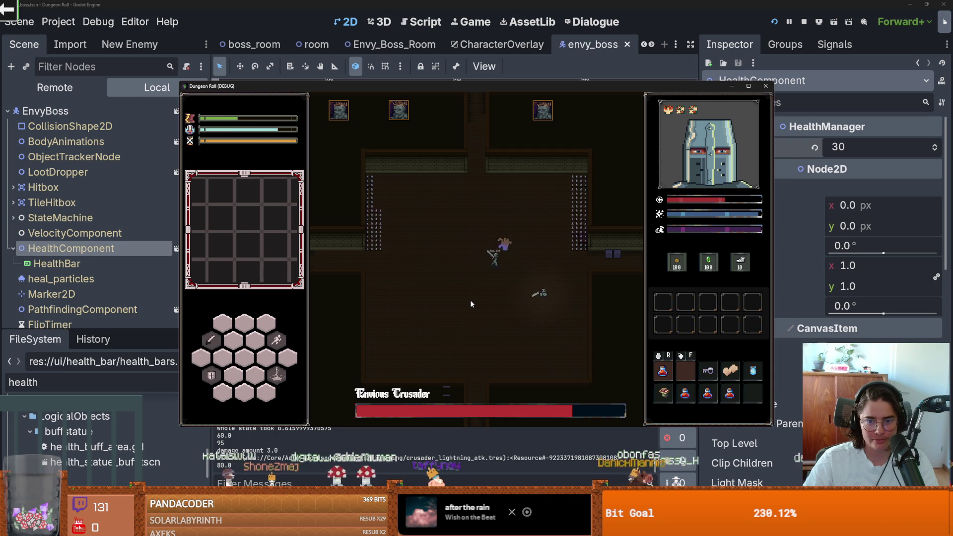
key(s)
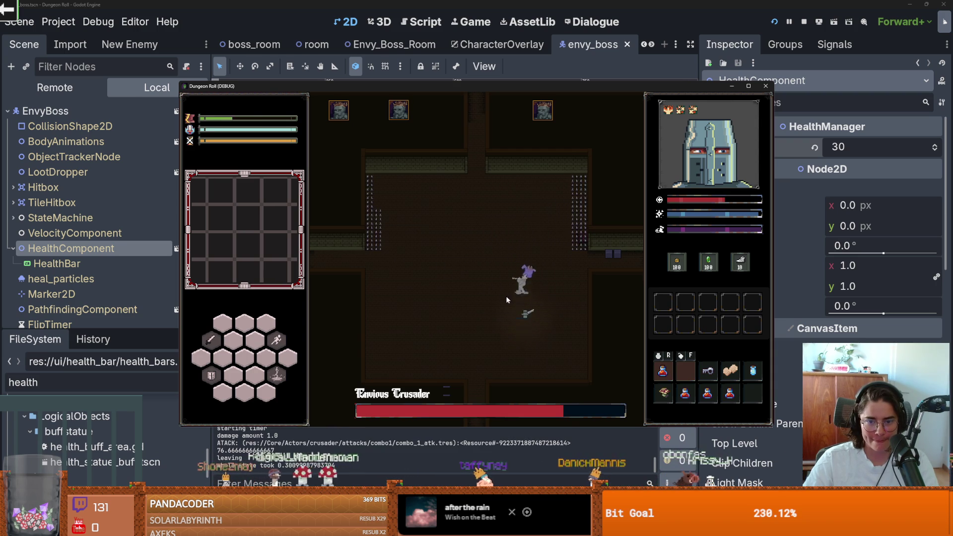
key(s)
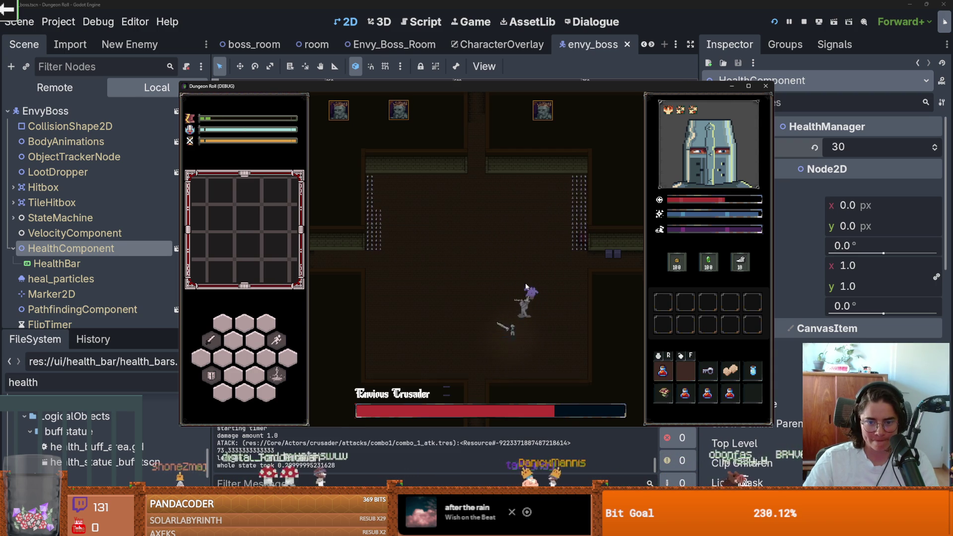
Keep maneuvering around the crusaders, then stop the running game.
key(a)
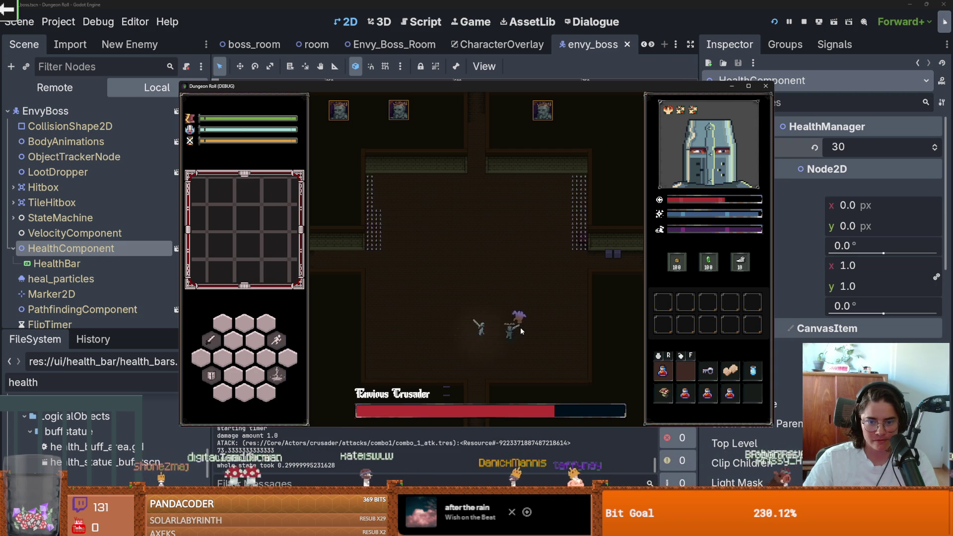
key(a)
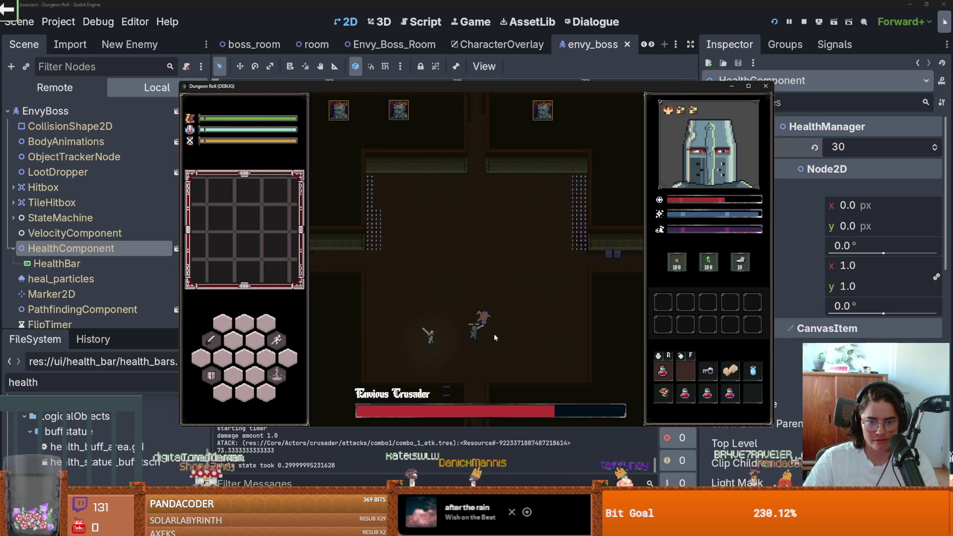
key(a)
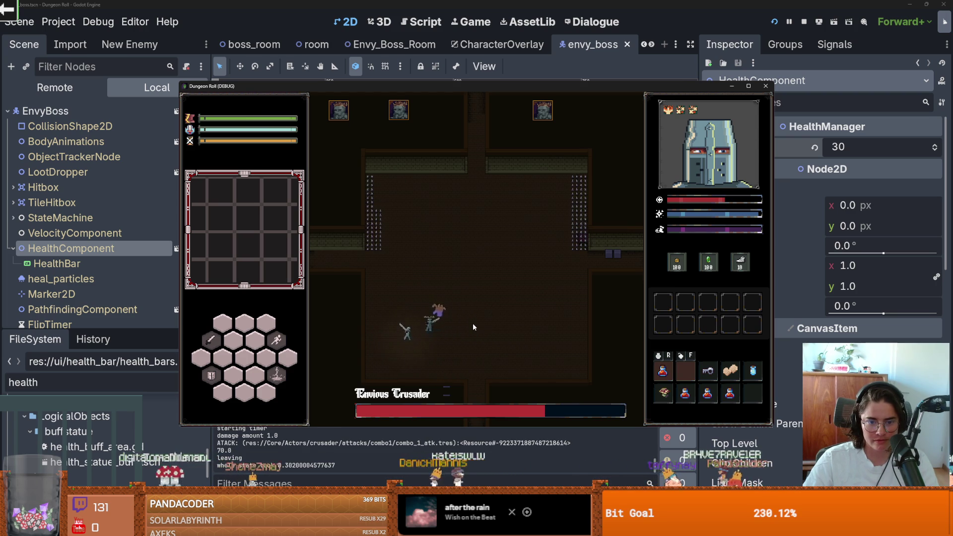
key(w)
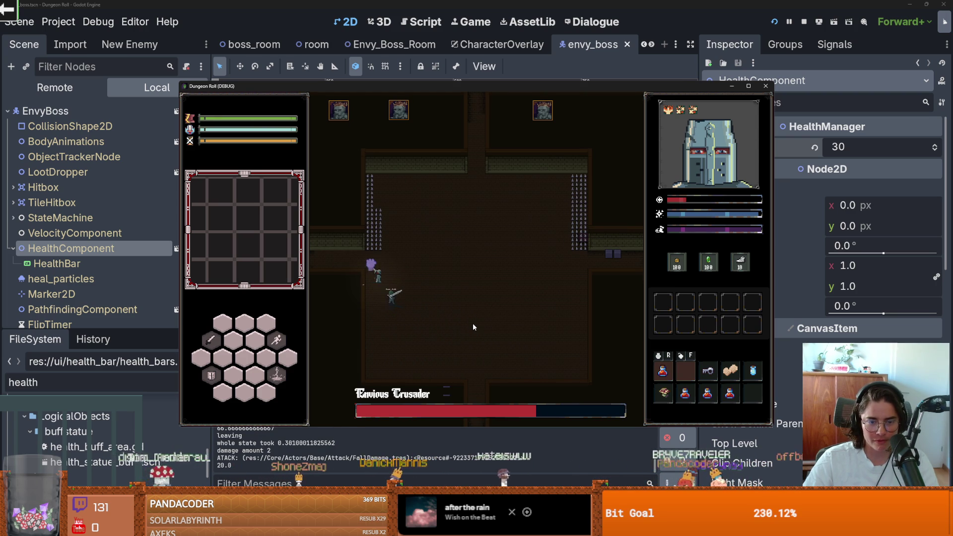
key(s)
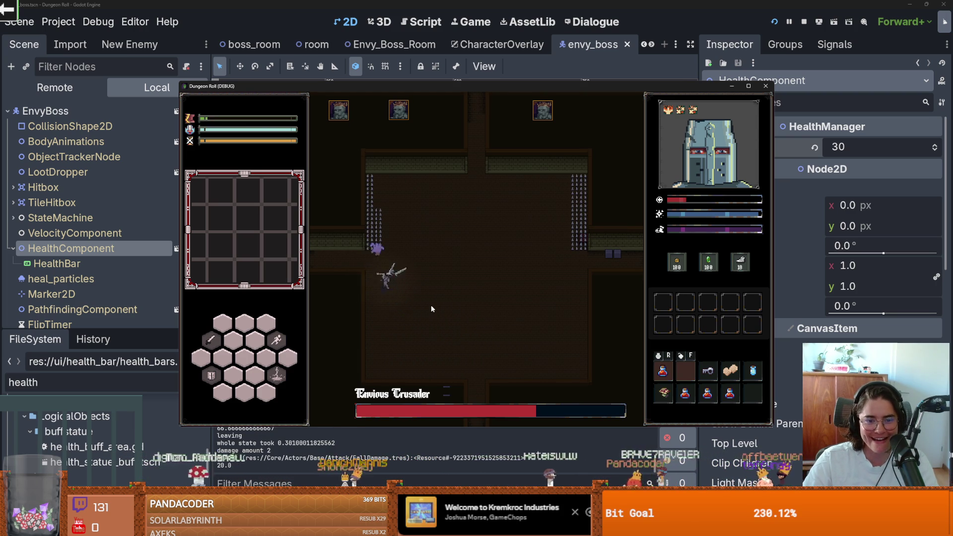
key(d)
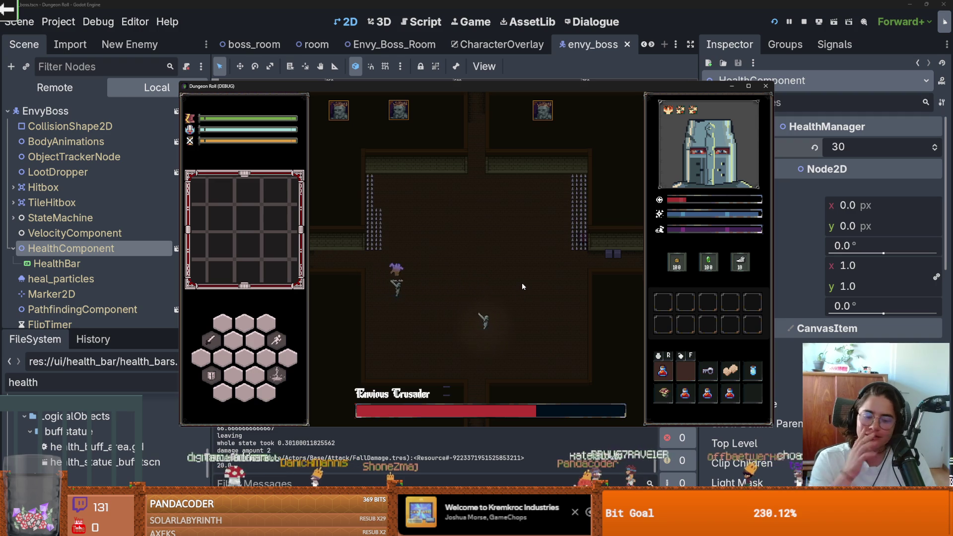
key(d)
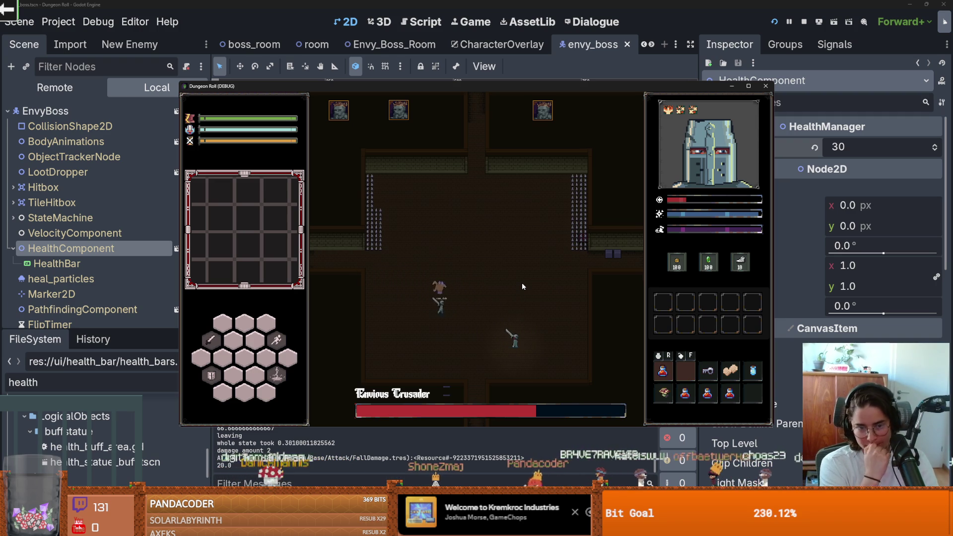
key(d)
key(w)
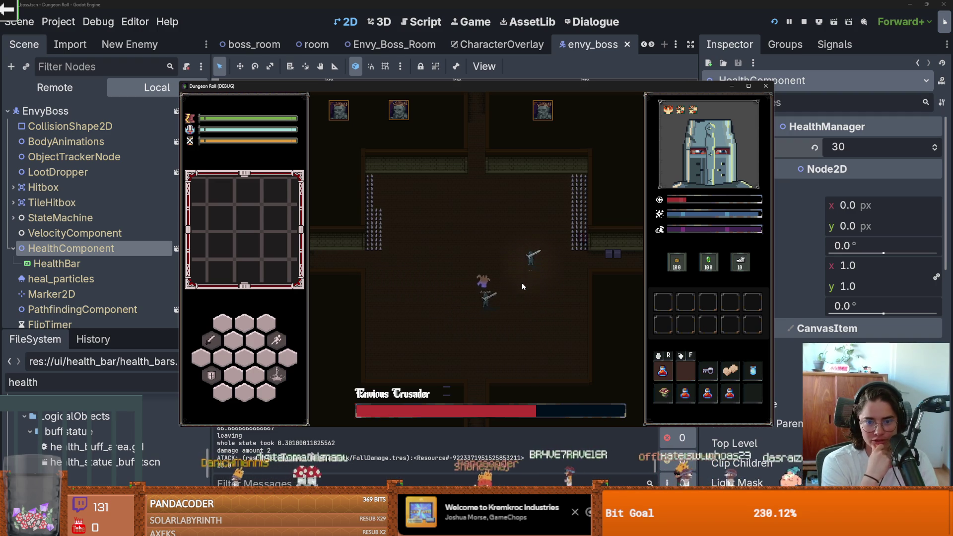
key(w)
key(a)
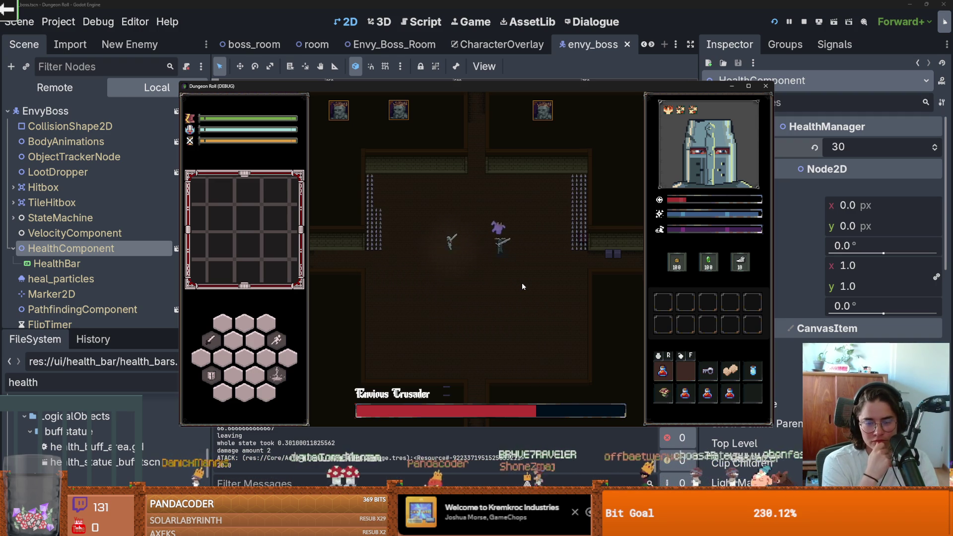
key(a)
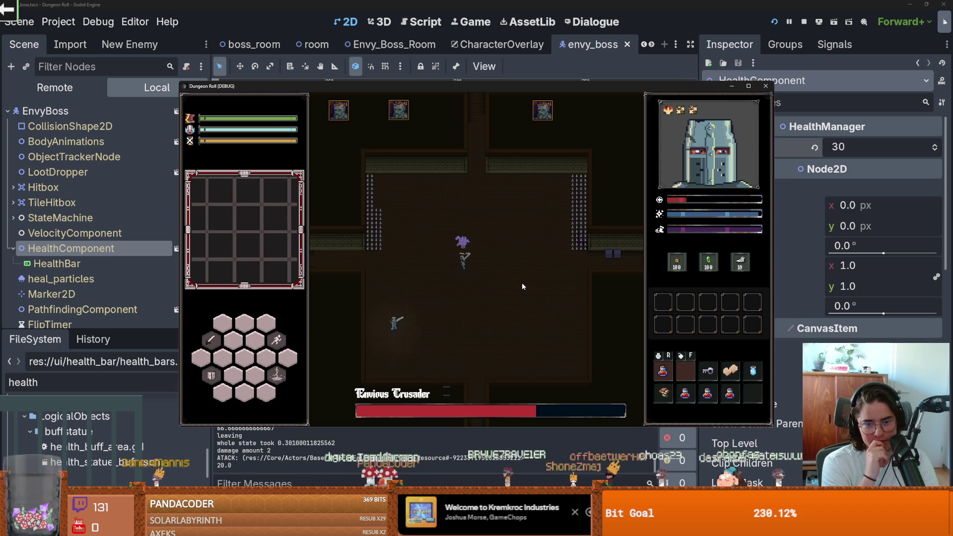
key(s)
key(d)
key(s)
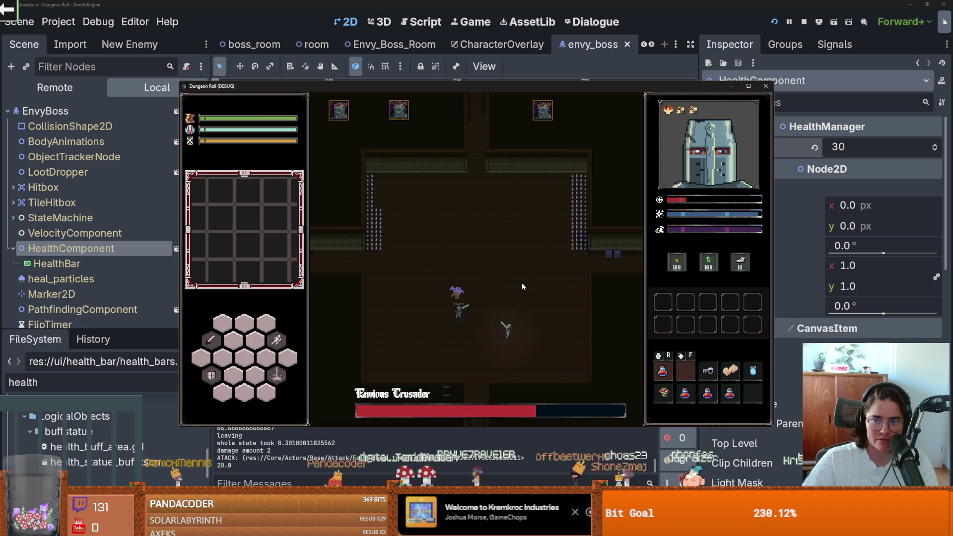
click(765, 85)
End the debug session and read the 33 CollisionShape2D 'disabled' errors in an enlarged Errors panel.
key(ctrl+s)
click(319, 389)
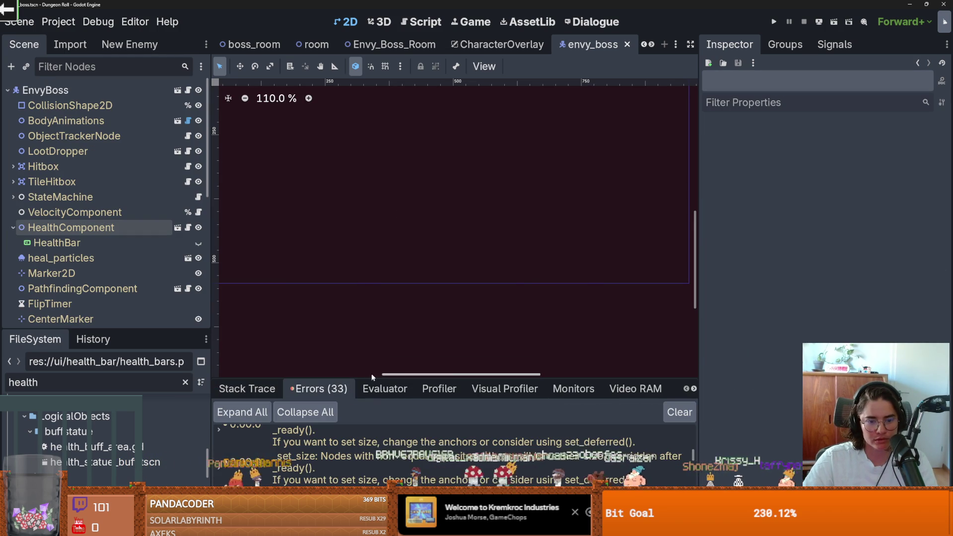
drag(412, 381, 413, 79)
scroll(385, 311, down, 5)
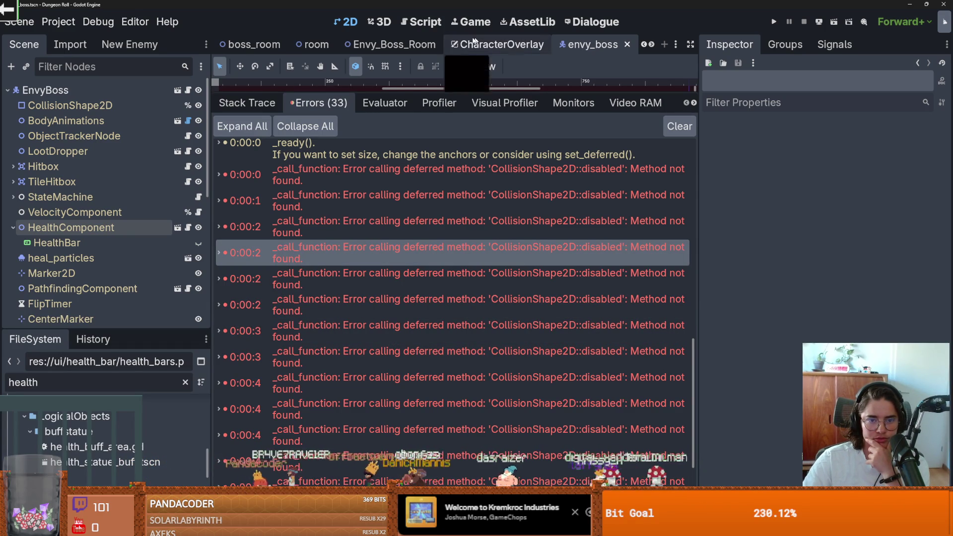
drag(439, 93, 439, 352)
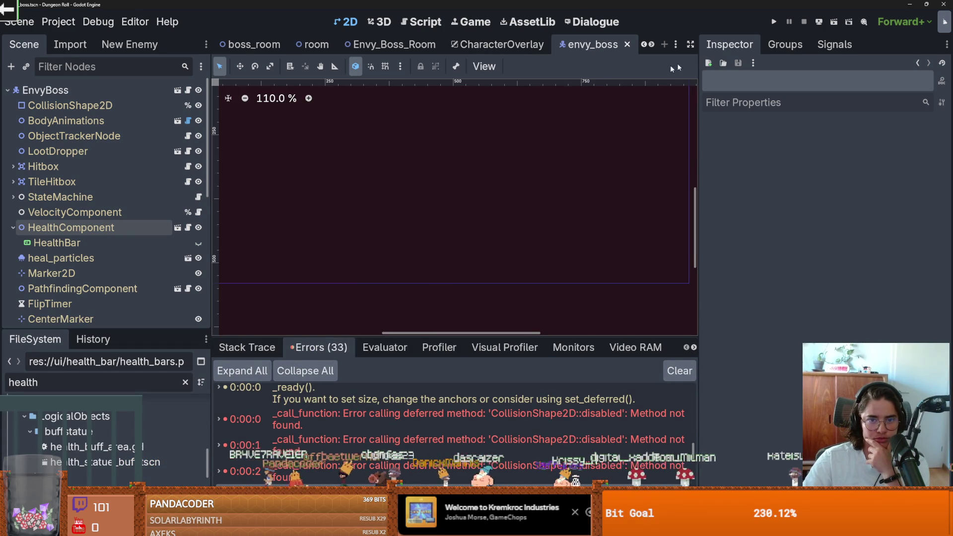
Shrink the debugger and switch to the crusader scene tab.
click(652, 44)
click(651, 44)
click(652, 44)
click(651, 44)
click(566, 44)
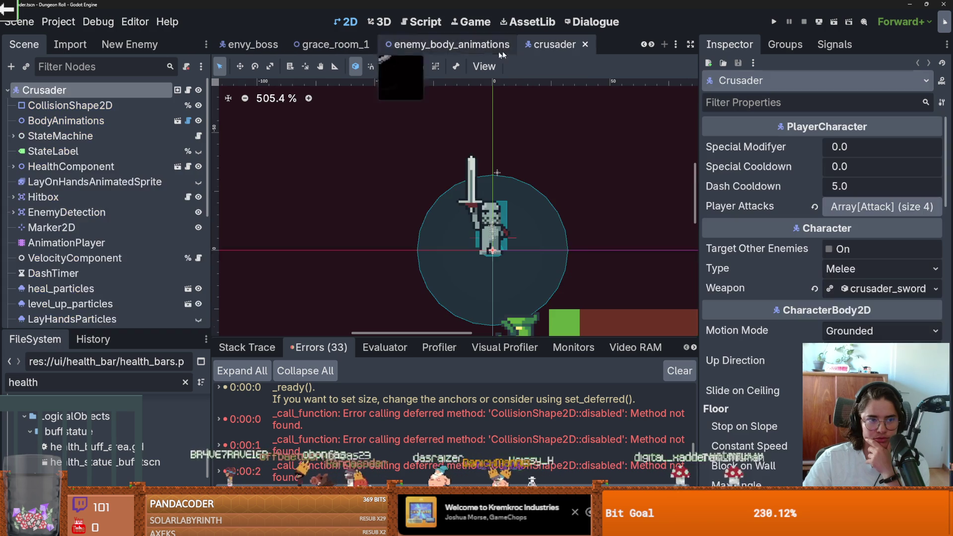
Expand the crusader's StateMachine node and open roll_state.gd from roll_state's script icon.
scroll(91, 257, down, 1)
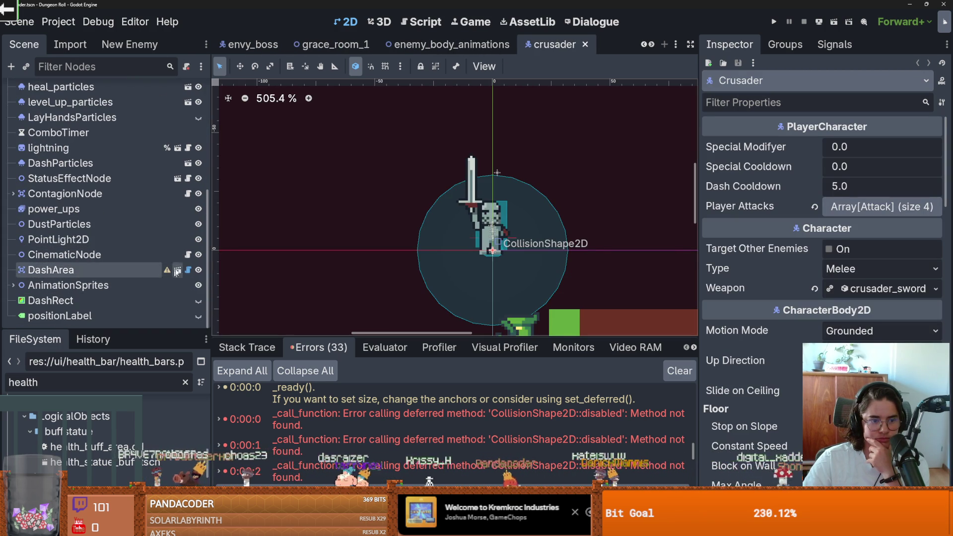
scroll(123, 254, up, 8)
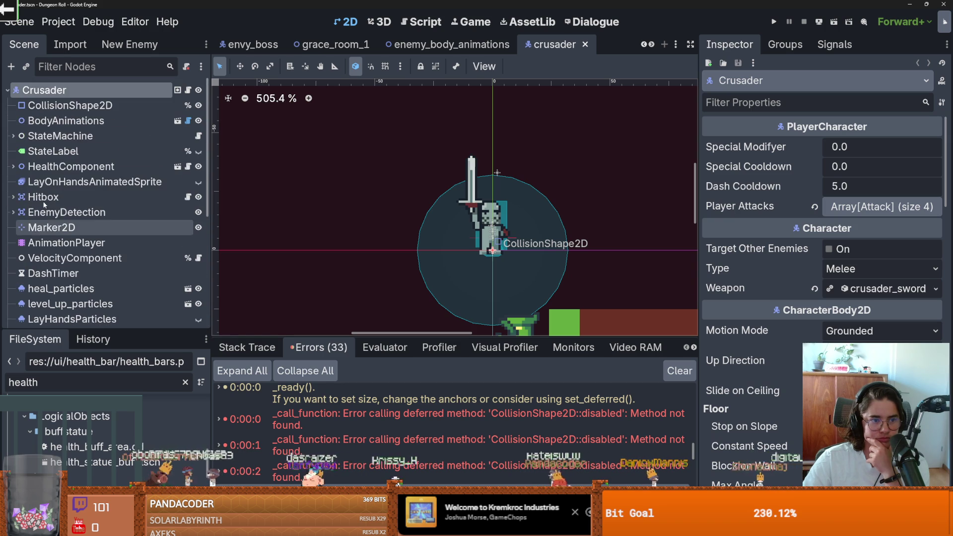
click(13, 136)
scroll(99, 216, down, 2)
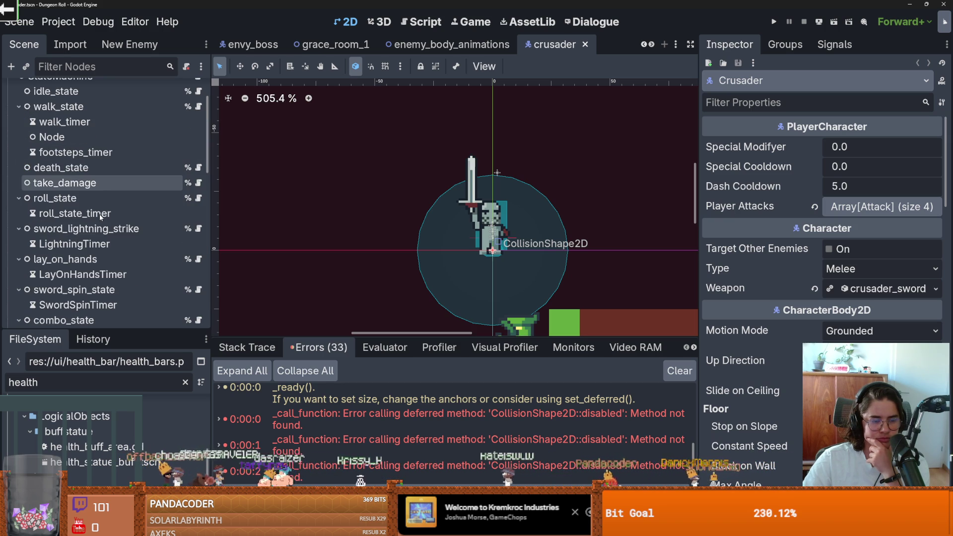
scroll(100, 216, down, 4)
scroll(114, 211, up, 6)
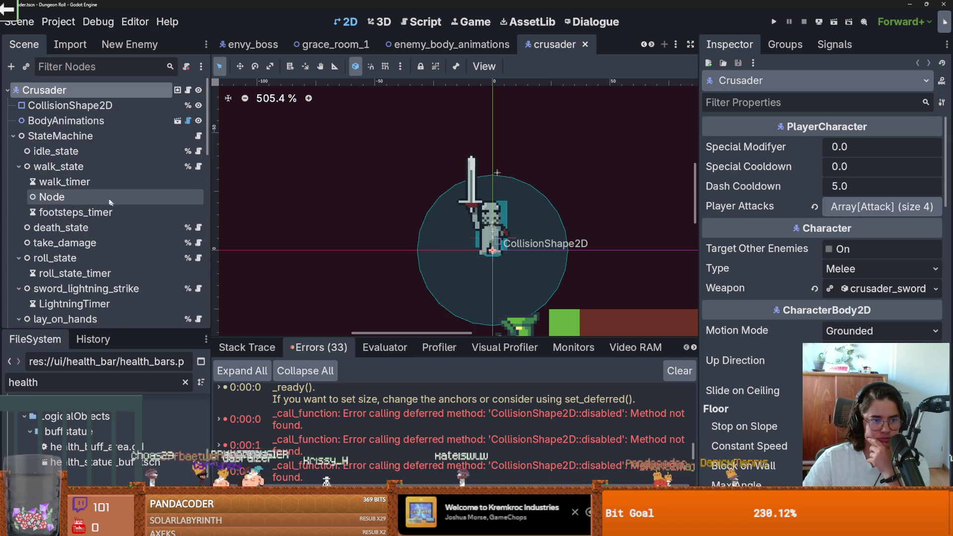
click(199, 261)
scroll(545, 256, down, 15)
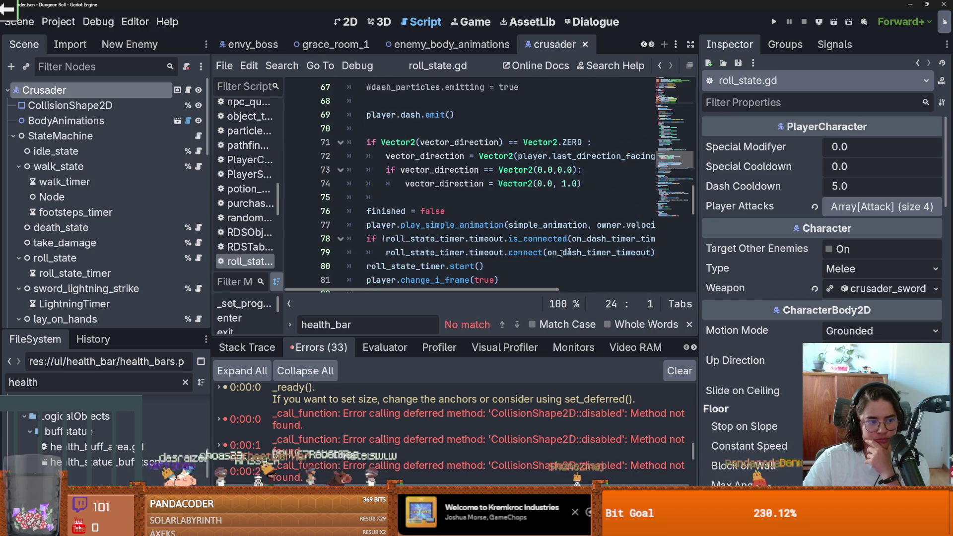
Change "disabled" to "disable" on line 125 of roll_state.gd and save.
drag(693, 201, 693, 275)
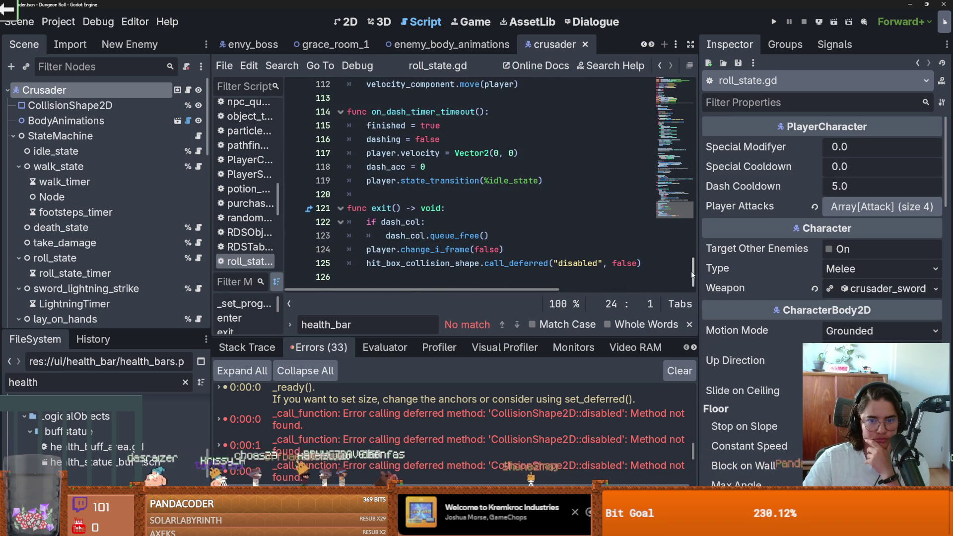
scroll(588, 266, up, 2)
scroll(588, 266, down, 2)
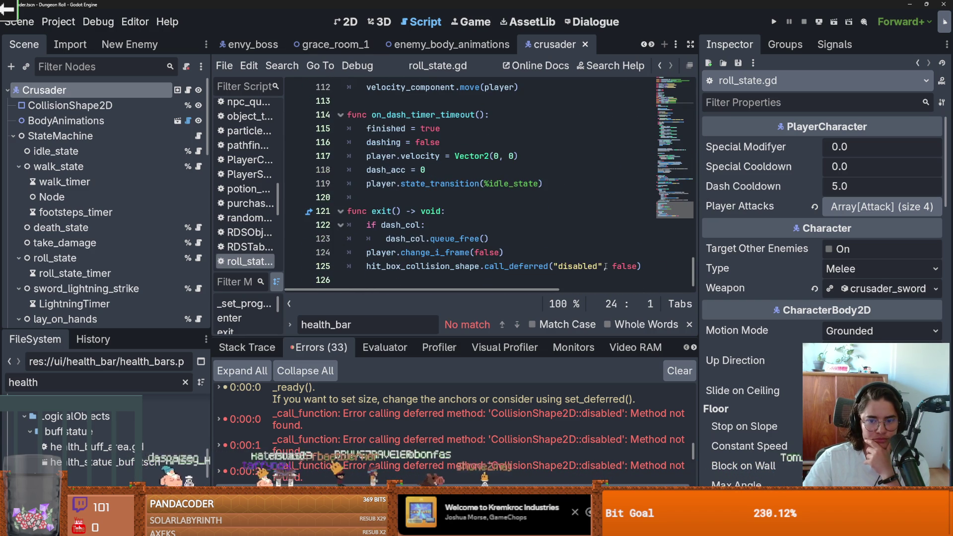
click(587, 266)
key(Delete)
key(ctrl+s)
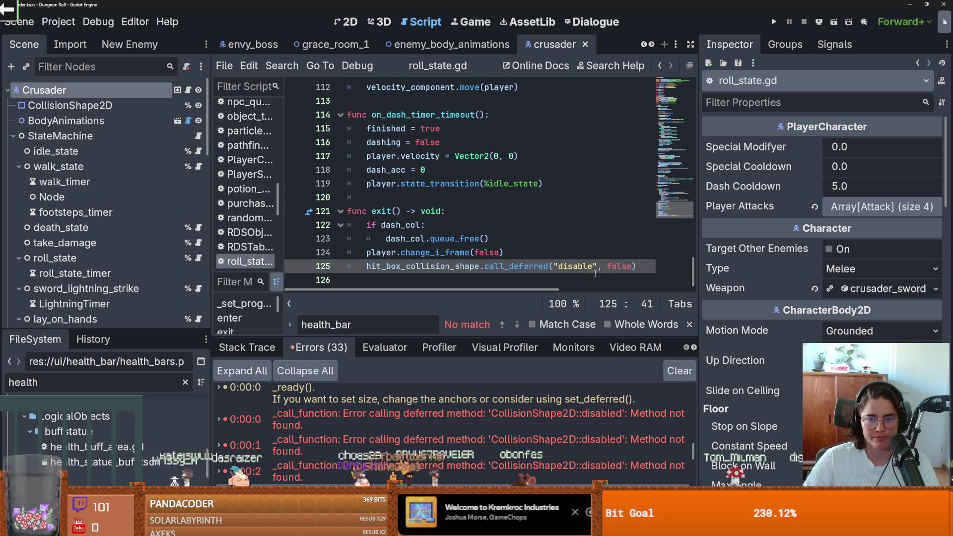
Widen the script editor and inspect the crusader's CollisionShape2D properties.
drag(697, 251, 840, 251)
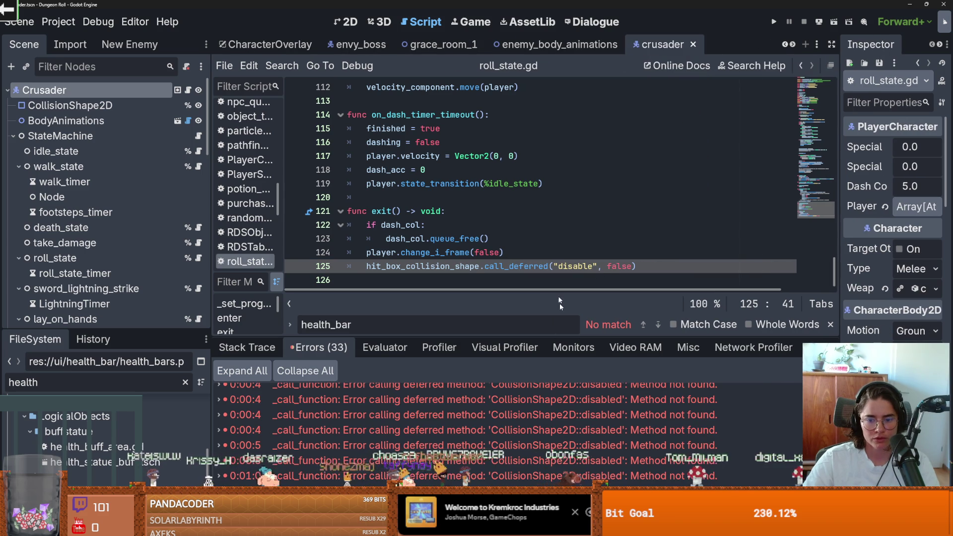
scroll(579, 389, up, 3)
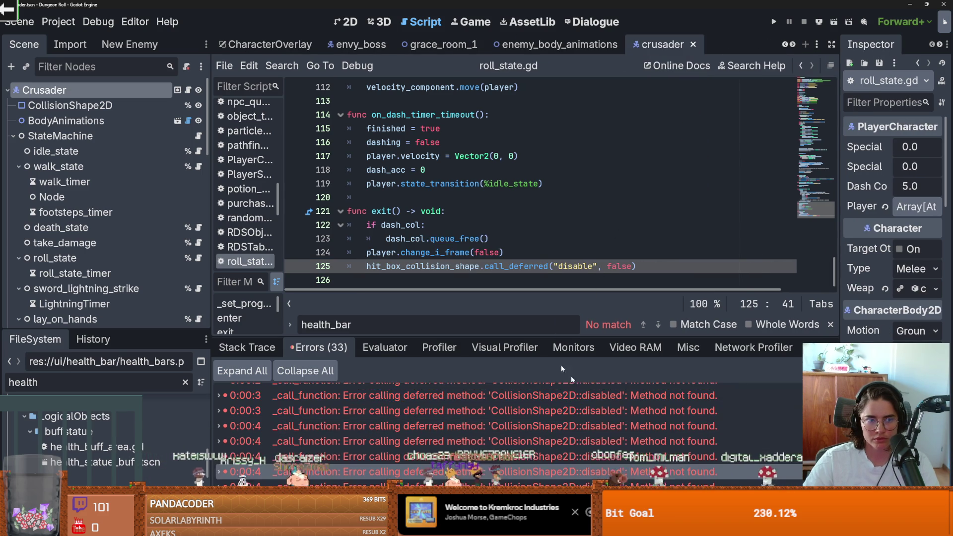
click(70, 105)
mouse_move(882, 171)
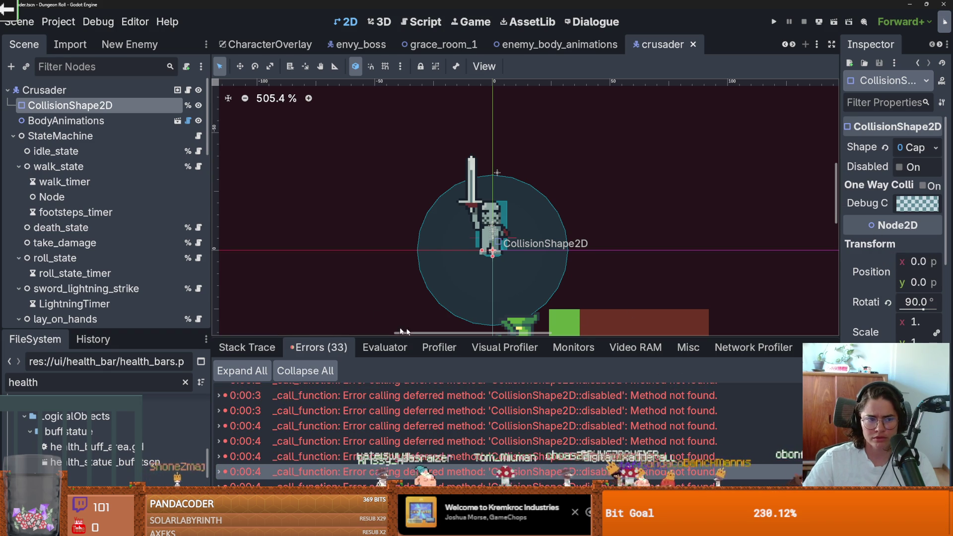
Find roll_state in the Scene dock and reopen roll_state.gd at line 125's call_deferred.
scroll(218, 304, down, 3)
scroll(141, 284, down, 10)
scroll(143, 277, up, 5)
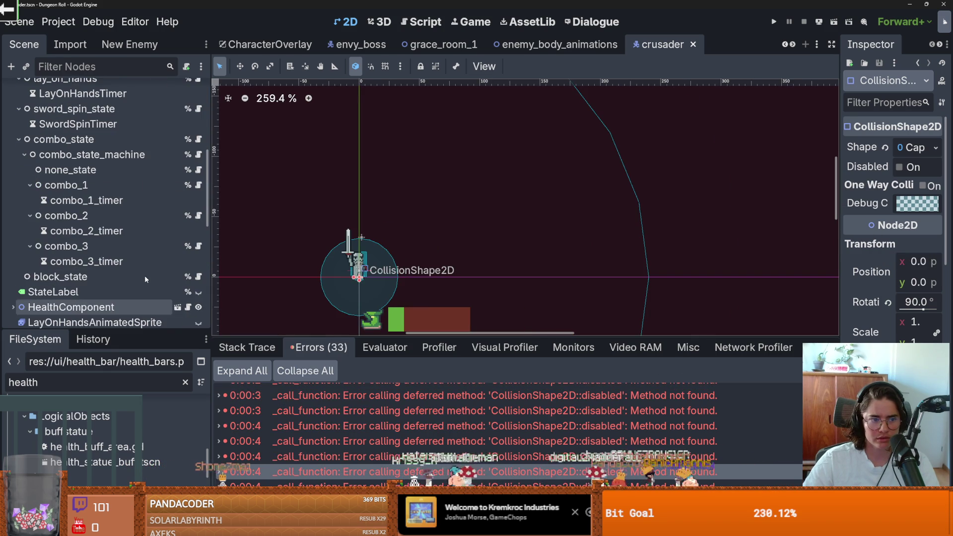
scroll(139, 265, up, 6)
scroll(137, 261, up, 1)
scroll(143, 254, down, 8)
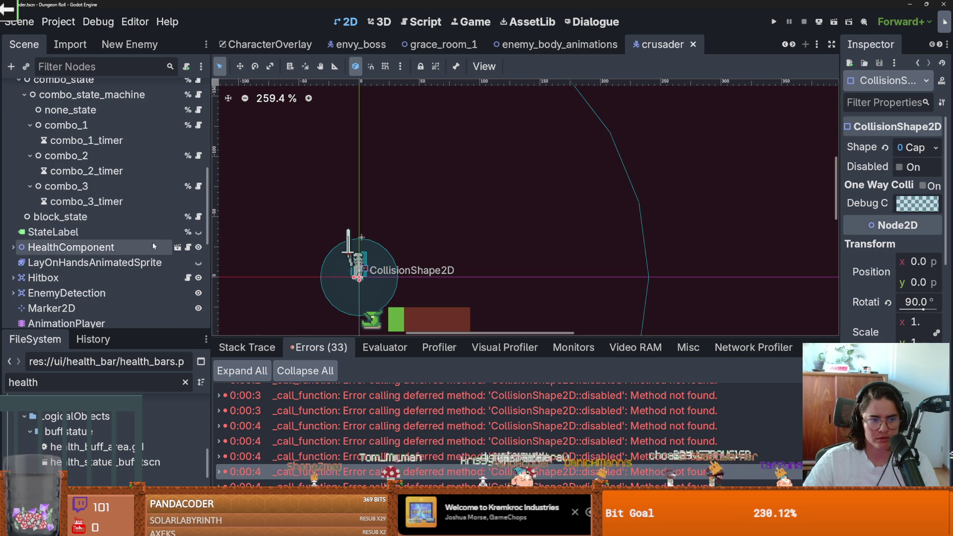
scroll(153, 244, up, 8)
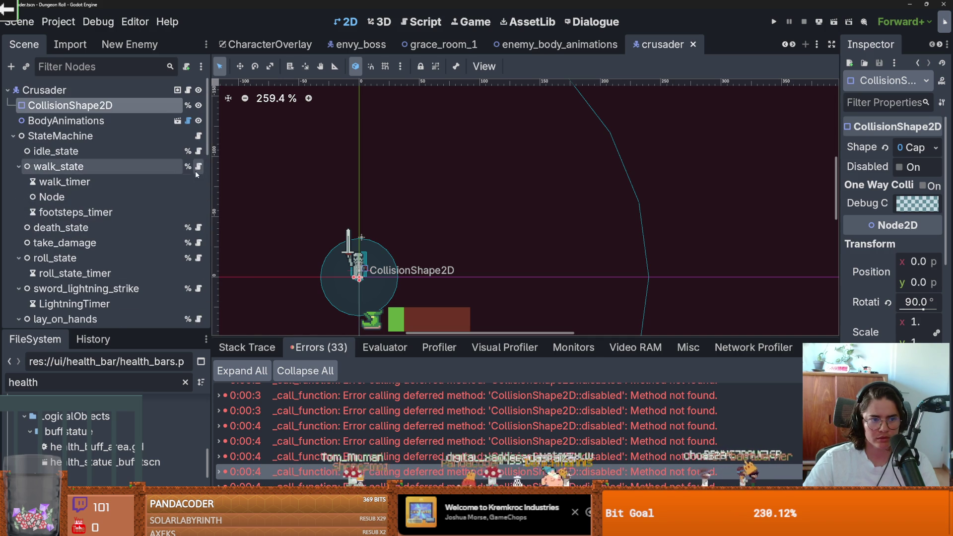
click(199, 258)
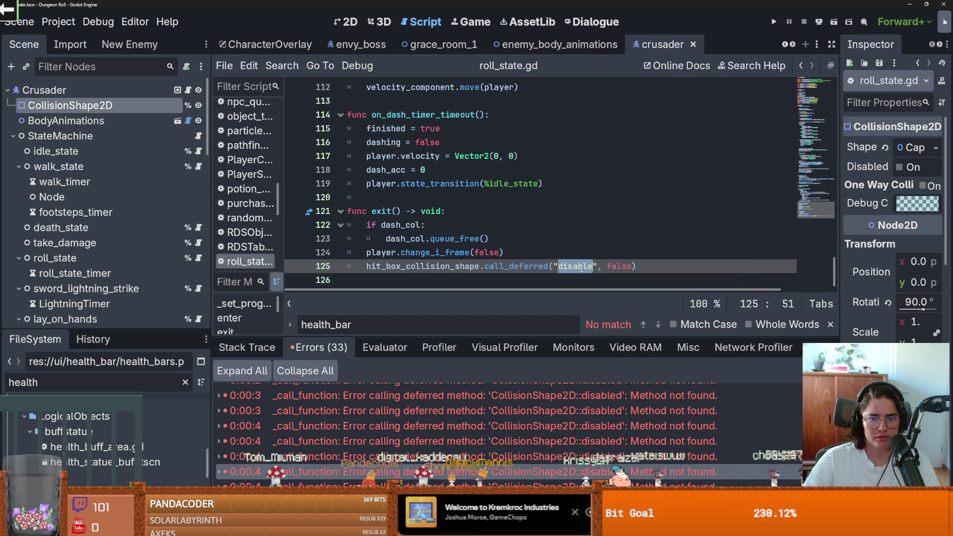
Examine line 125's call_deferred arguments, selecting disable and hit_box_collision_shape.
double_click(422, 266)
double_click(575, 266)
double_click(422, 266)
scroll(488, 240, up, 20)
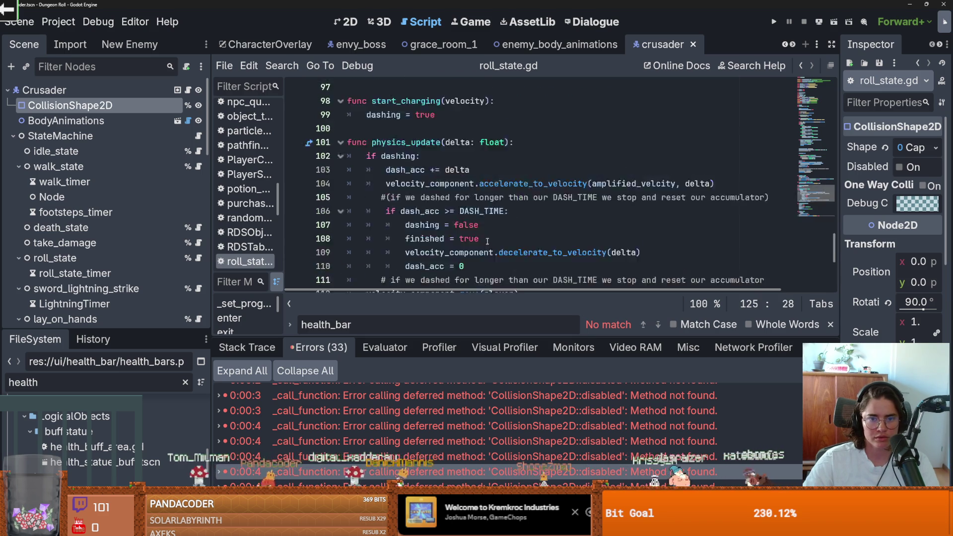
scroll(488, 240, up, 14)
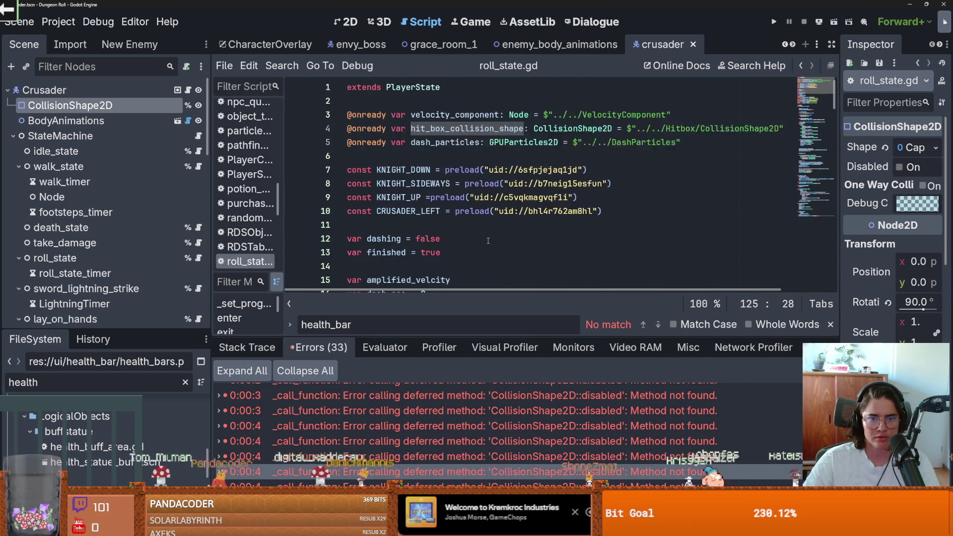
drag(833, 108, 825, 302)
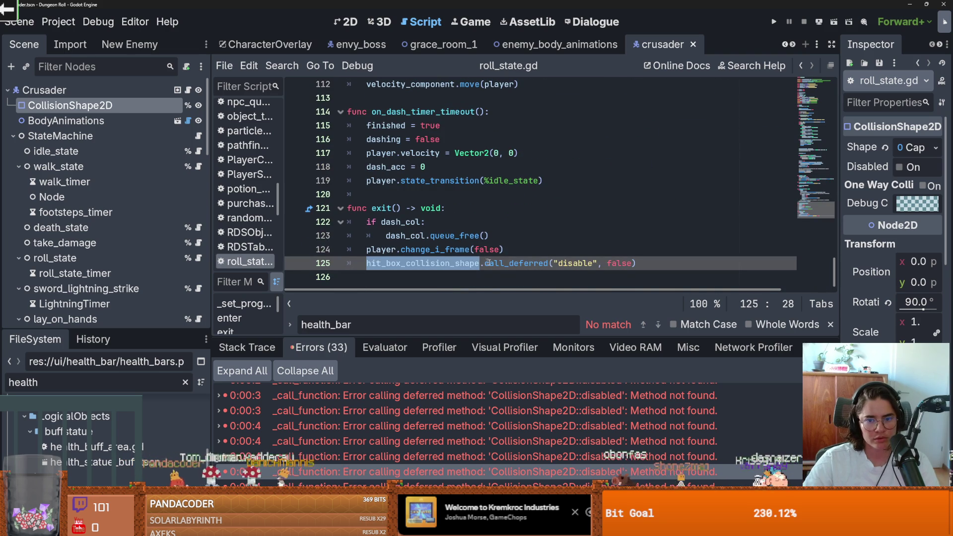
Replace "disable" with set_disabled via autocomplete on line 125 and save roll_state.gd.
double_click(571, 263)
key(BackSpace)
text(")
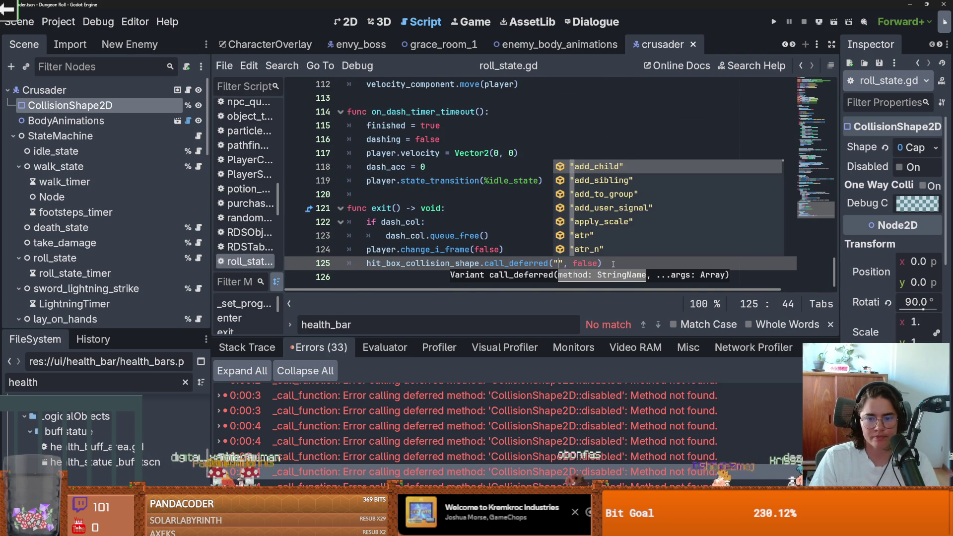
text(disa)
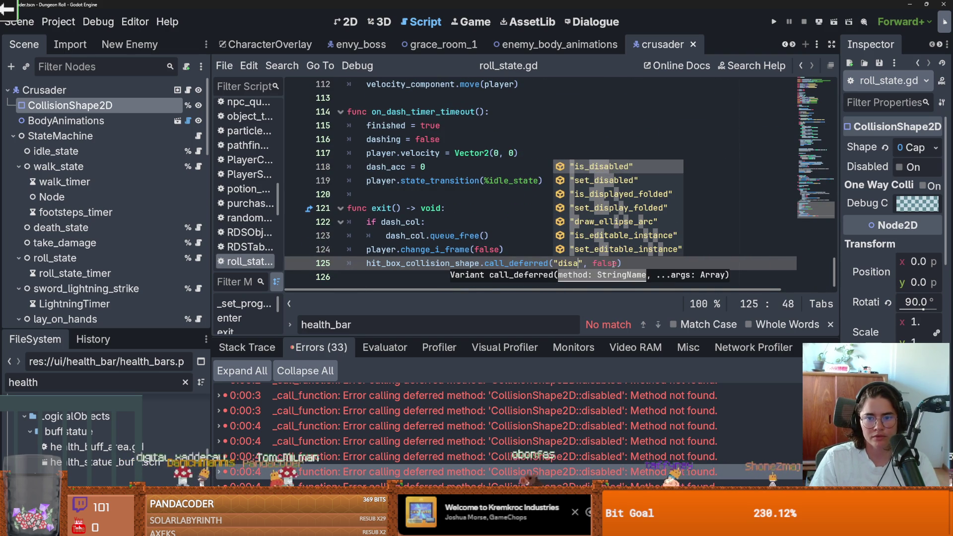
key(Down)
key(Return)
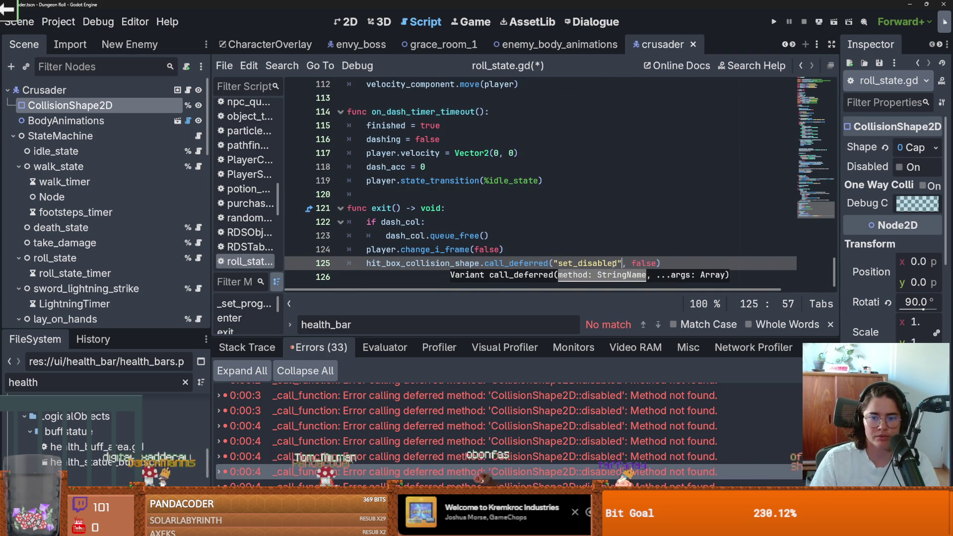
click(595, 235)
key(ctrl+s)
click(559, 177)
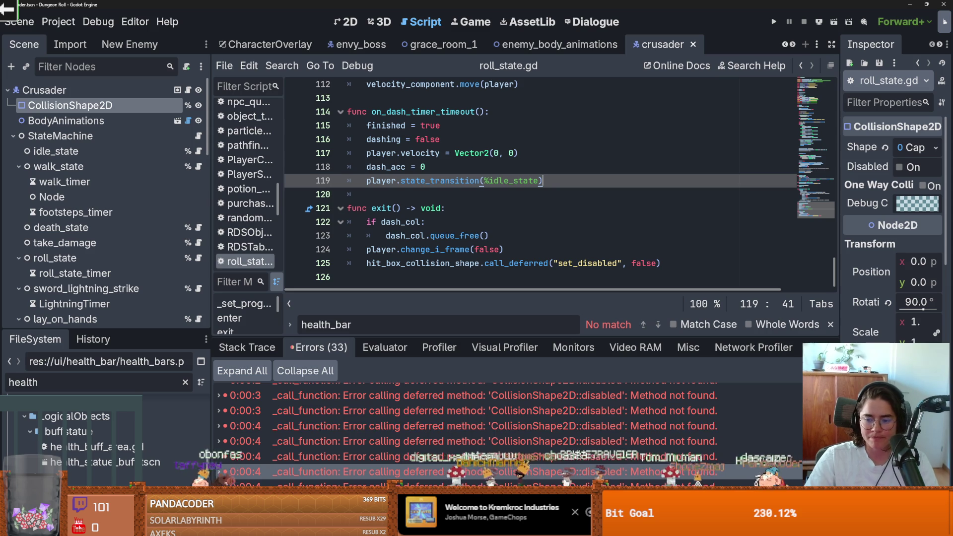
scroll(506, 431, up, 10)
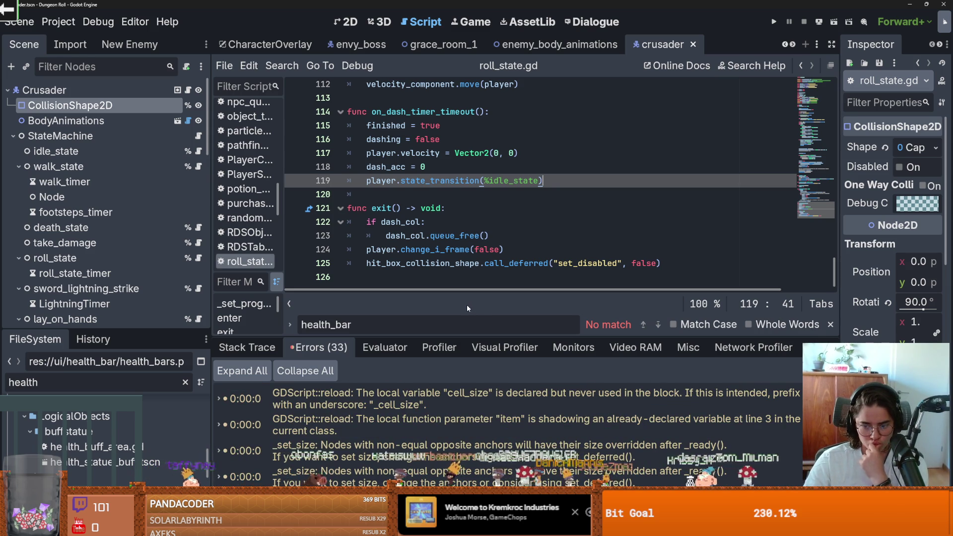
Enlarge the errors list, switch to the crusader's 2D view, and save the scene.
drag(511, 336, 510, 242)
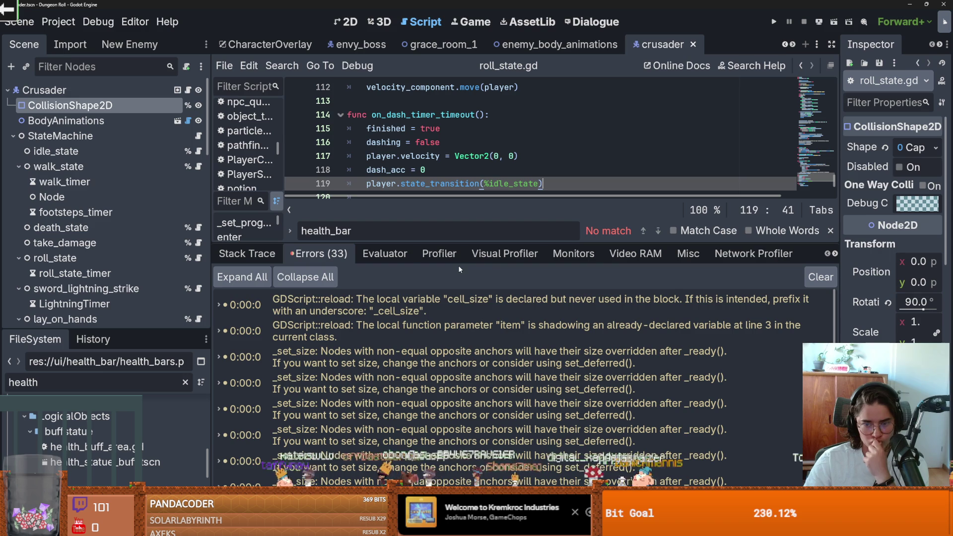
mouse_move(213, 303)
mouse_down()
mouse_move(195, 303)
mouse_move(232, 301)
mouse_move(209, 301)
mouse_up()
click(347, 22)
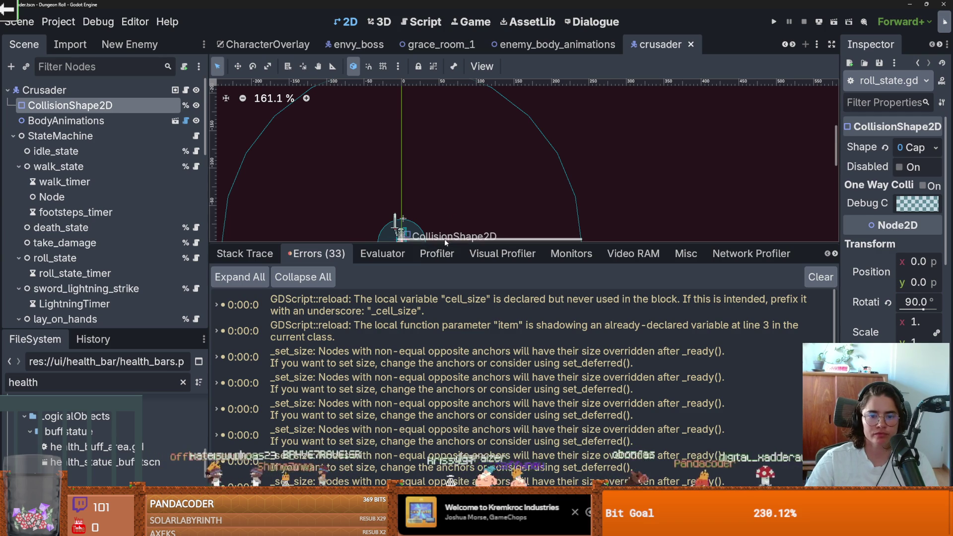
drag(444, 242, 455, 340)
key(ctrl+s)
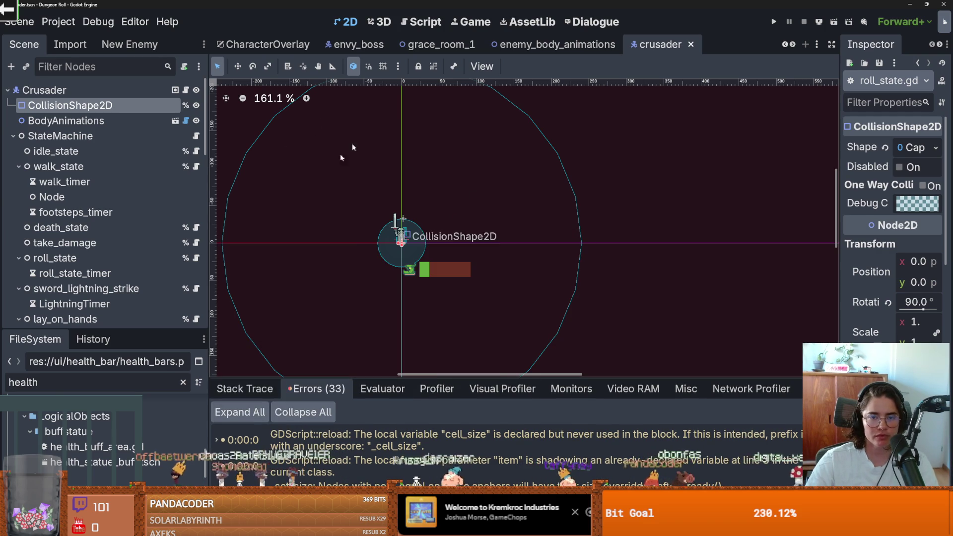
Filter the FileSystem dock for boss_room files and give the list more room.
text(b)
key(ctrl+a)
text(bos)
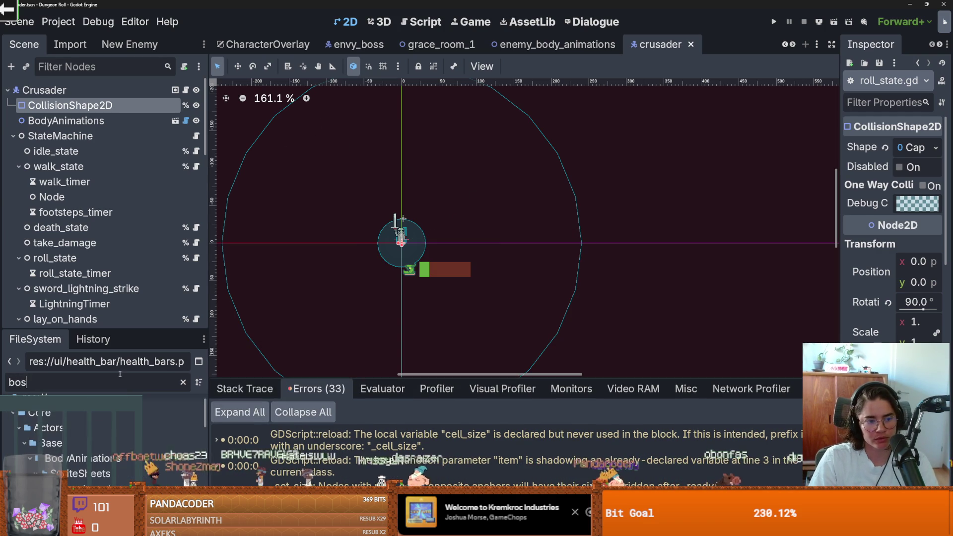
text(s_room)
scroll(117, 447, down, 1)
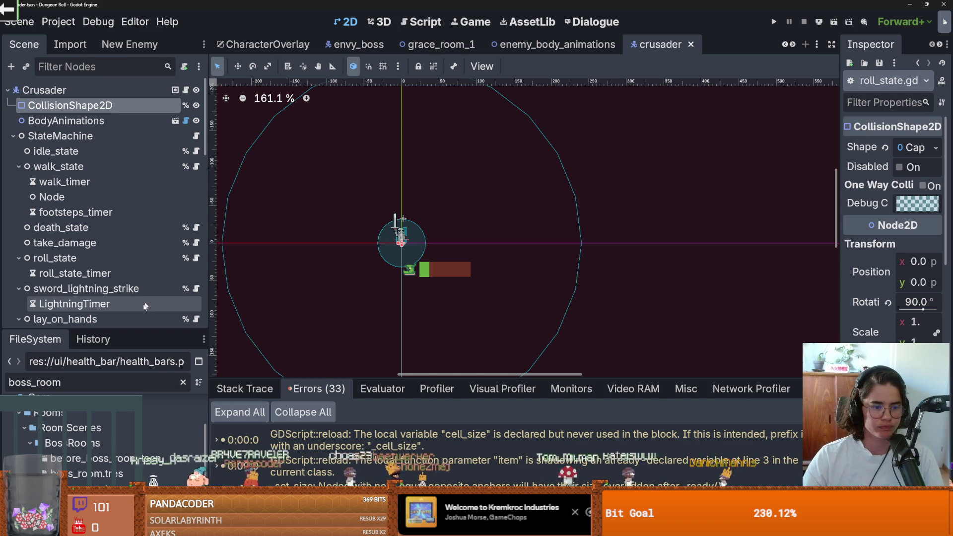
drag(204, 330, 204, 160)
Clear the filter, open Dungeon.tscn from Favorites, and open its arena.gd script.
click(183, 211)
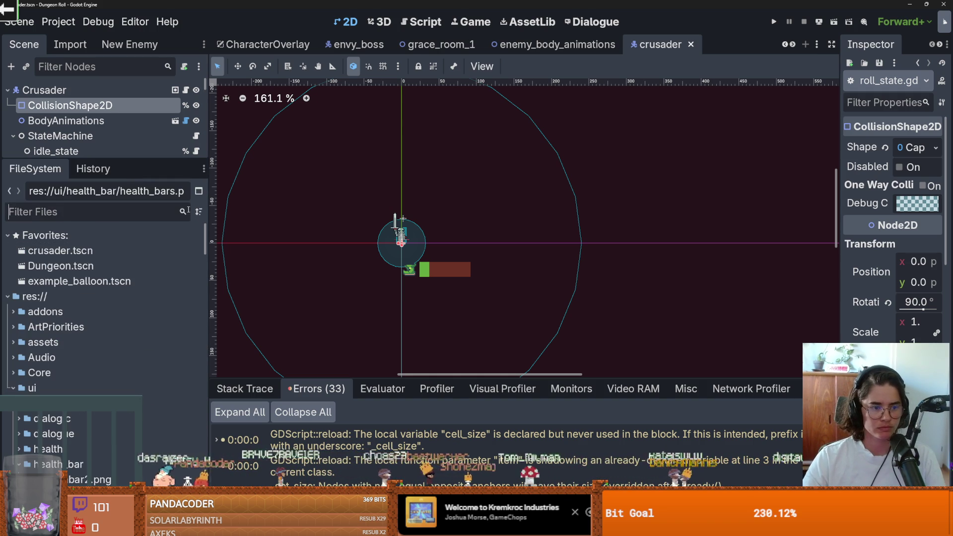
double_click(197, 265)
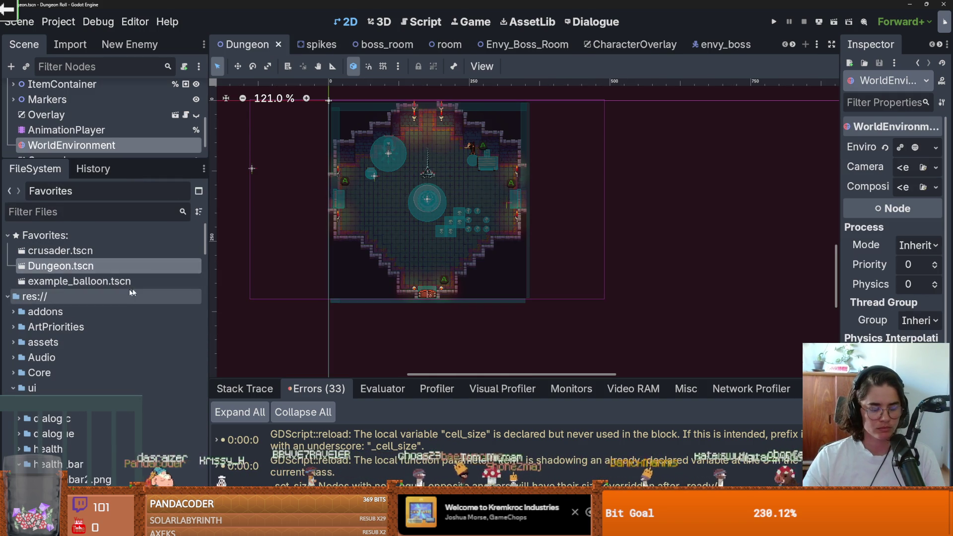
scroll(367, 226, up, 1)
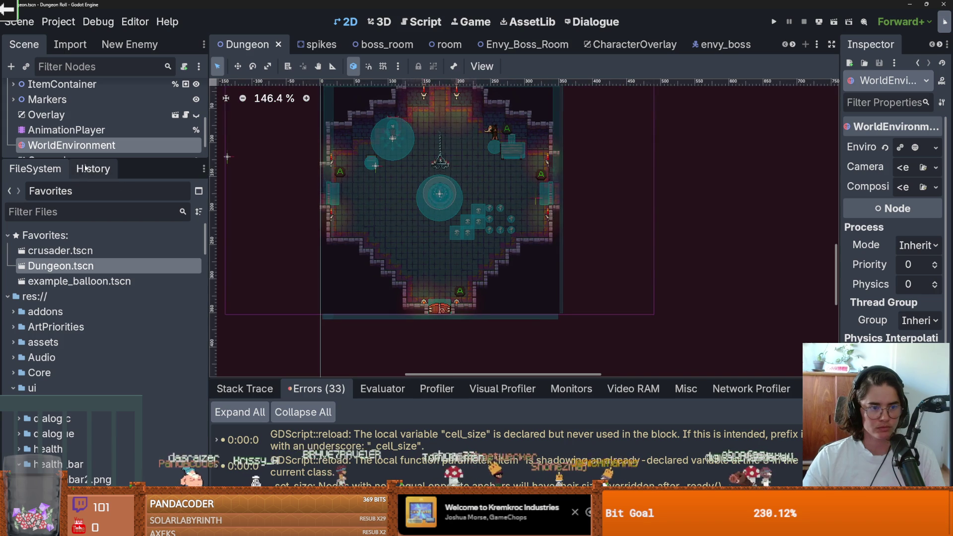
drag(86, 159, 85, 283)
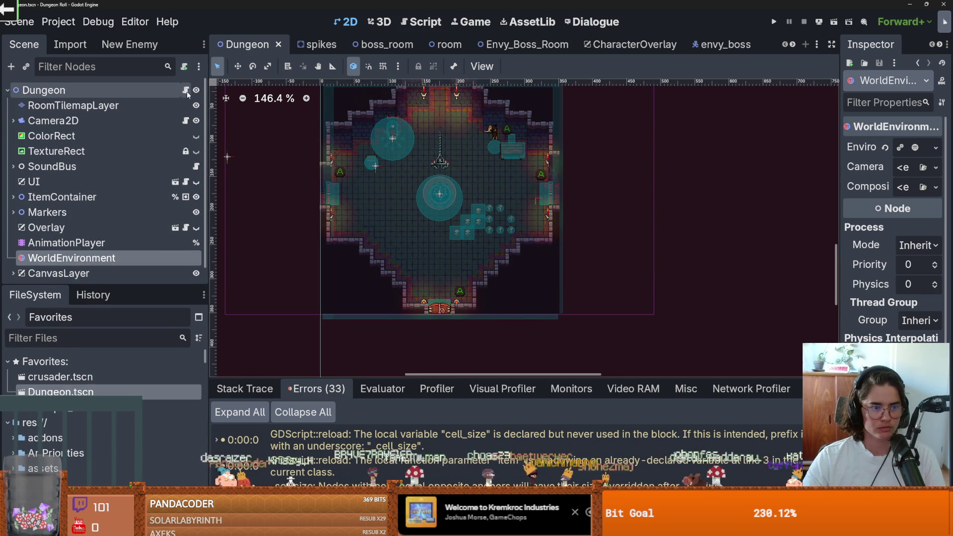
click(185, 90)
Trace how x and ring_count feed the boss_room_coords offsets on lines 162-163.
scroll(456, 239, up, 2)
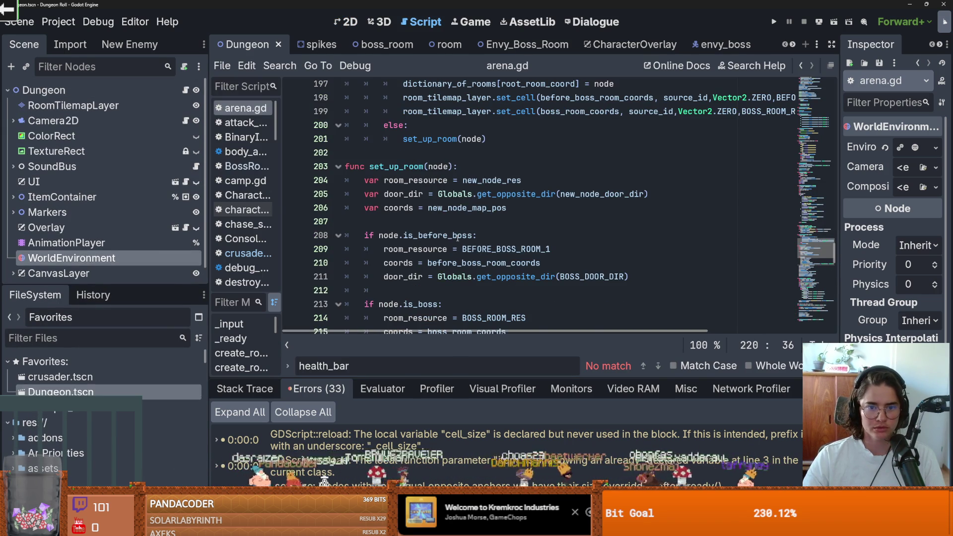
scroll(457, 237, up, 7)
scroll(457, 239, up, 7)
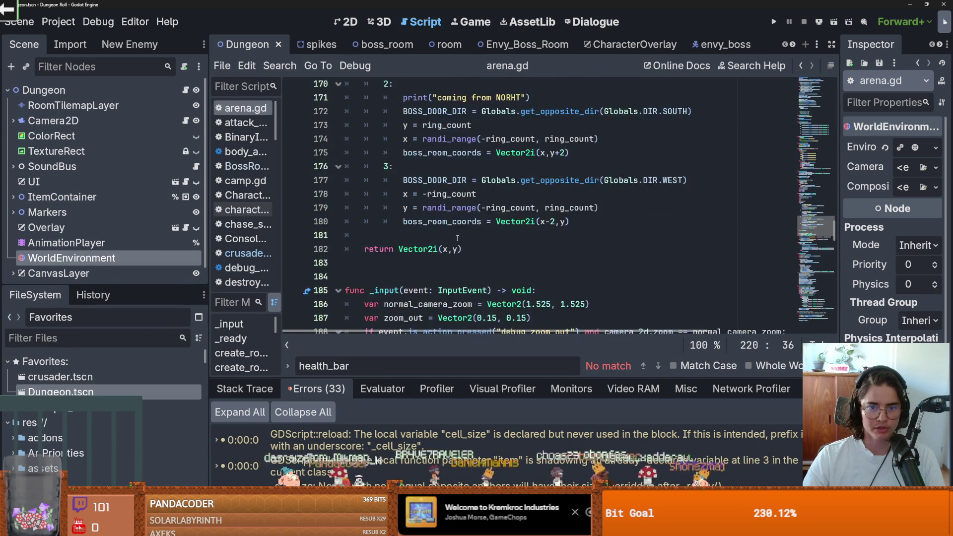
click(466, 194)
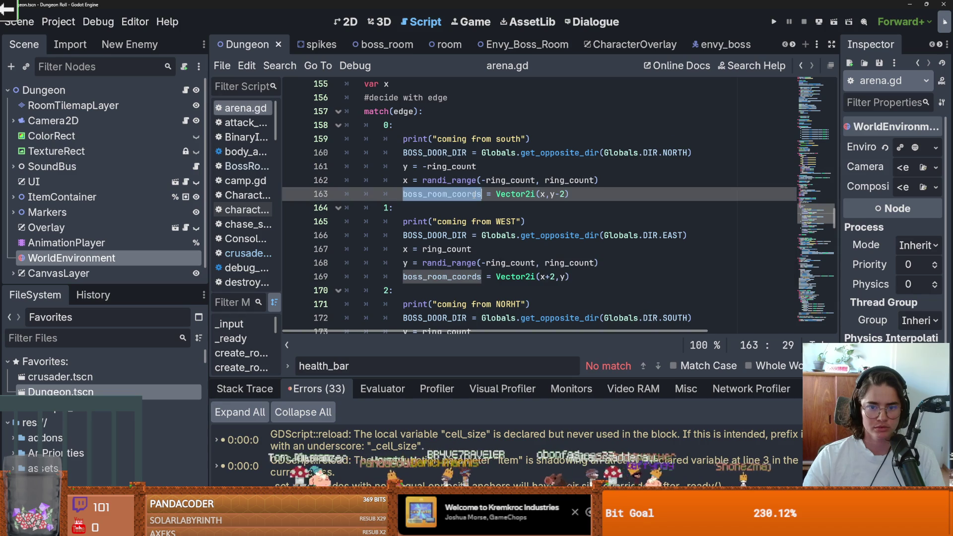
click(536, 194)
click(500, 180)
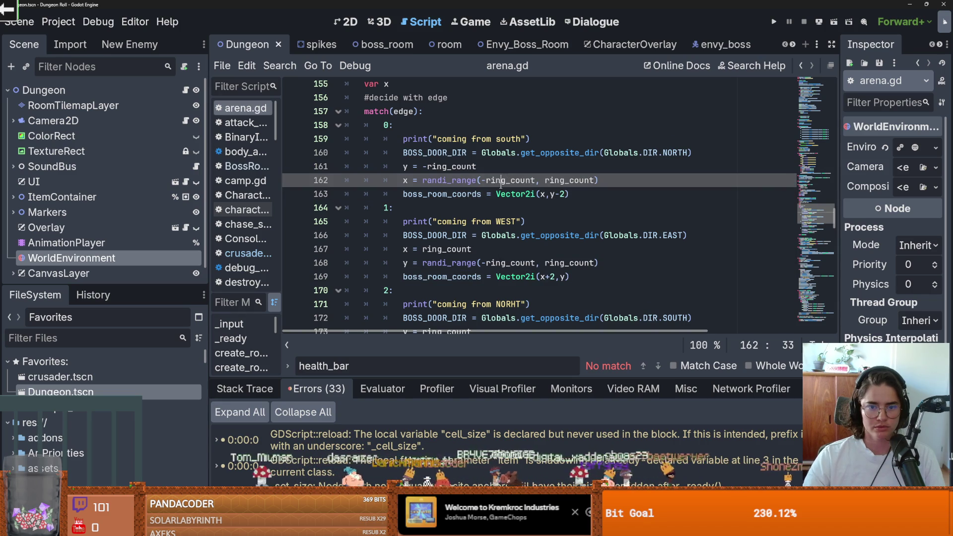
double_click(445, 197)
click(522, 194)
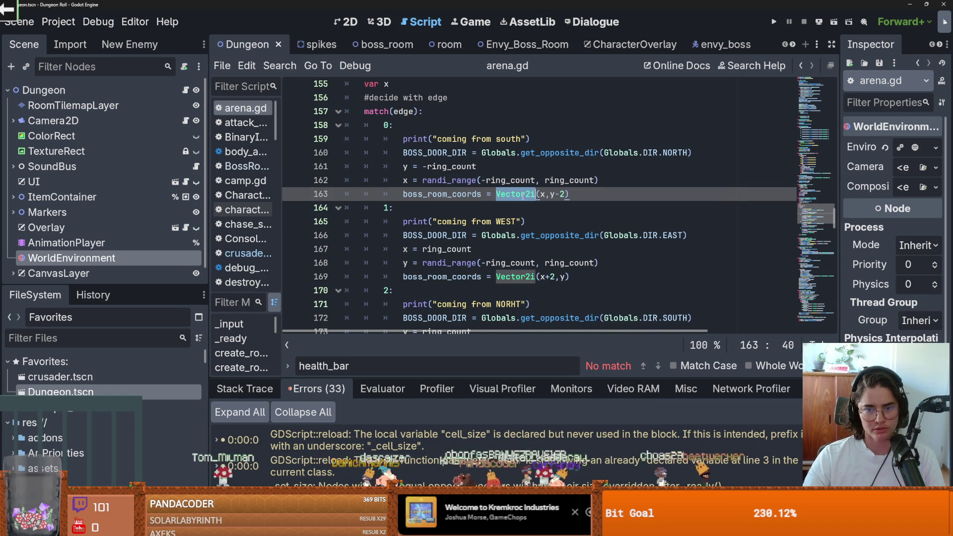
scroll(548, 195, up, 2)
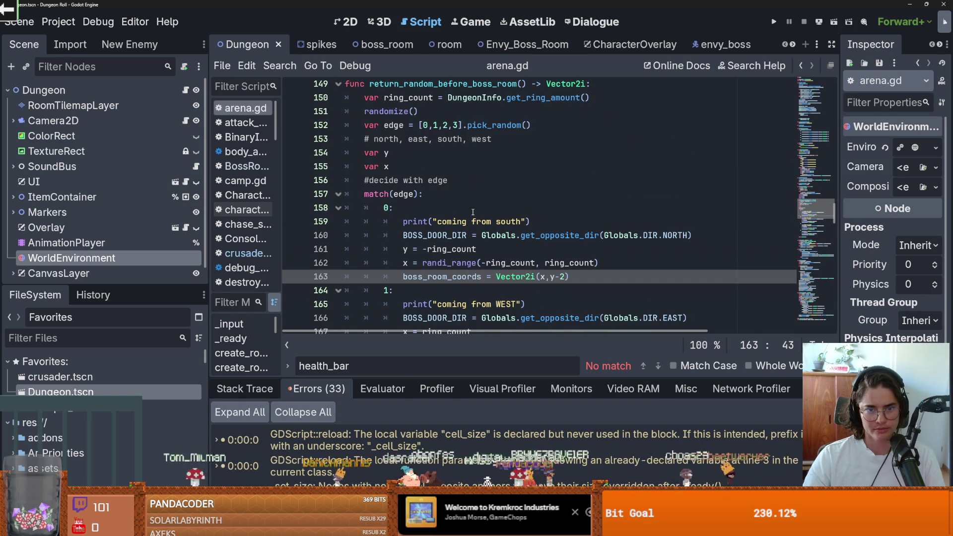
double_click(386, 166)
double_click(522, 258)
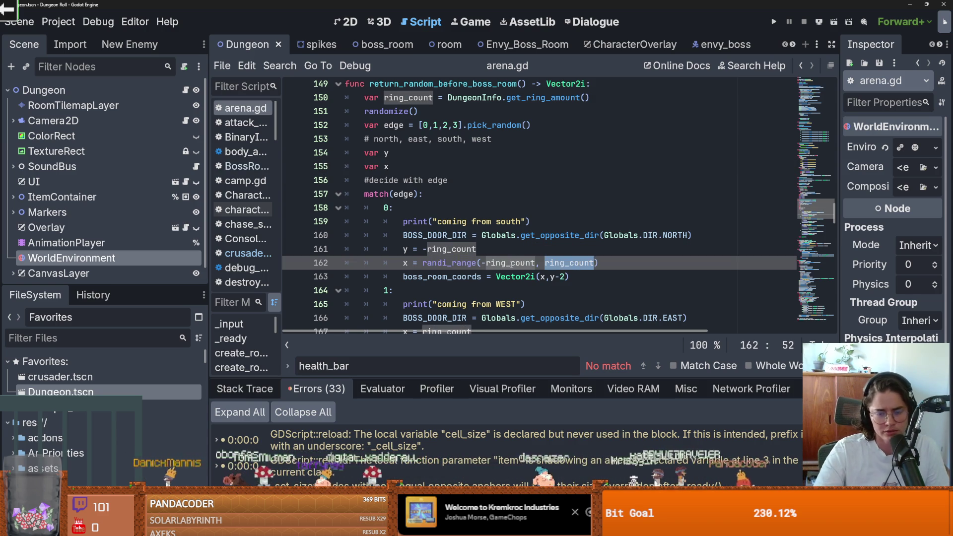
double_click(521, 261)
click(543, 276)
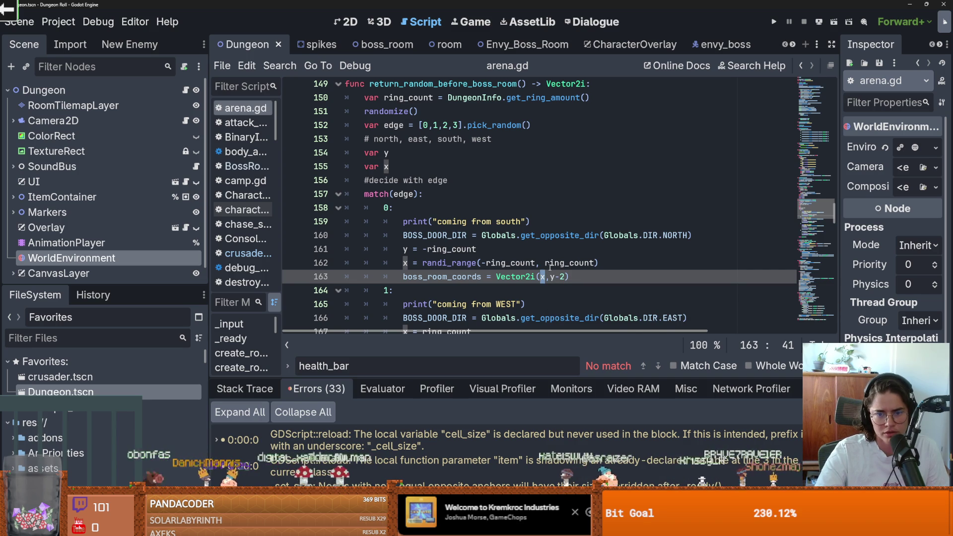
Review every boss_room_coords use within return_random_before_boss_room.
scroll(554, 277, down, 1)
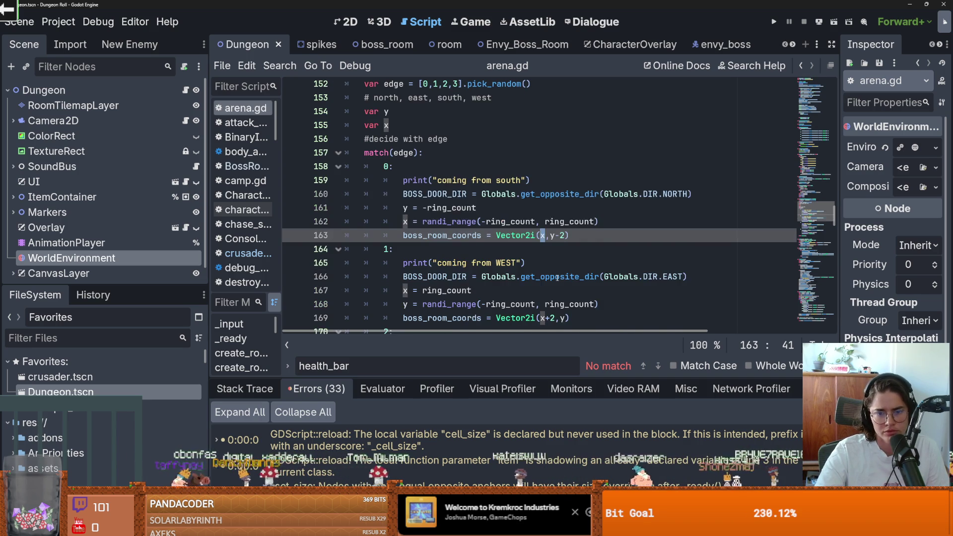
scroll(557, 278, down, 2)
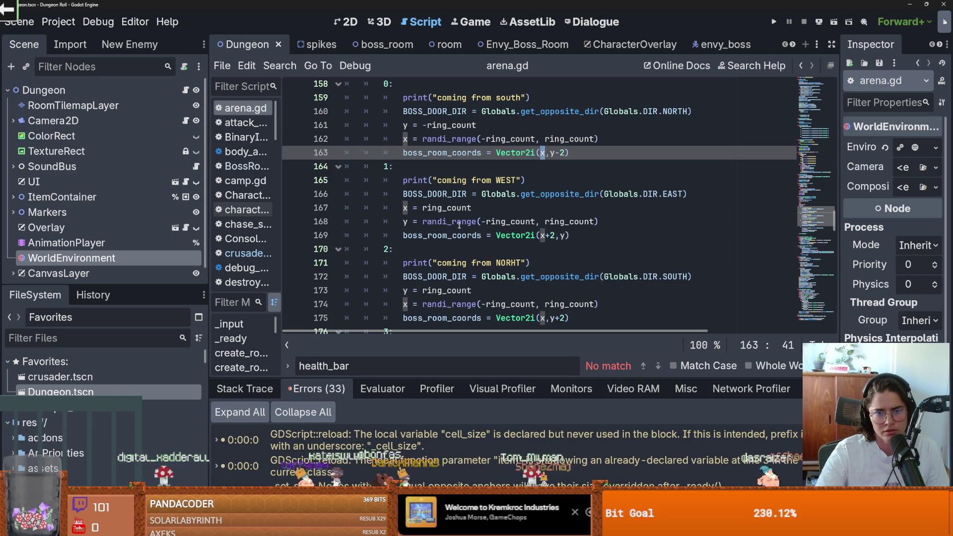
double_click(454, 153)
scroll(466, 224, down, 6)
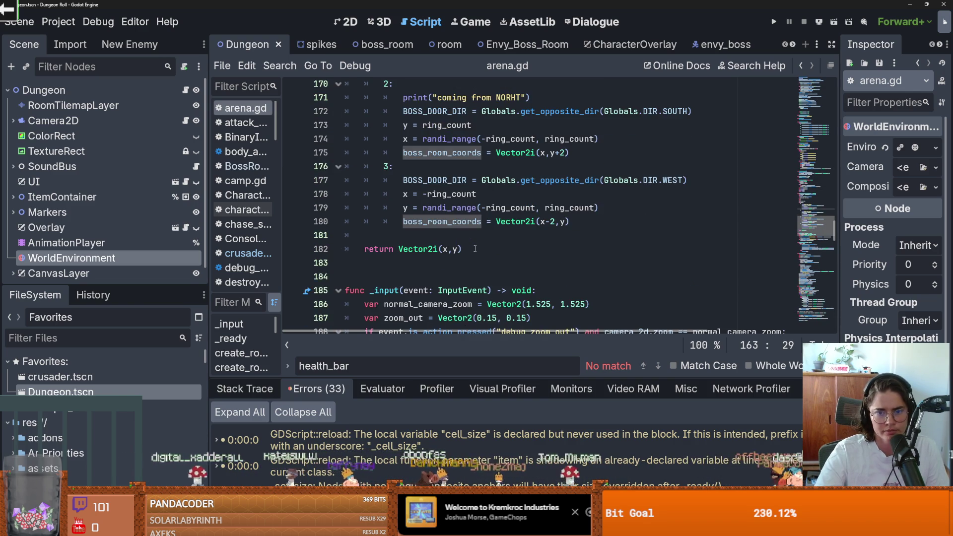
scroll(475, 248, up, 11)
double_click(429, 169)
scroll(481, 238, up, 15)
scroll(483, 247, up, 20)
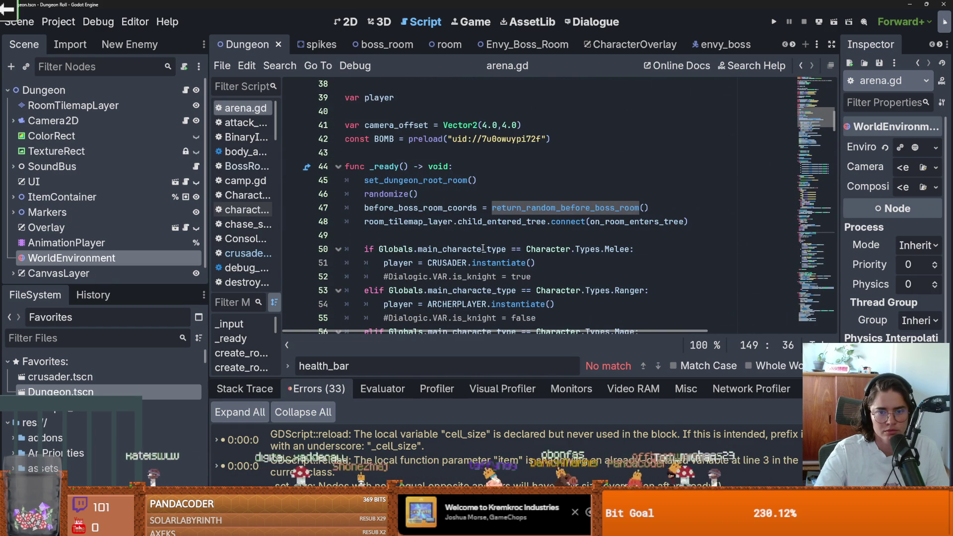
Highlight before_boss_room_coords in _ready and read the child_entered_tree and main_characte_type docs.
double_click(457, 209)
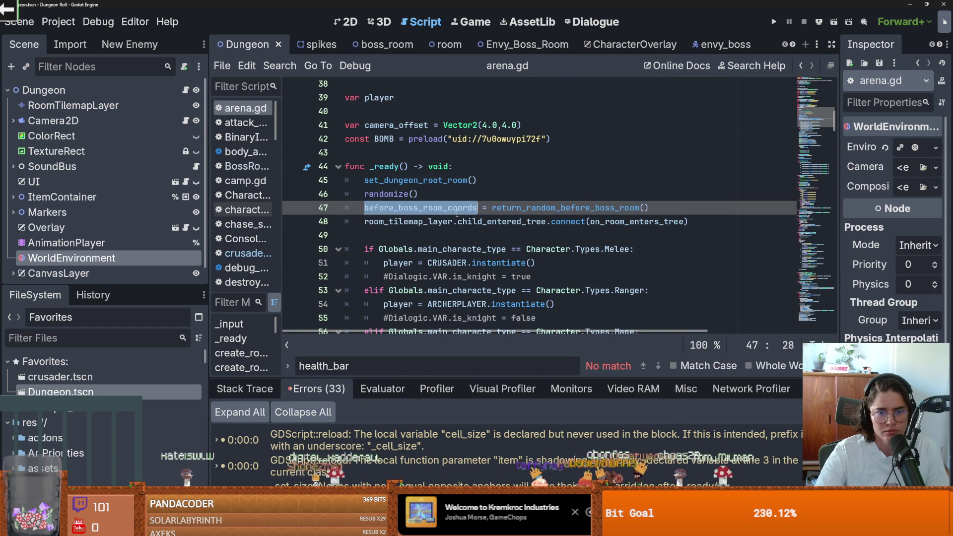
mouse_move(514, 228)
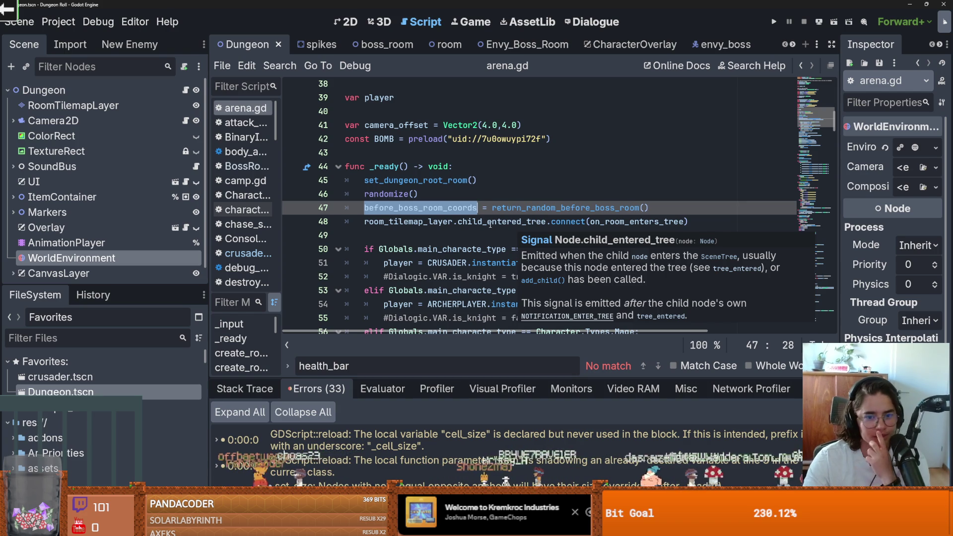
click(491, 222)
mouse_move(471, 252)
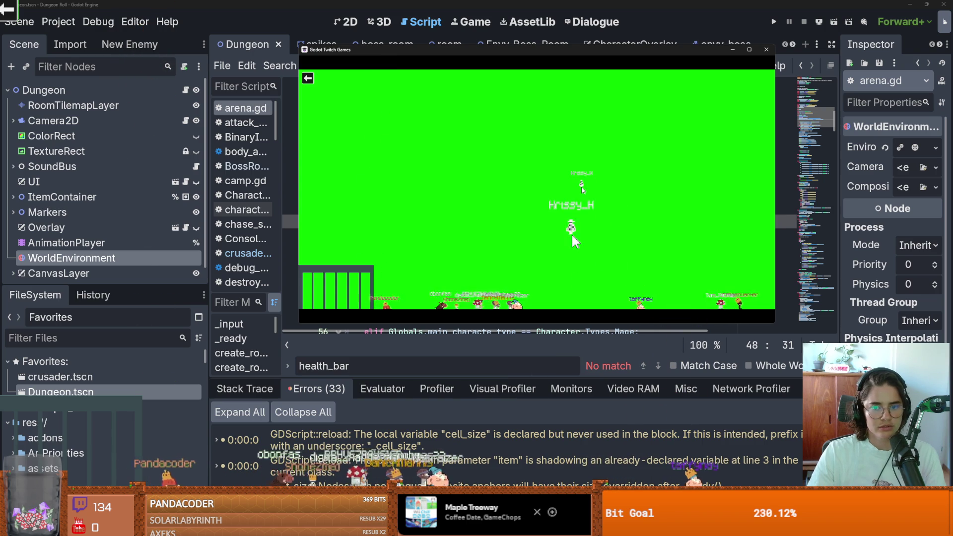
Pick up several chatter characters, drop them in new spots on the floor, then close the game.
drag(574, 241, 574, 241)
mouse_move(640, 303)
mouse_down()
mouse_move(608, 304)
mouse_move(641, 385)
mouse_move(737, 423)
mouse_up()
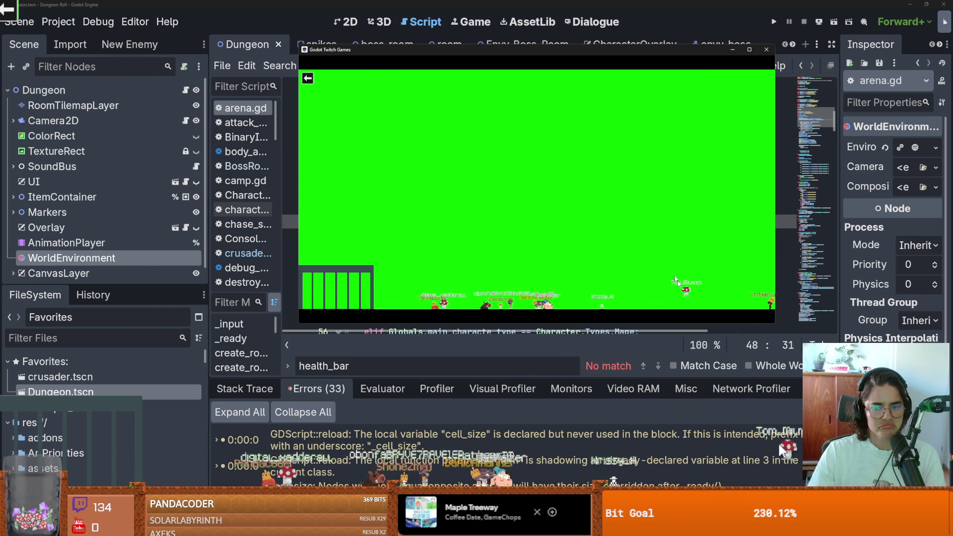
drag(680, 319, 627, 258)
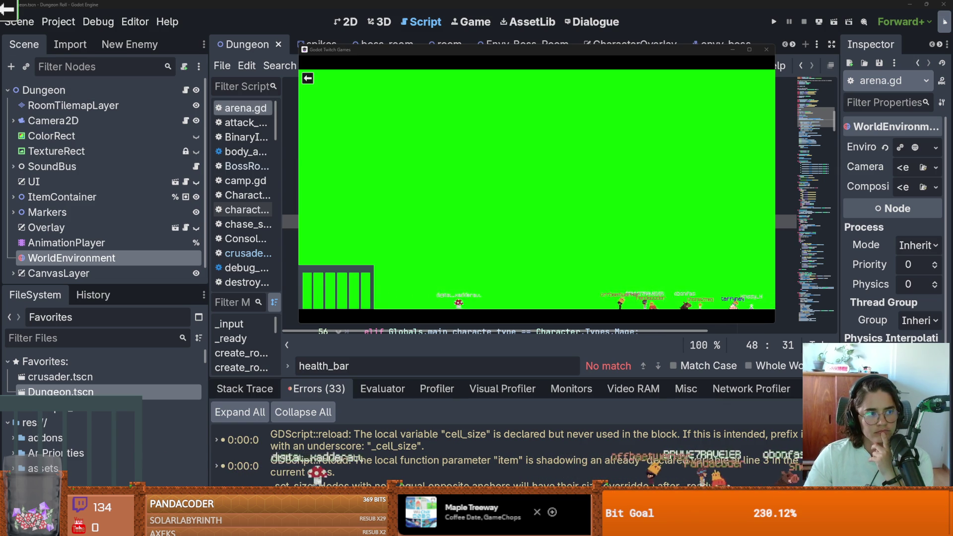
mouse_move(446, 298)
mouse_down()
mouse_move(436, 279)
mouse_move(578, 274)
mouse_move(575, 292)
mouse_up()
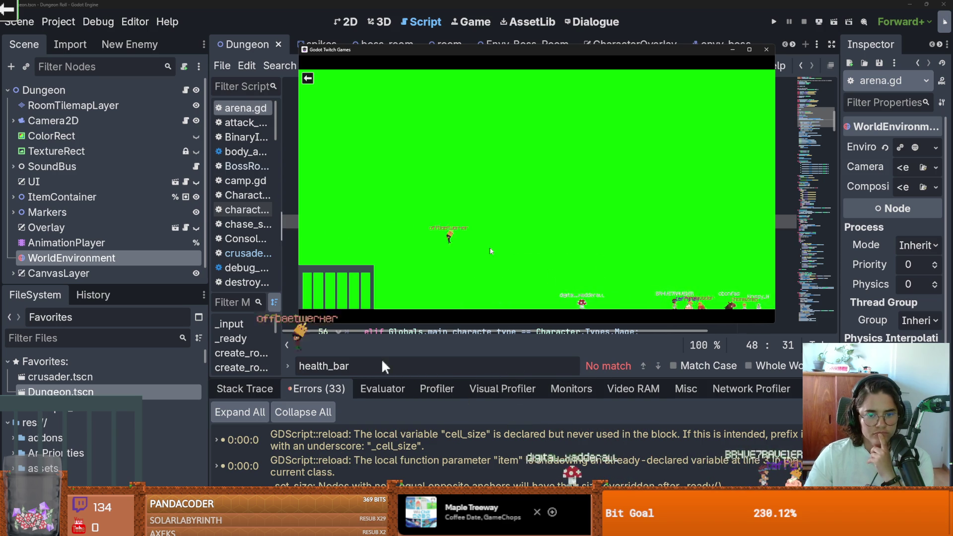
mouse_move(570, 468)
mouse_down()
mouse_move(601, 442)
mouse_move(790, 418)
mouse_move(69, 377)
mouse_move(258, 468)
mouse_move(151, 219)
mouse_move(148, 225)
mouse_up()
mouse_move(238, 255)
mouse_down()
mouse_move(699, 385)
mouse_move(725, 435)
mouse_move(54, 347)
mouse_move(610, 344)
mouse_move(152, 218)
mouse_up()
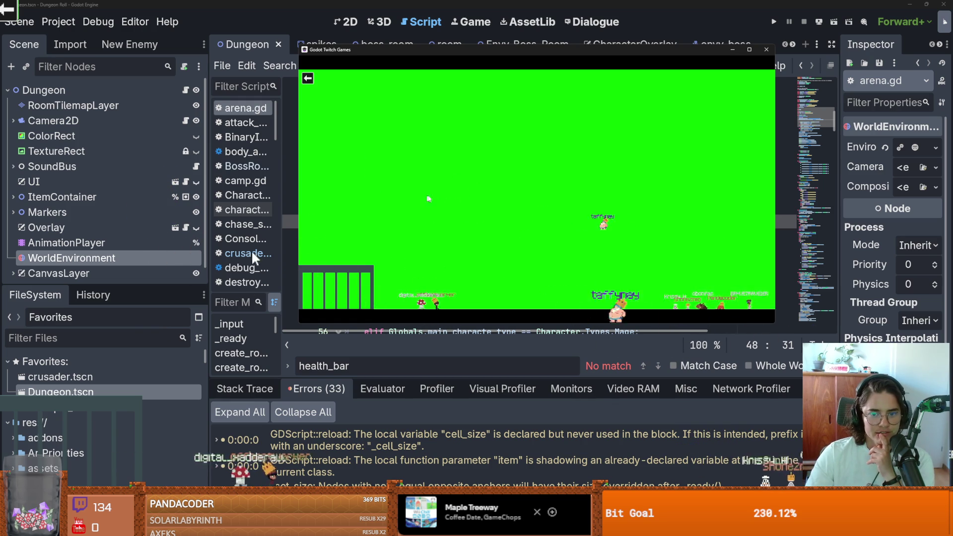
mouse_move(444, 276)
mouse_down()
mouse_move(329, 272)
mouse_move(192, 235)
mouse_move(149, 213)
mouse_up()
mouse_move(49, 203)
mouse_down()
mouse_move(231, 251)
mouse_move(387, 347)
mouse_up()
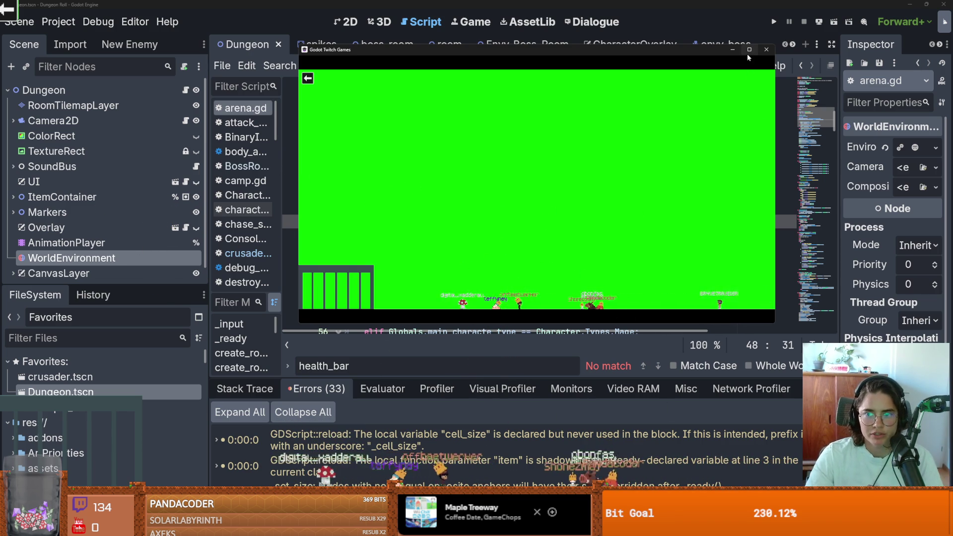
mouse_move(575, 298)
mouse_down()
mouse_move(578, 275)
mouse_move(600, 283)
mouse_up()
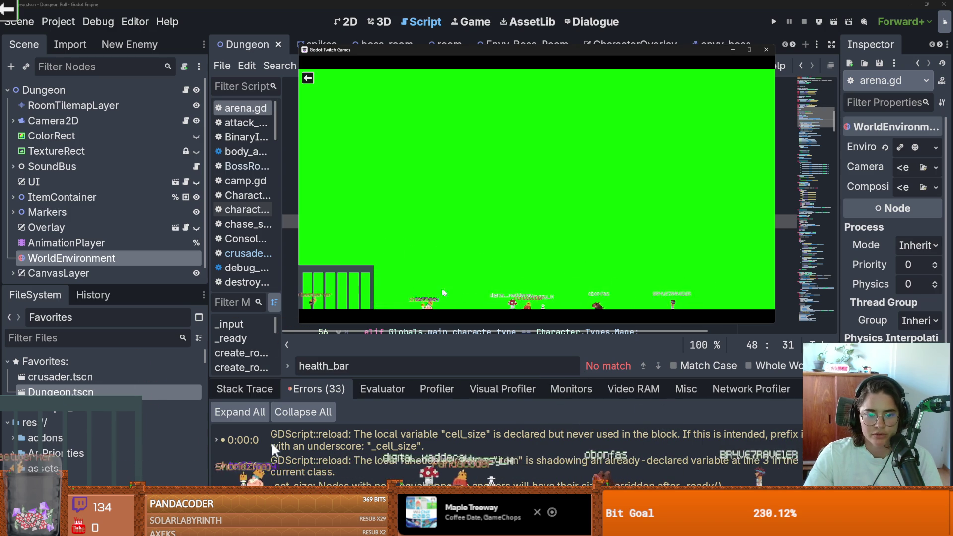
mouse_move(429, 302)
mouse_down()
mouse_move(428, 278)
mouse_move(315, 275)
mouse_up()
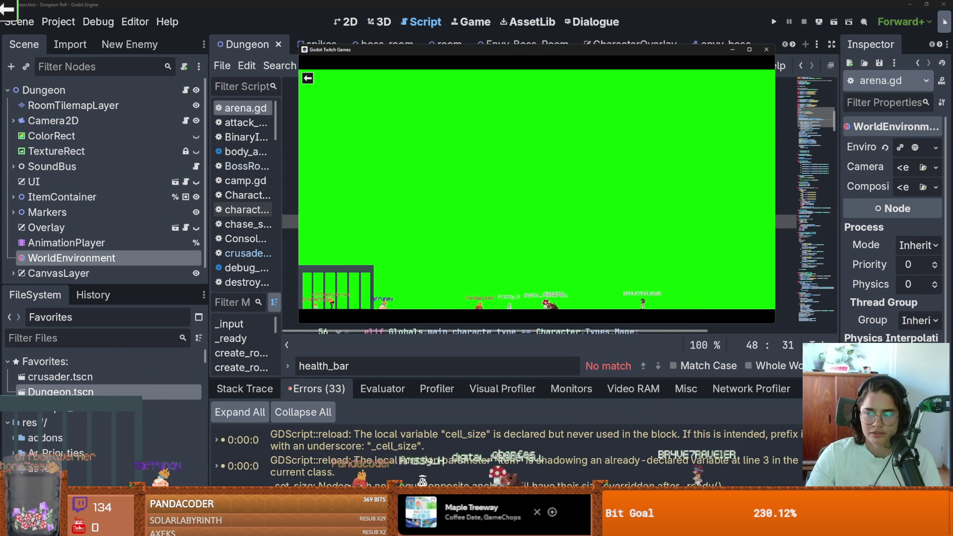
click(556, 194)
Save the Dungeon scene.
key(ctrl+s)
scroll(486, 210, up, 7)
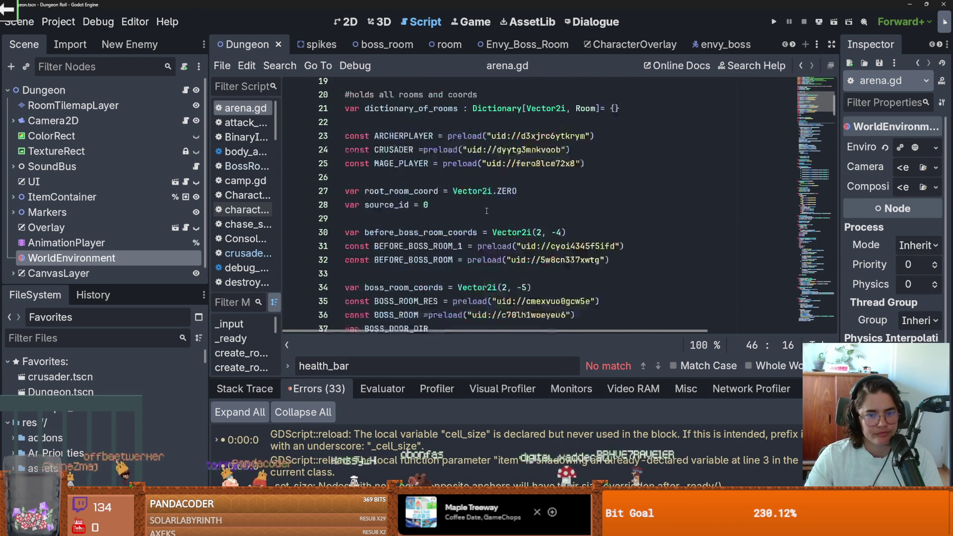
scroll(487, 210, down, 3)
click(486, 211)
Scroll through arena.gd to find and select the TILESIZE constant.
scroll(477, 195, up, 3)
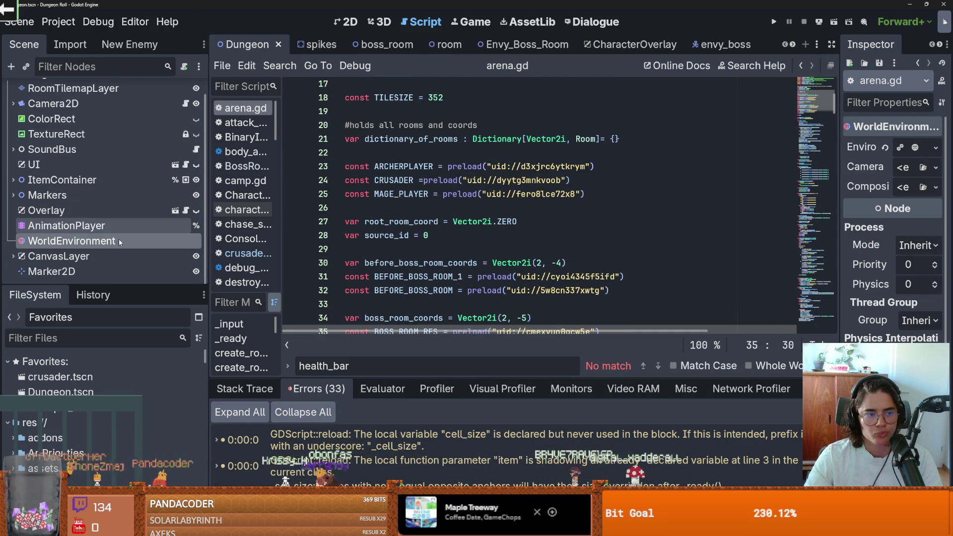
scroll(530, 258, up, 1)
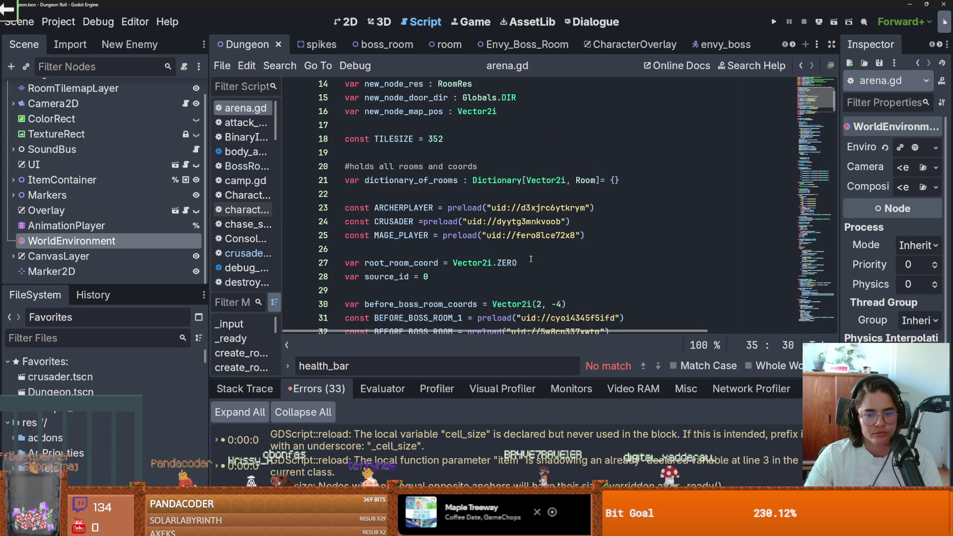
drag(455, 378, 455, 178)
scroll(419, 333, down, 5)
scroll(418, 332, up, 5)
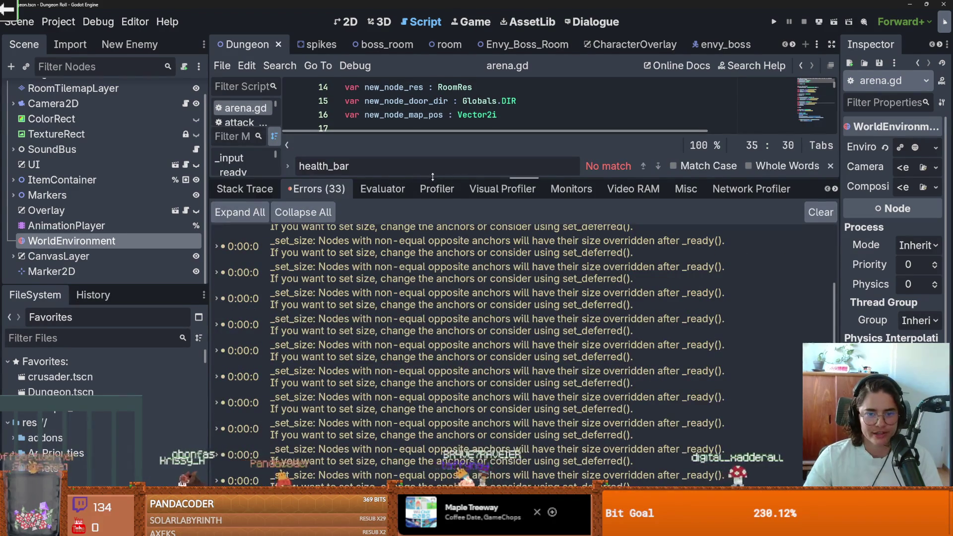
drag(432, 177, 432, 361)
scroll(412, 199, down, 5)
scroll(412, 139, up, 5)
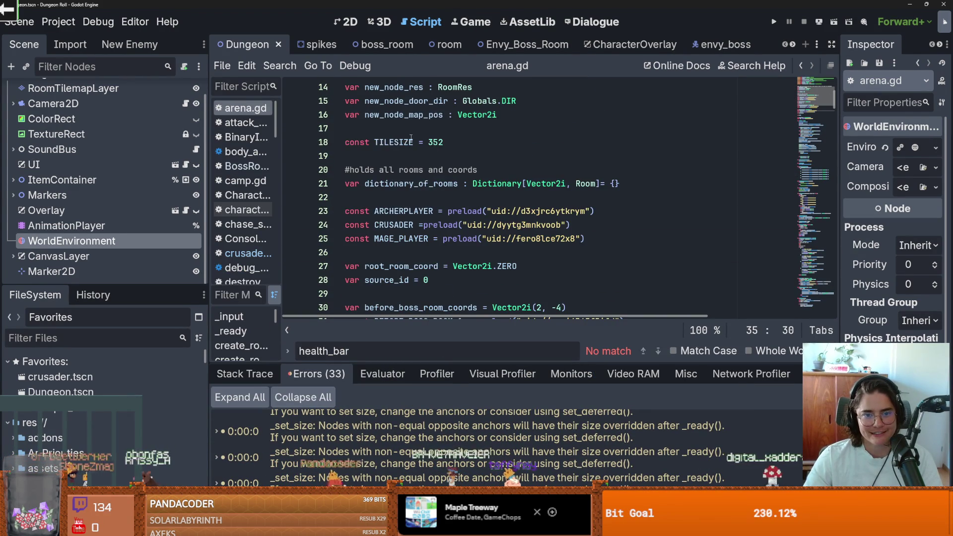
double_click(412, 141)
Switch to the 2D workspace to show the Dungeon scene's starting room.
scroll(423, 156, down, 10)
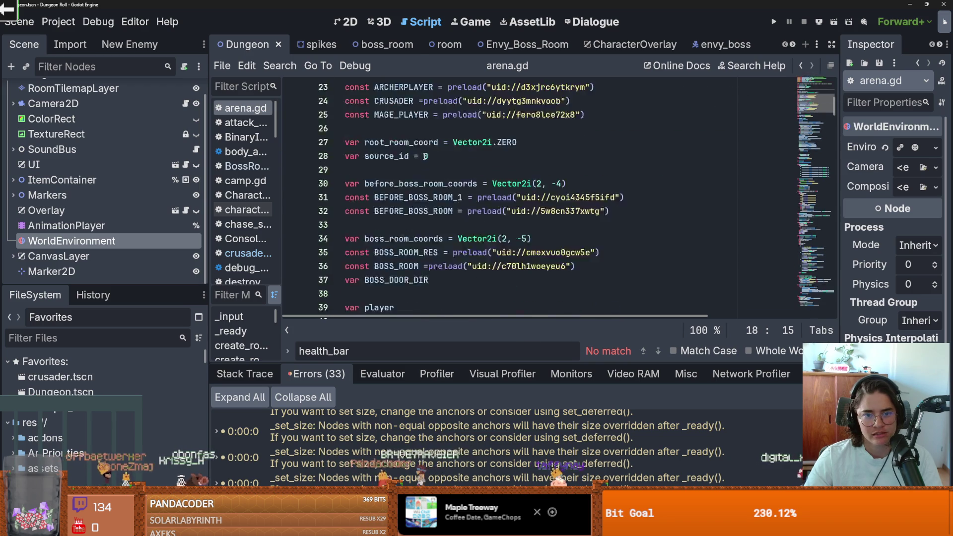
scroll(424, 157, up, 2)
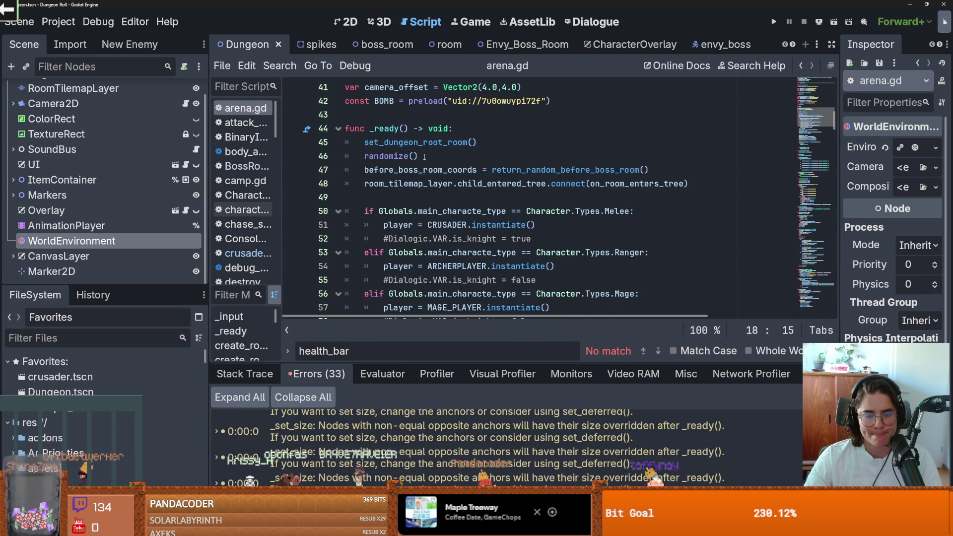
scroll(424, 157, down, 4)
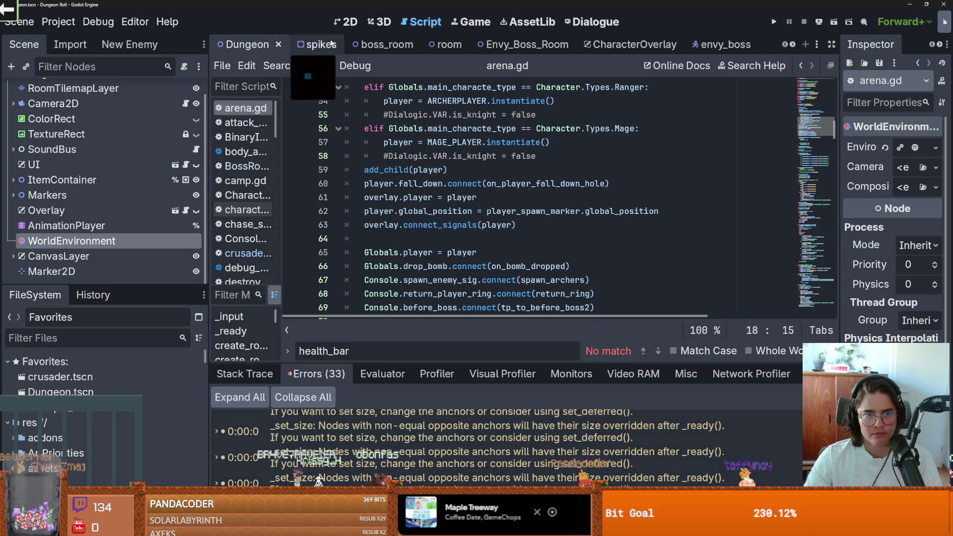
click(342, 22)
scroll(454, 194, down, 6)
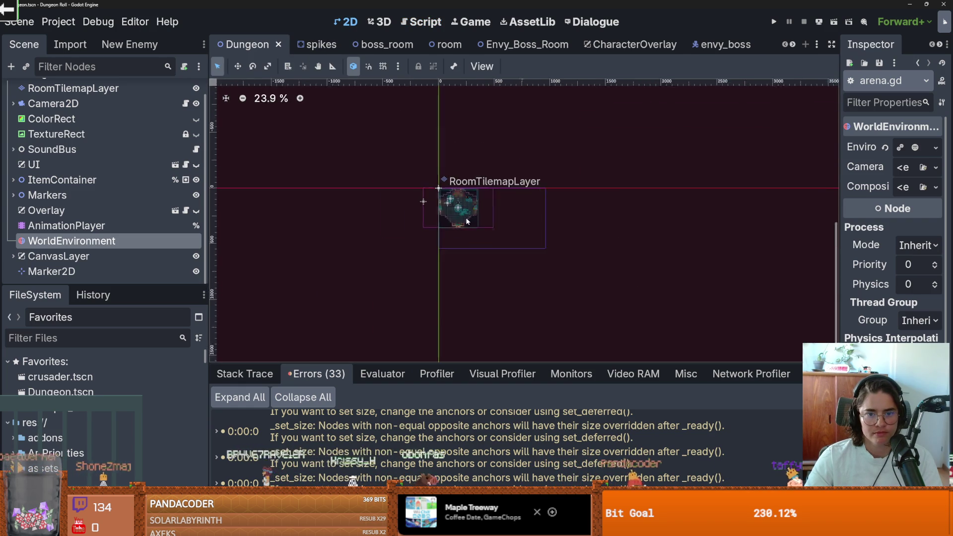
Select RoomTilemapLayer, resize the tile list, and pick the boss_room scene tile.
scroll(107, 233, up, 2)
click(73, 105)
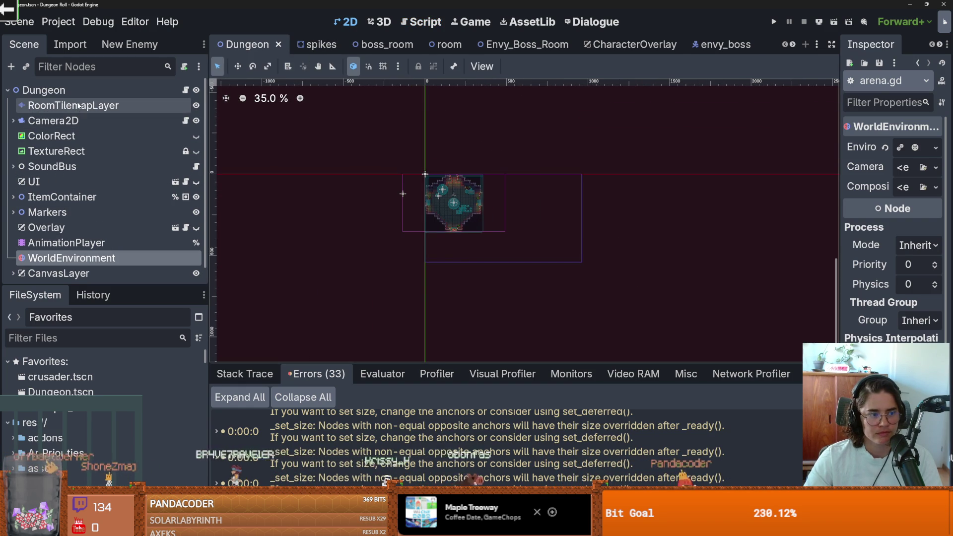
drag(375, 398, 424, 166)
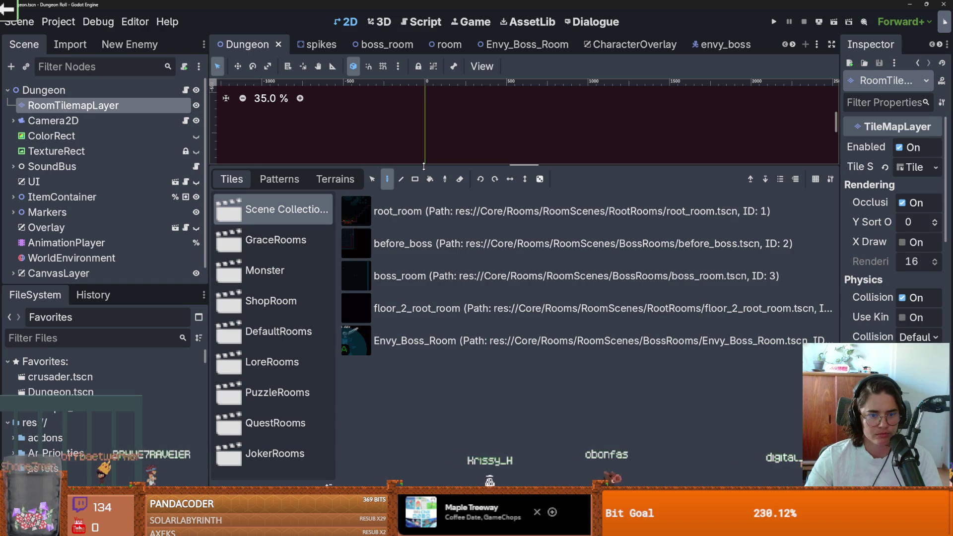
mouse_move(423, 165)
mouse_down()
mouse_move(423, 301)
mouse_move(424, 265)
mouse_up()
click(432, 344)
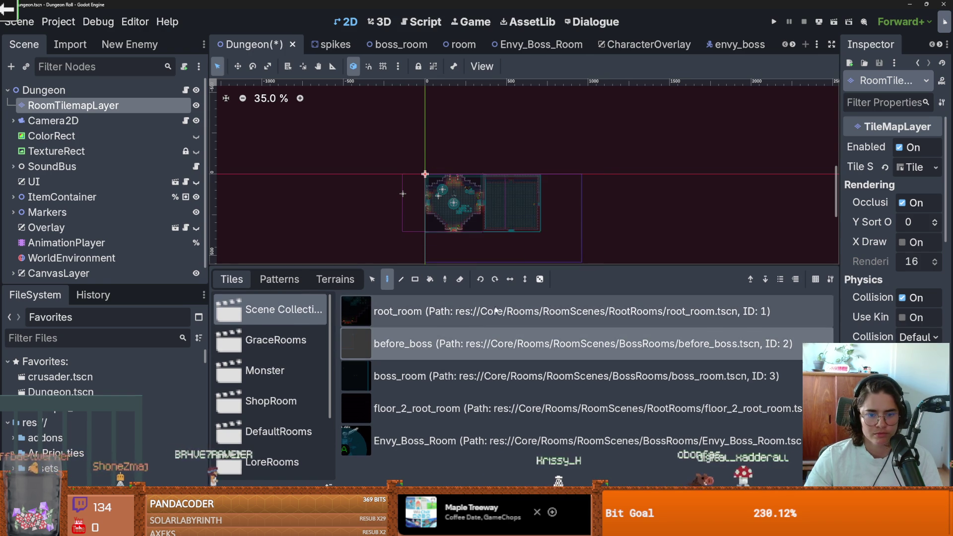
click(446, 381)
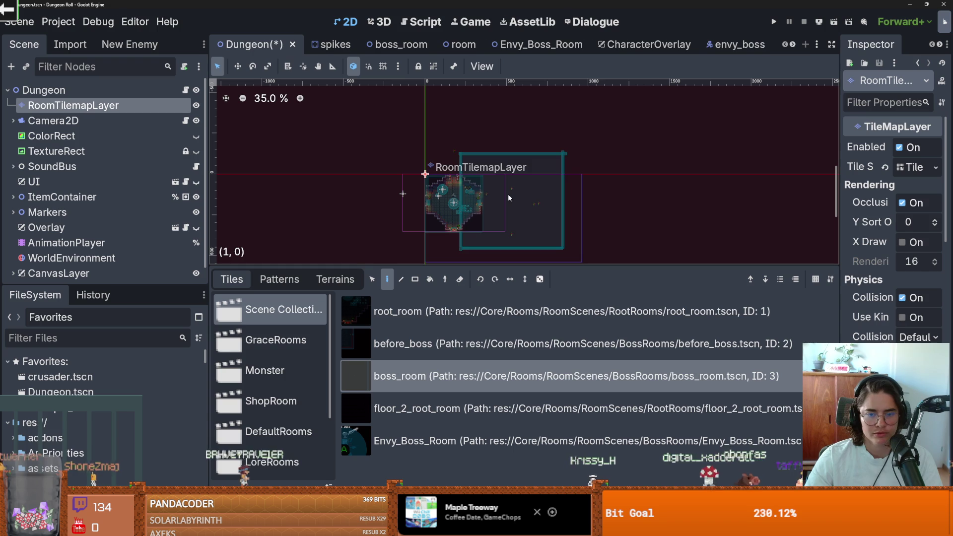
Trial-place boss_room tiles at cells (2,0) and (1,0), undoing each placement.
click(547, 199)
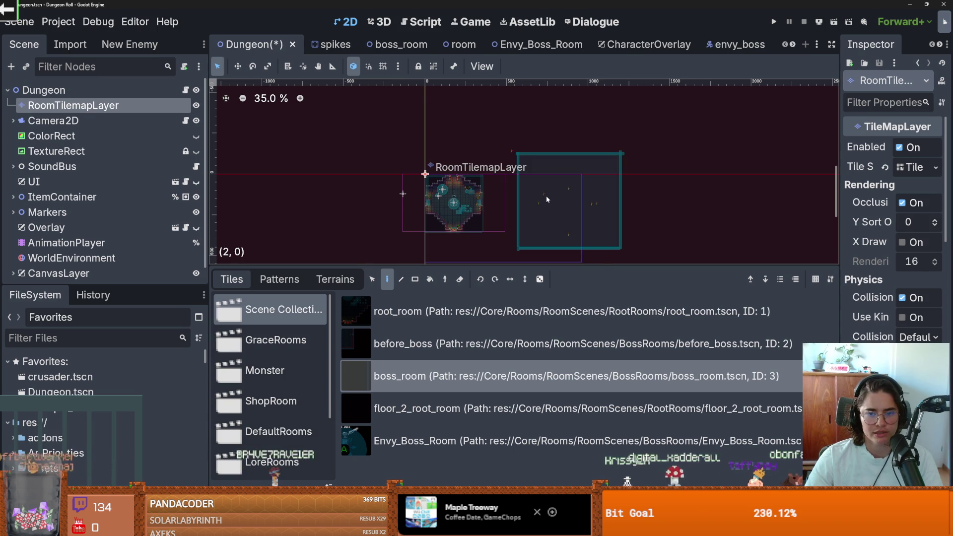
scroll(551, 194, up, 2)
scroll(552, 194, up, 1)
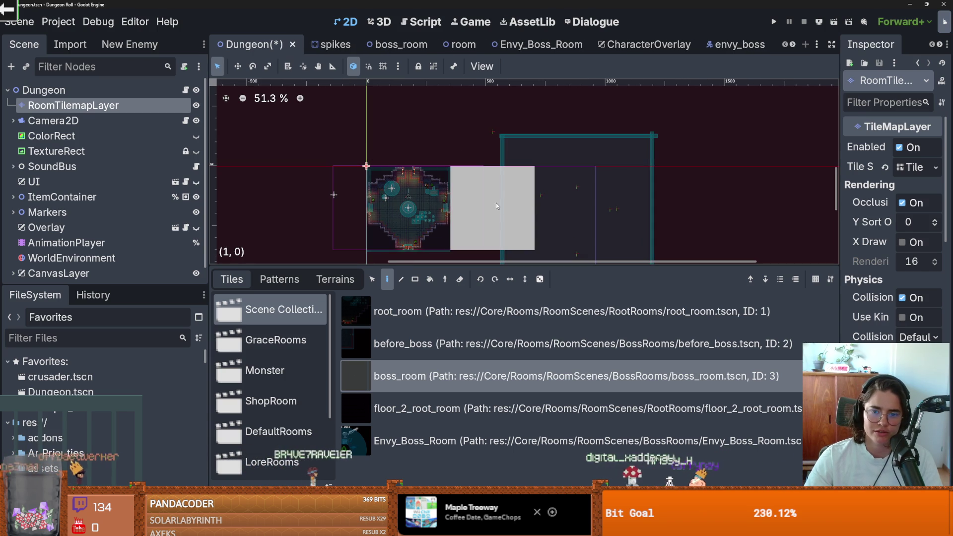
key(ctrl+s)
click(561, 204)
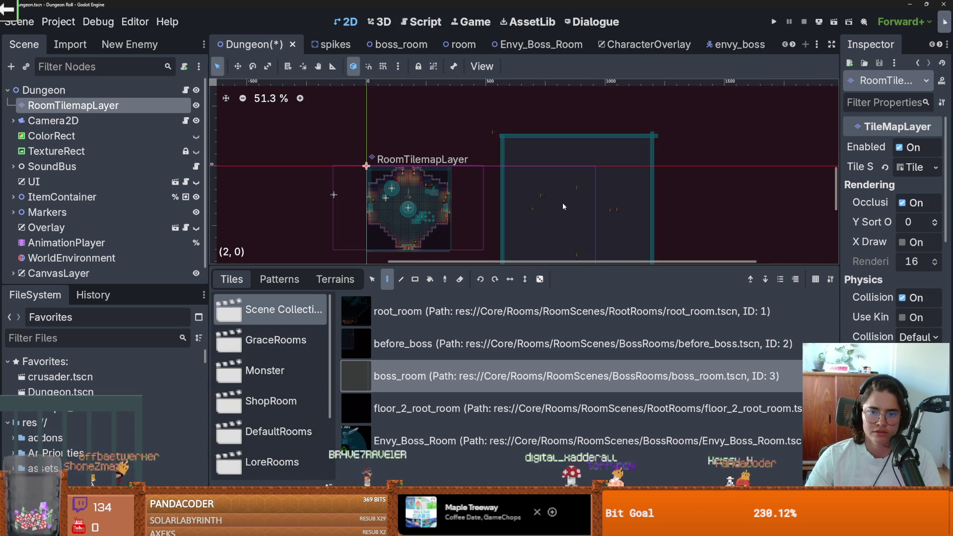
key(ctrl+z)
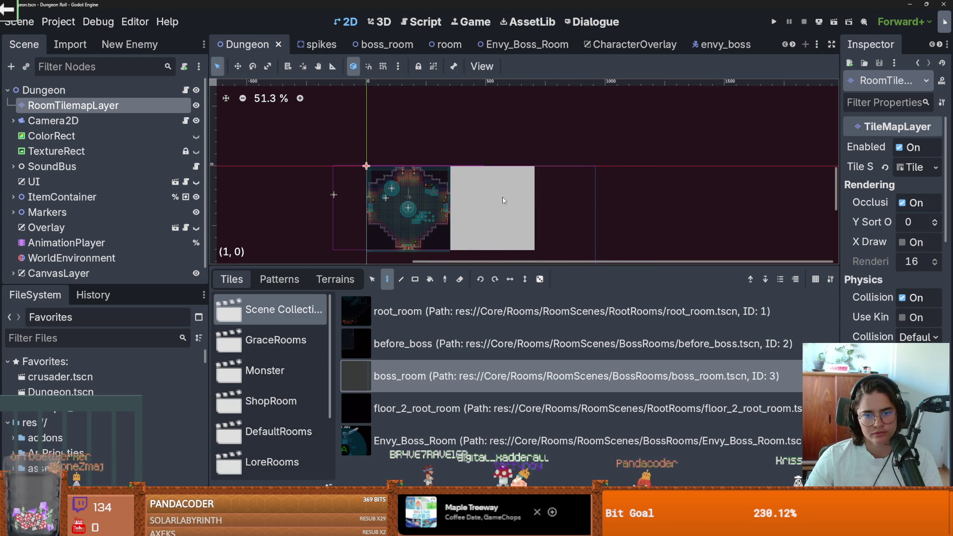
click(501, 200)
key(ctrl+z)
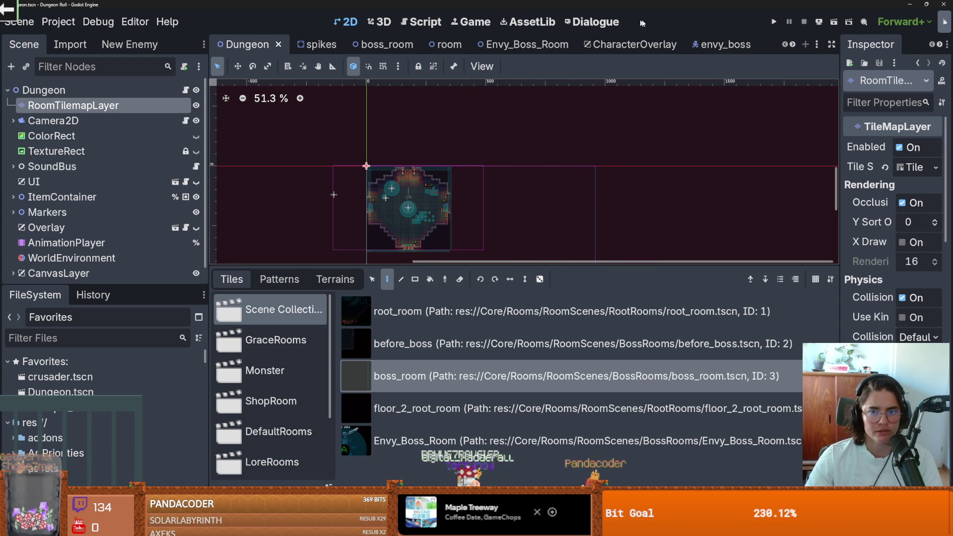
Return to arena.gd and enlarge the script editor.
scroll(133, 202, down, 1)
scroll(133, 202, up, 1)
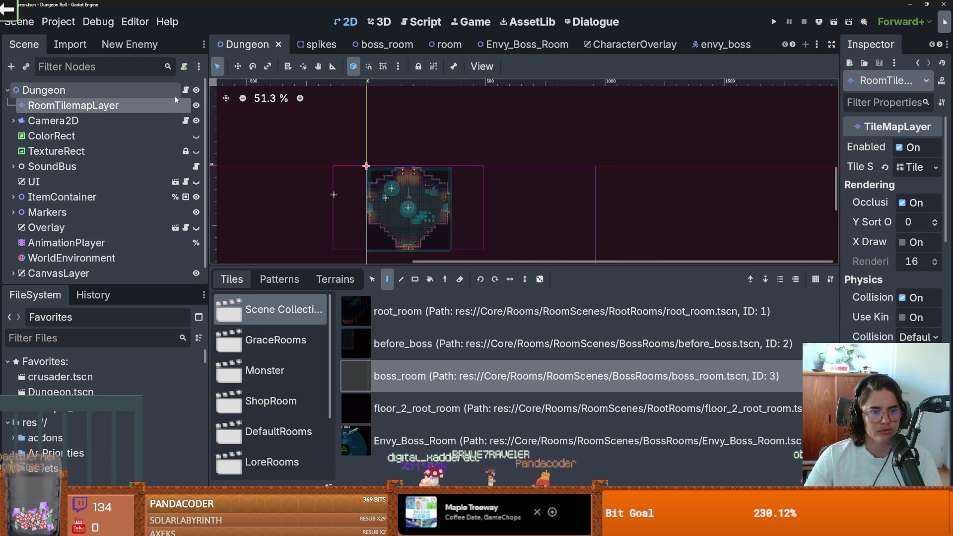
click(185, 90)
drag(480, 264, 481, 395)
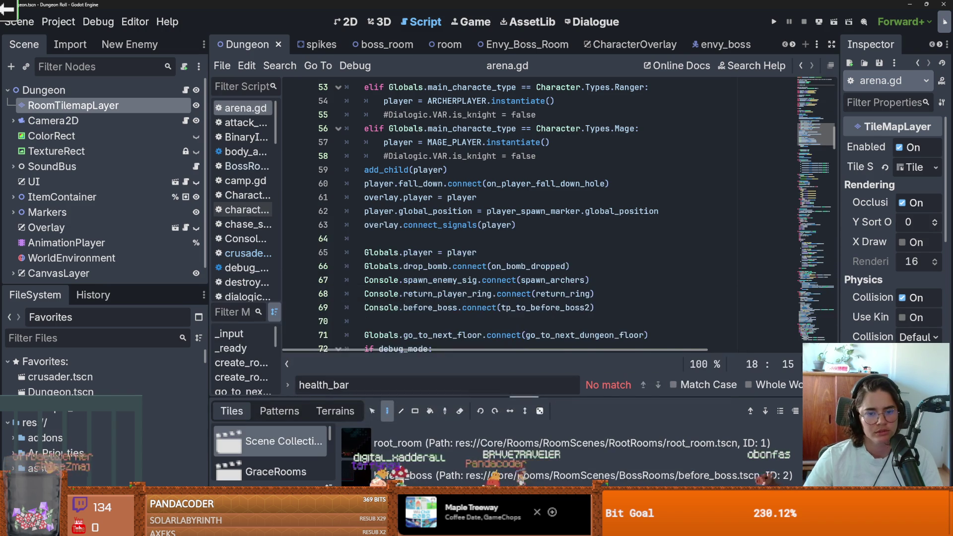
Scroll down arena.gd and select the offset_room call on line 217.
scroll(465, 180, down, 6)
scroll(465, 179, down, 11)
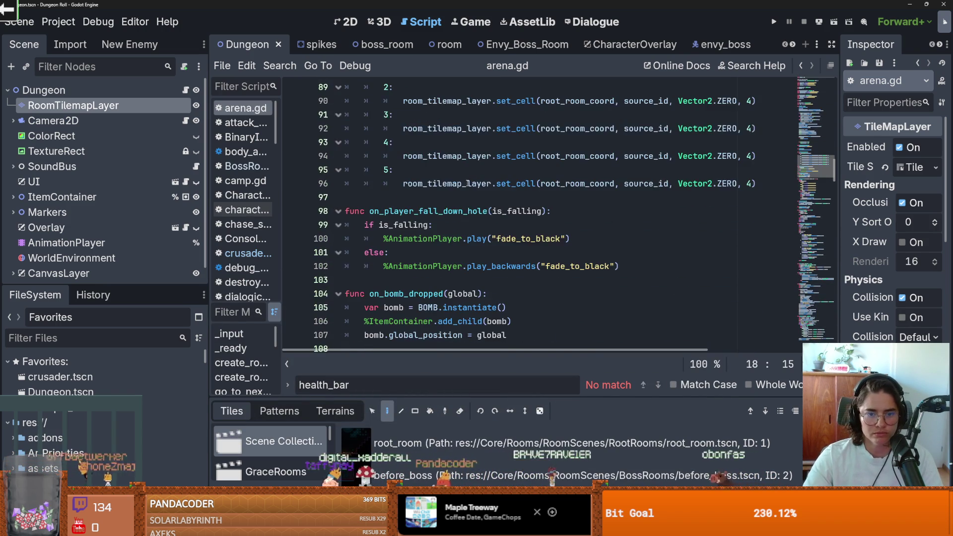
scroll(466, 192, down, 6)
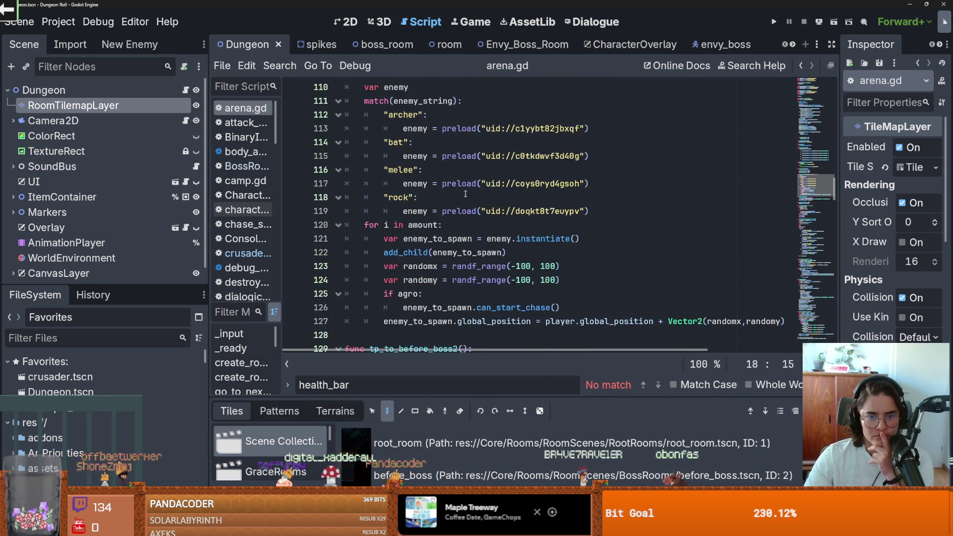
scroll(465, 194, down, 7)
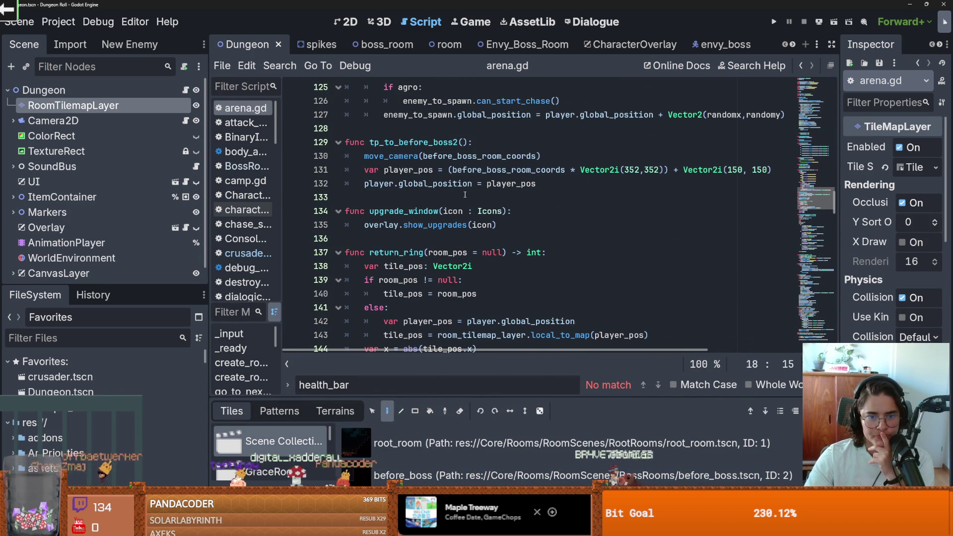
scroll(465, 195, down, 4)
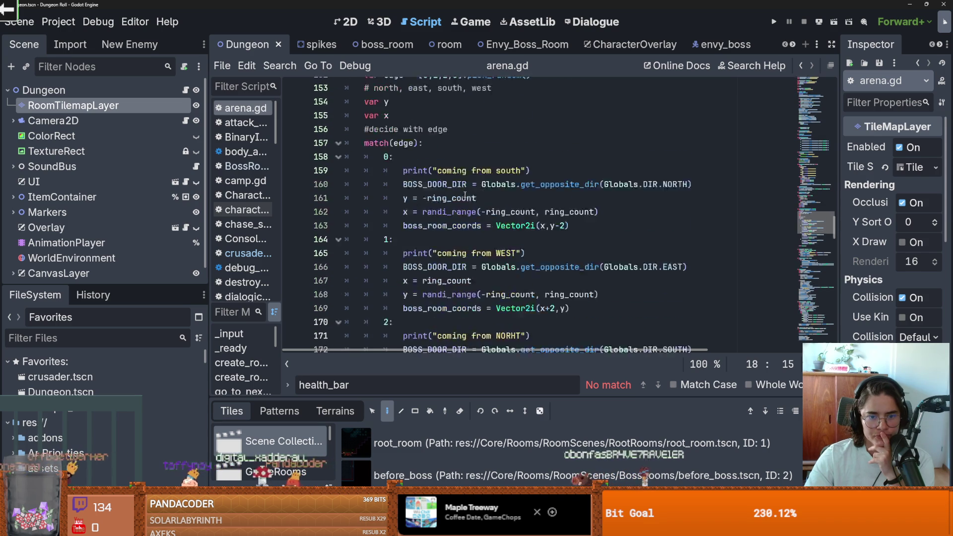
scroll(465, 195, down, 10)
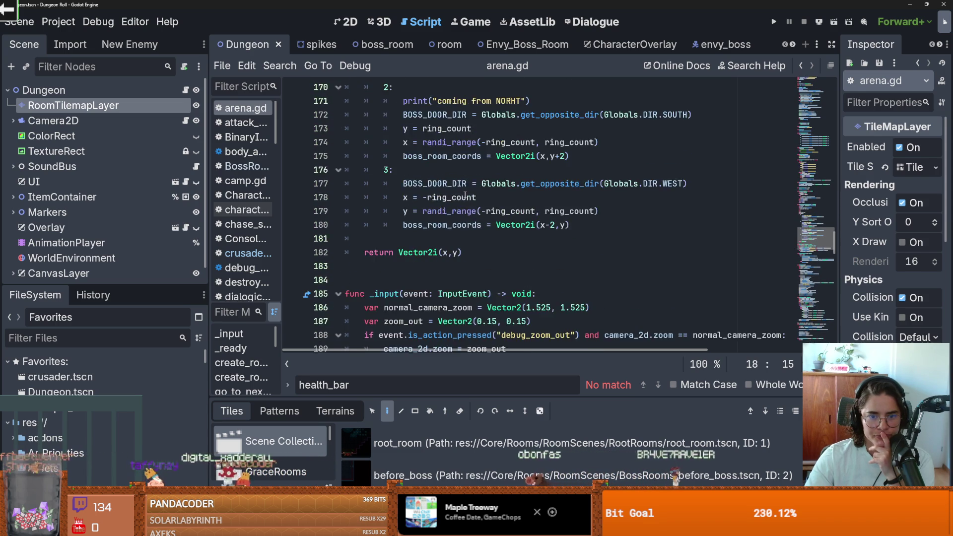
scroll(464, 195, down, 7)
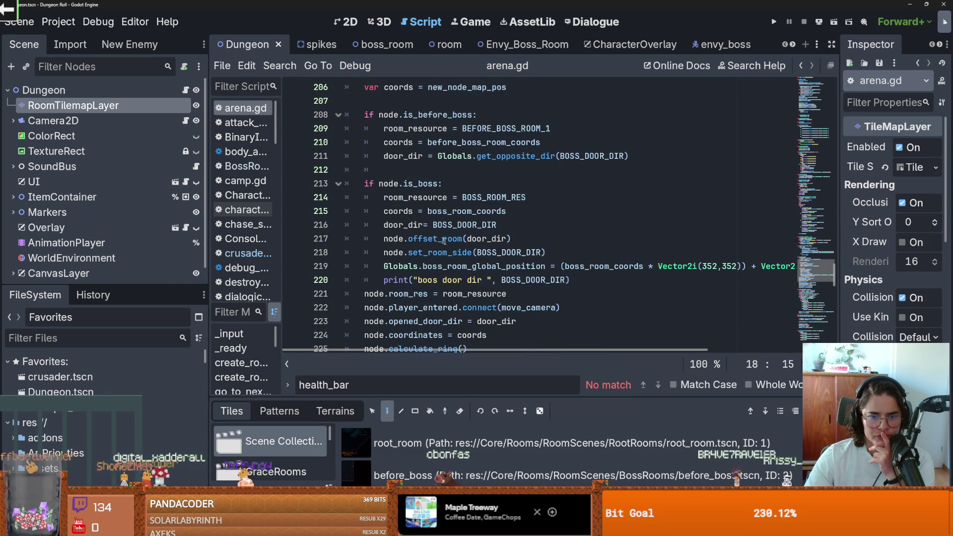
double_click(441, 239)
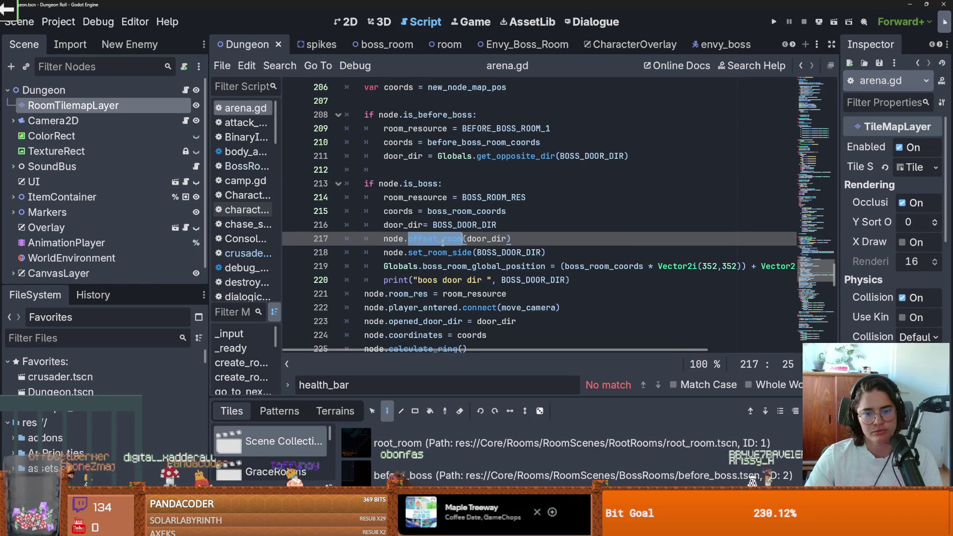
Search all project files for offset_room and open the room_generation.gd match.
click(279, 66)
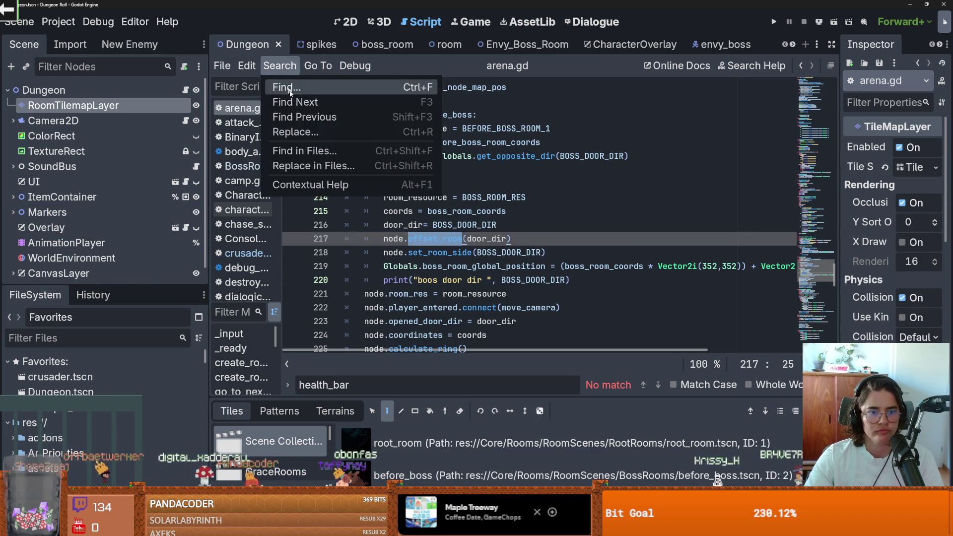
click(313, 151)
key(Return)
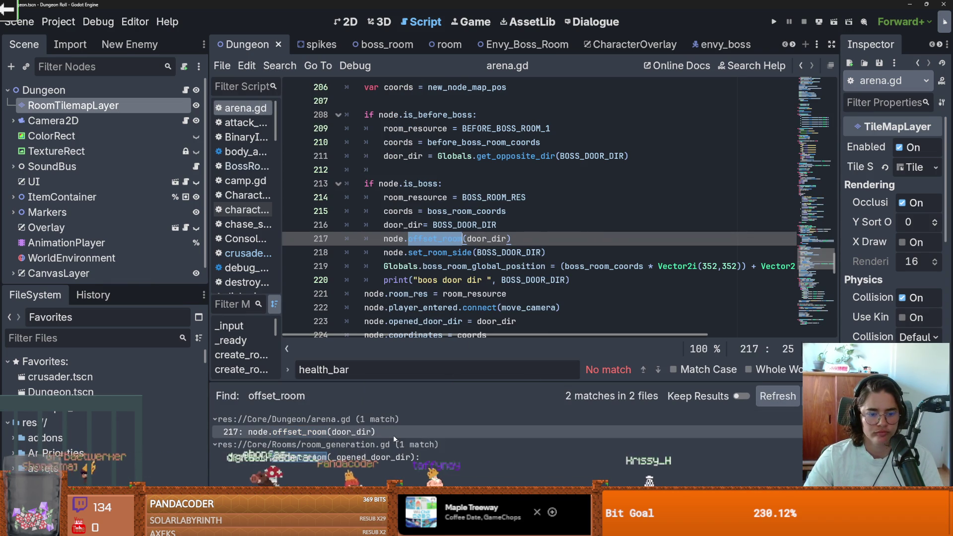
click(390, 457)
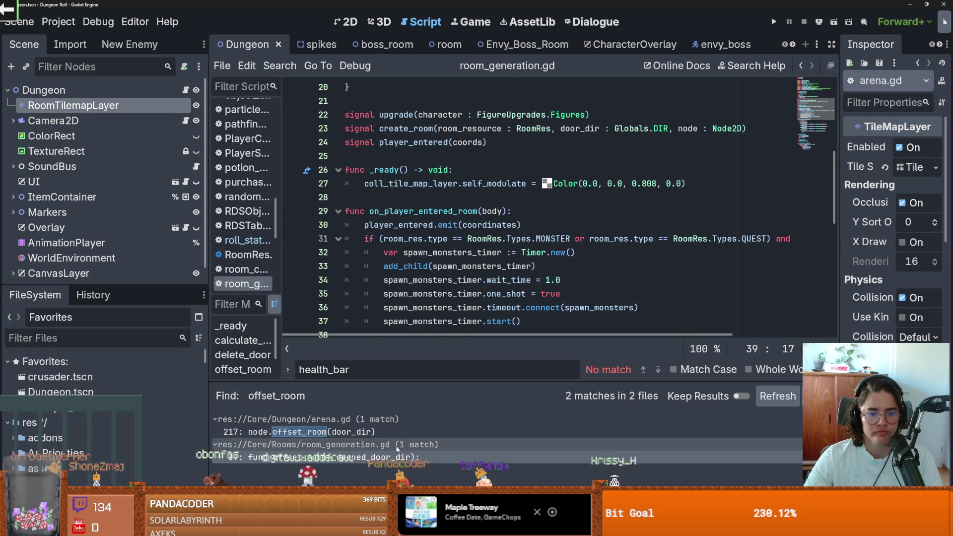
Inspect offset_size and its 16 multiplier on line 43 of offset_room().
scroll(461, 238, down, 5)
scroll(468, 262, down, 1)
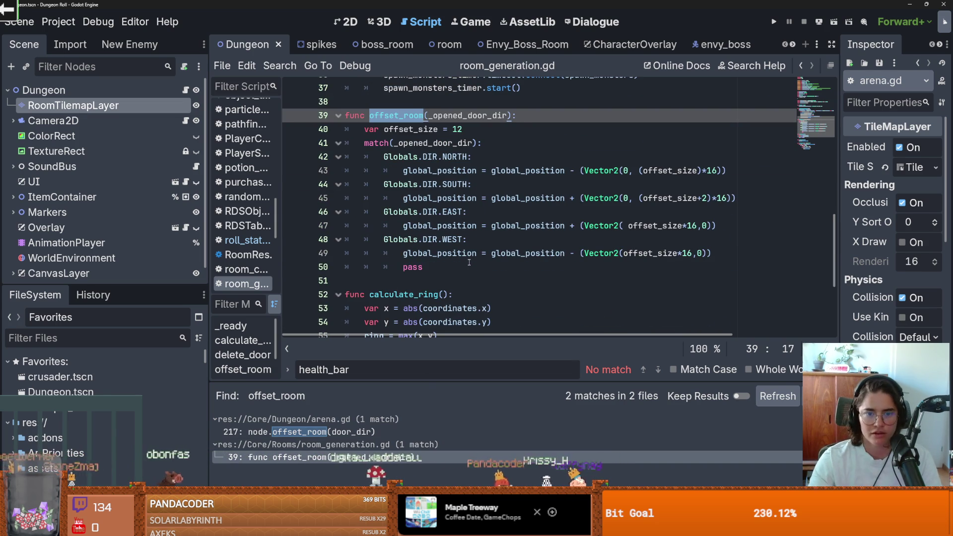
double_click(664, 171)
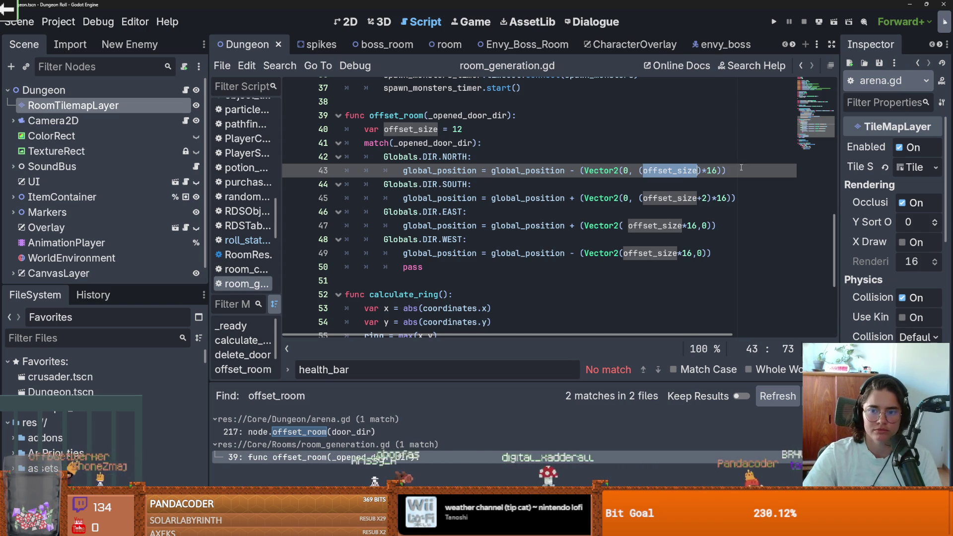
double_click(713, 170)
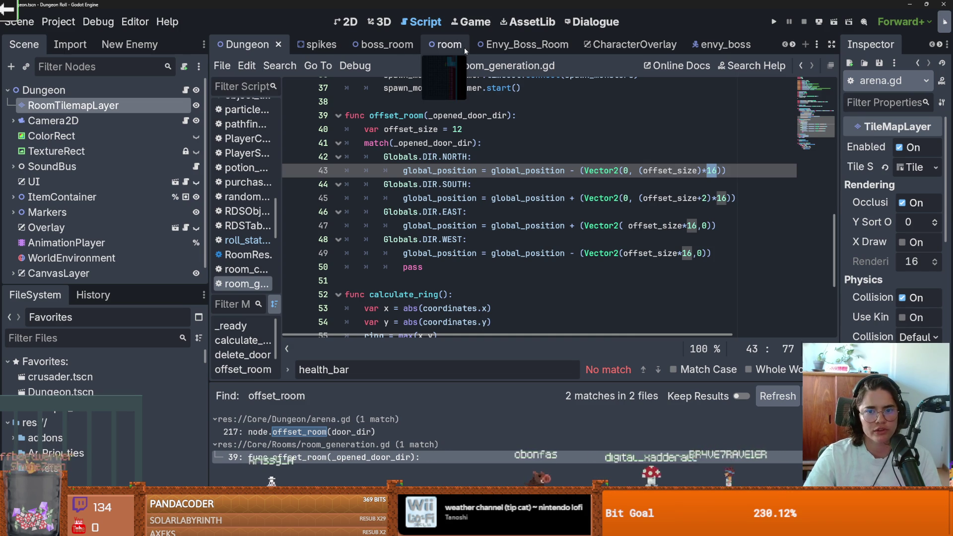
Preview the Envy_Boss_Room scene in 2D, then go back to the Dungeon scene.
click(492, 45)
key(ctrl+F1)
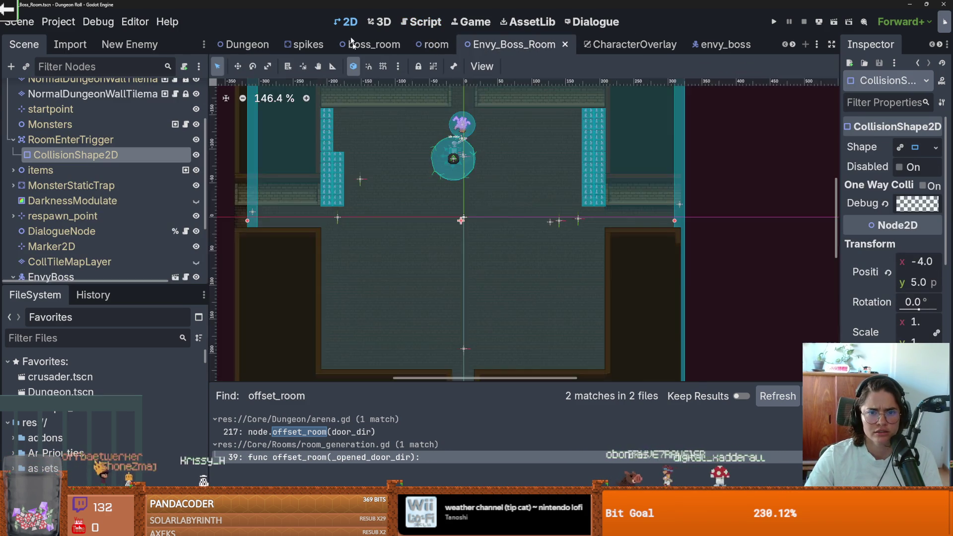
scroll(449, 187, down, 5)
scroll(449, 187, up, 3)
scroll(449, 187, down, 3)
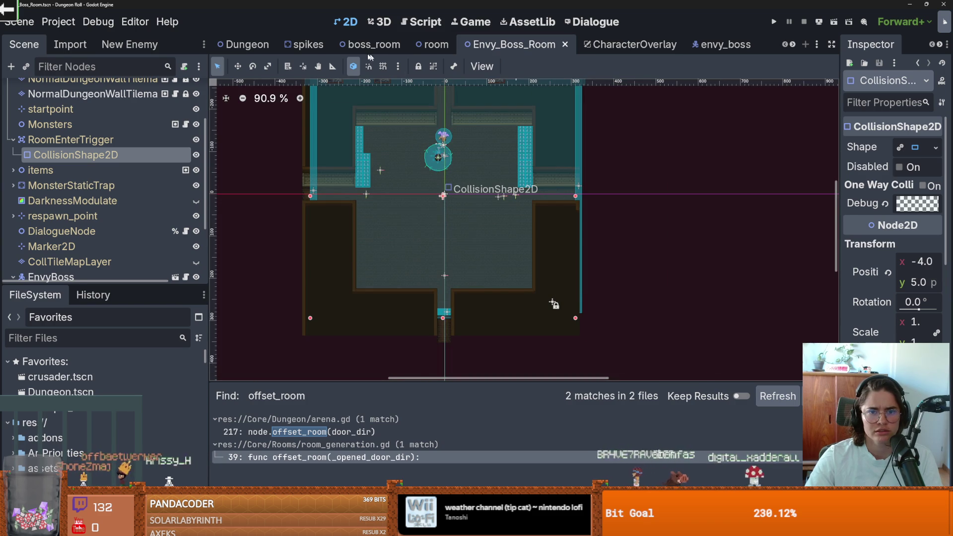
click(244, 45)
Place a boss_room tile beside the start room and turn on the snap grid.
scroll(430, 476, down, 1)
click(430, 476)
click(518, 227)
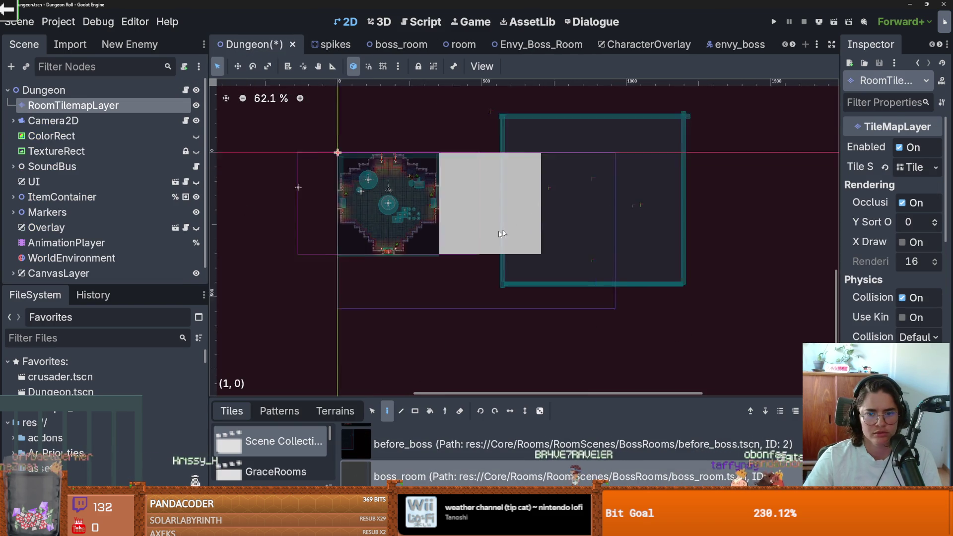
scroll(472, 225, up, 10)
click(387, 67)
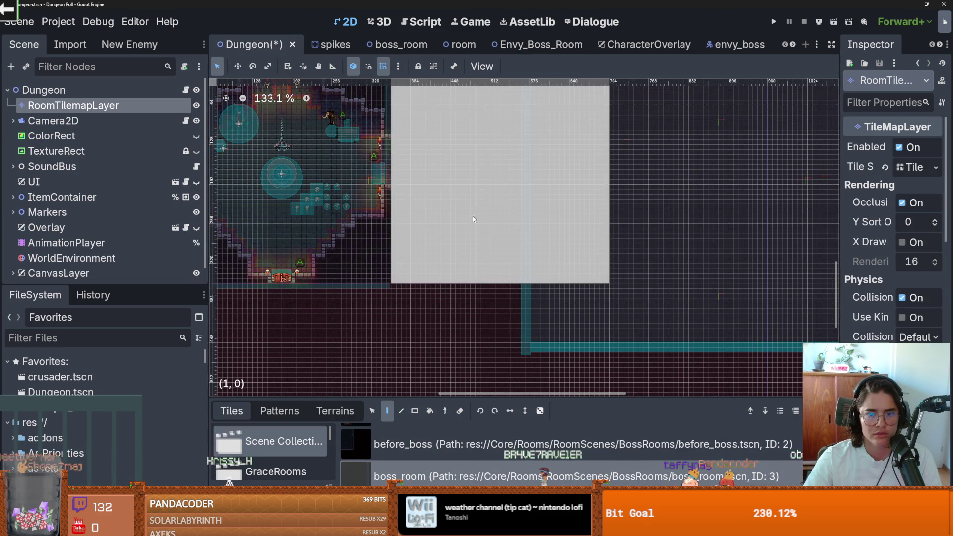
scroll(471, 209, up, 2)
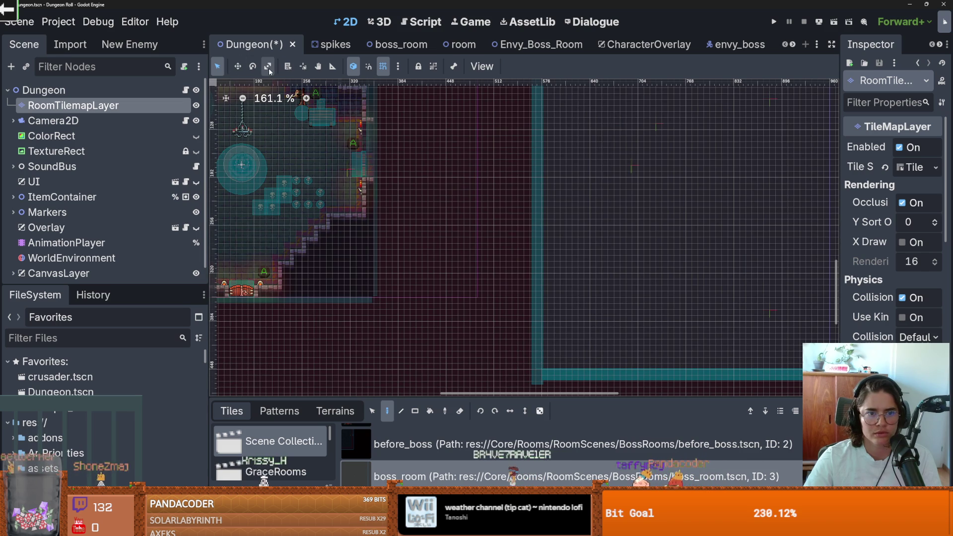
Use the Ruler to measure from the start room's edge across to the boss room.
click(331, 69)
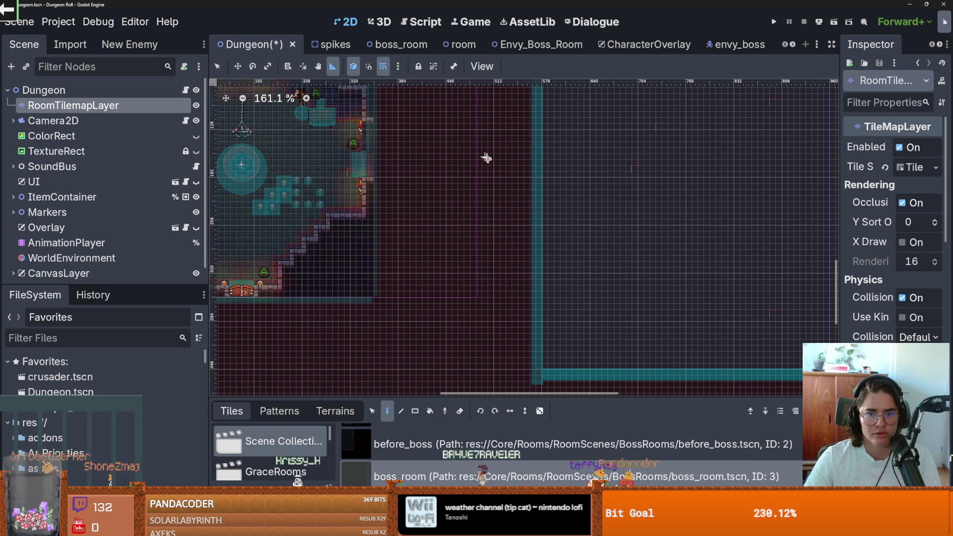
mouse_move(530, 175)
mouse_down()
mouse_move(420, 167)
mouse_move(379, 178)
mouse_up()
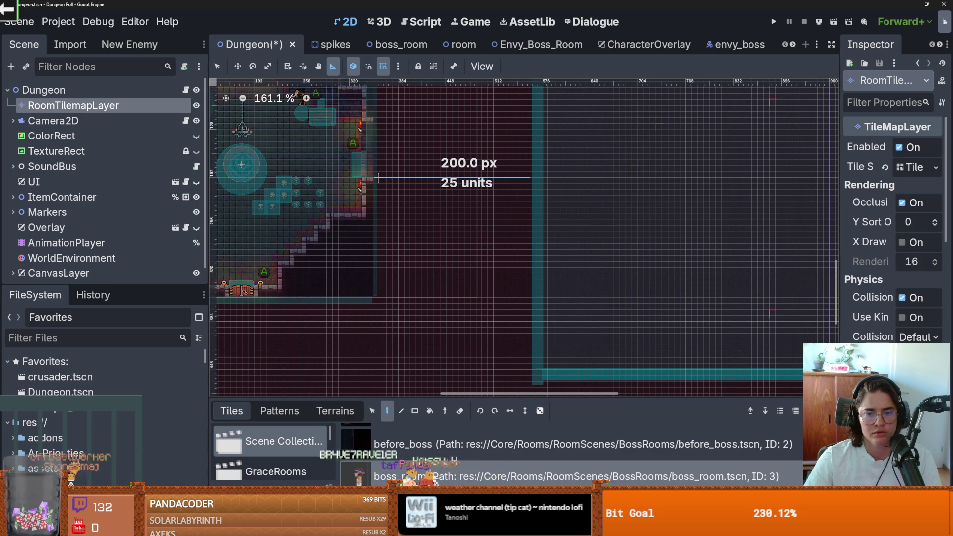
scroll(379, 177, up, 5)
mouse_move(394, 178)
mouse_down()
mouse_move(488, 187)
mouse_move(634, 178)
mouse_up()
scroll(634, 179, down, 10)
scroll(426, 250, up, 5)
scroll(396, 268, up, 7)
scroll(395, 268, down, 4)
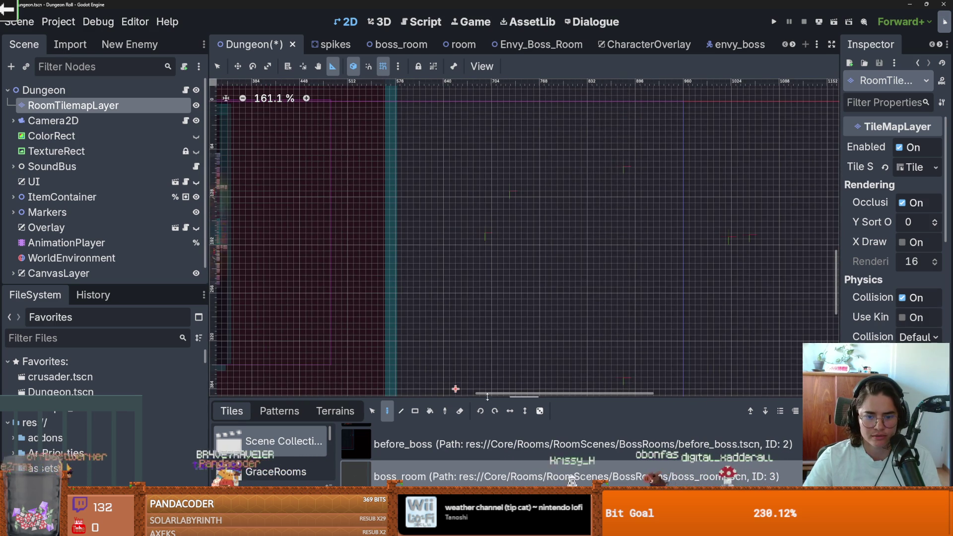
Enlarge the tile panel and choose the Envy_Boss_Room tile instead.
drag(487, 397, 362, 338)
right_click(467, 245)
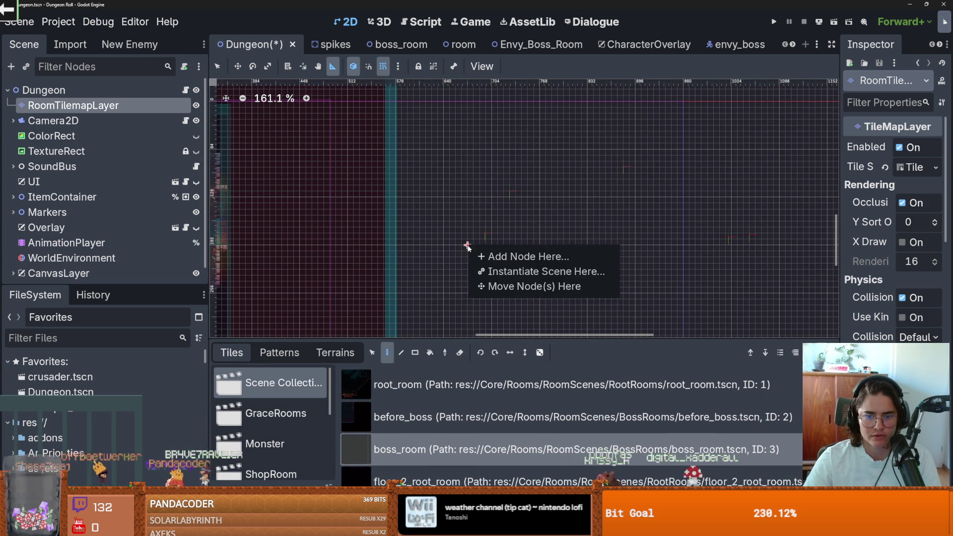
key(Escape)
key(q)
scroll(536, 217, down, 2)
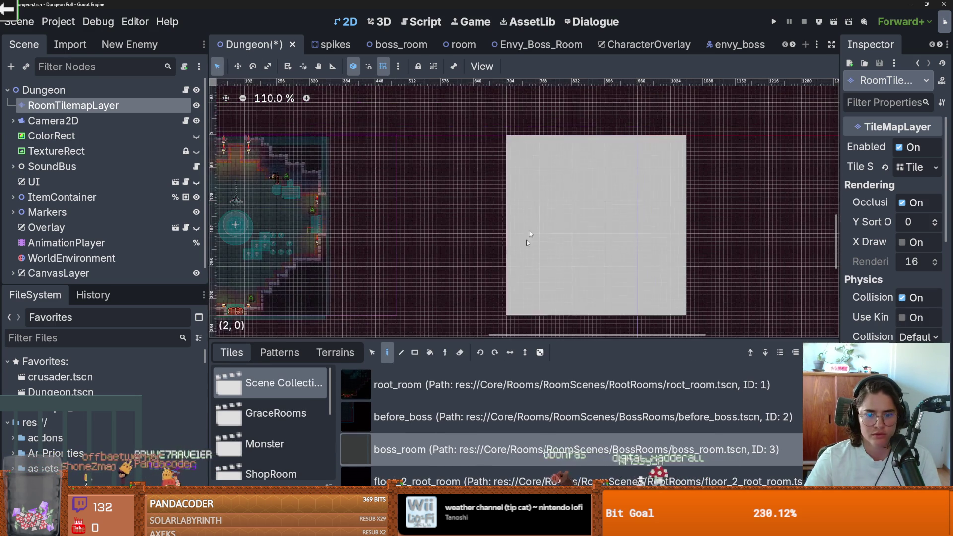
scroll(546, 447, down, 1)
click(546, 472)
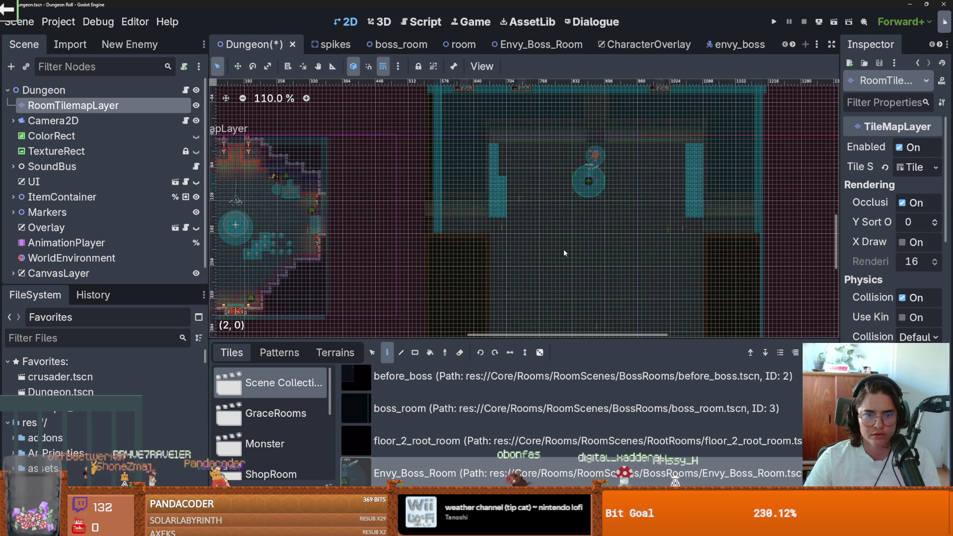
scroll(496, 238, up, 3)
Measure the gap to the boss room wall: 192 px (24 units).
key(r)
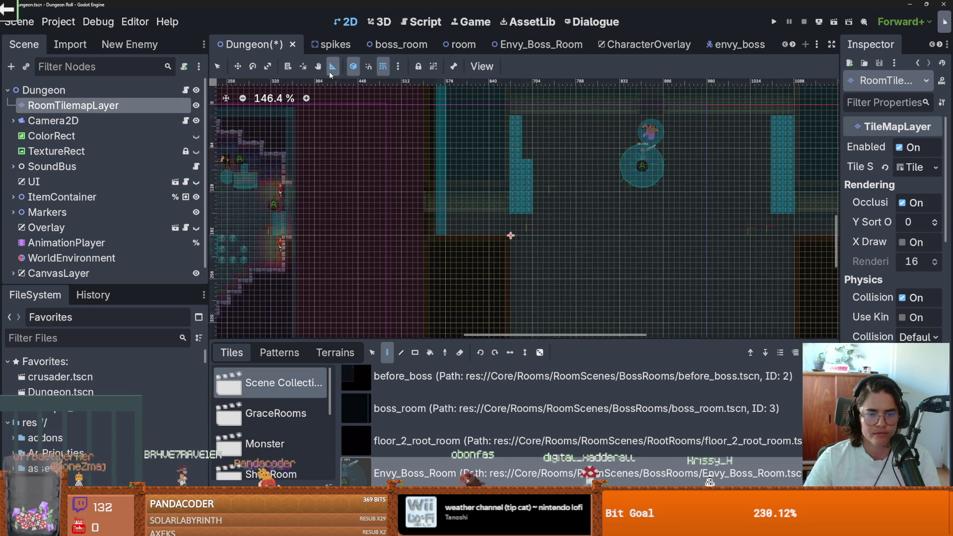
scroll(495, 220, up, 4)
drag(534, 206, 337, 205)
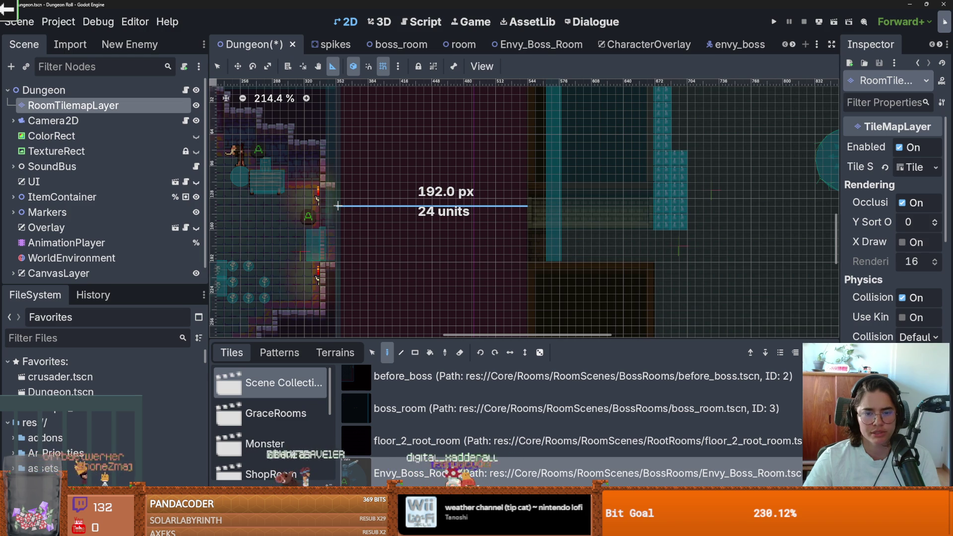
drag(338, 205, 337, 205)
key(alt+space)
Compute 192 ÷ 12 = 16 in Windows Calculator, then close it.
text(ca)
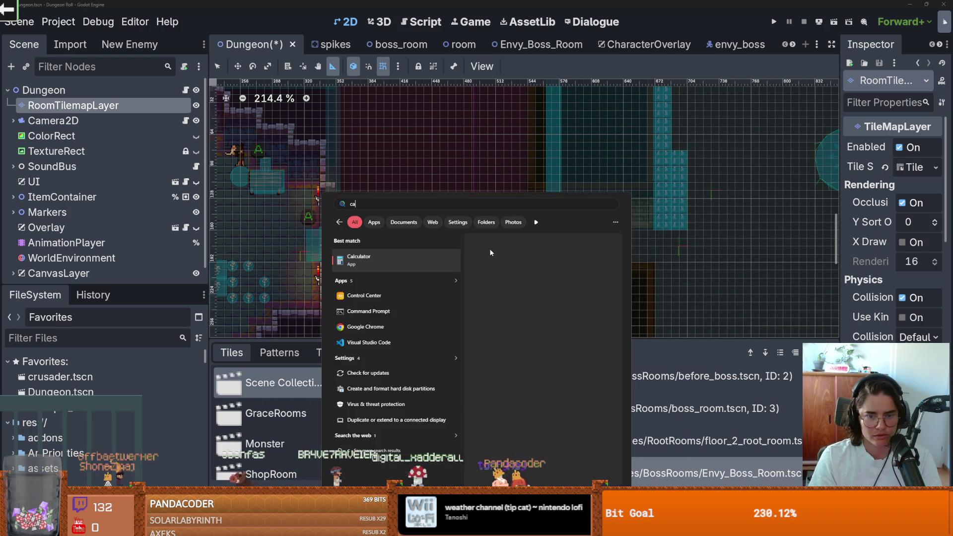
key(Return)
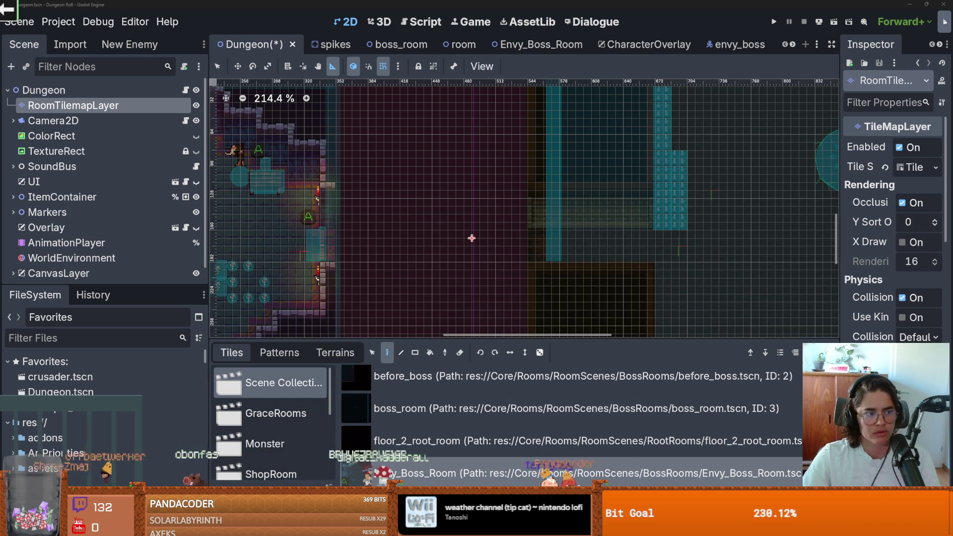
click(272, 423)
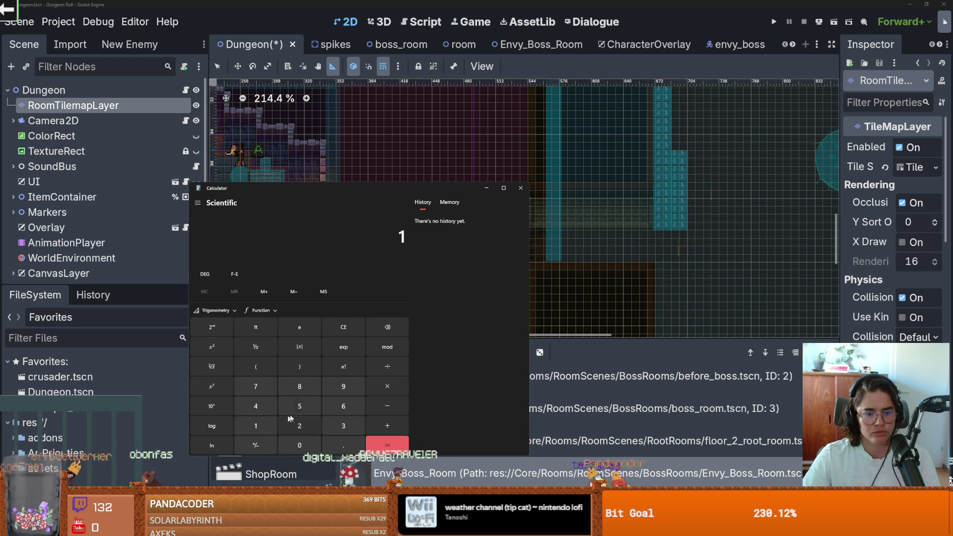
click(344, 386)
click(304, 426)
click(386, 366)
click(256, 425)
click(299, 425)
click(387, 445)
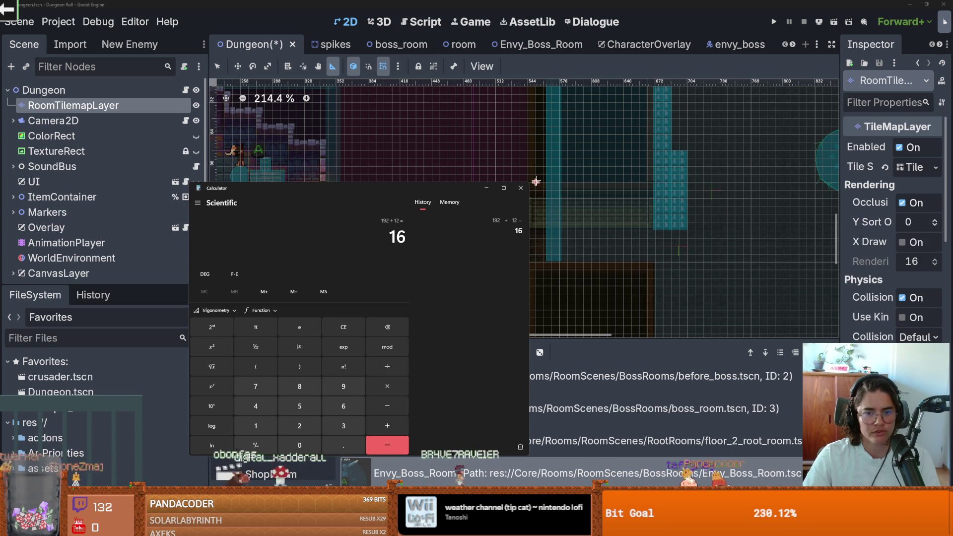
click(520, 188)
Re-measure the room gap with the Godot ruler, getting a 216 px (27 unit) span.
drag(528, 199, 337, 198)
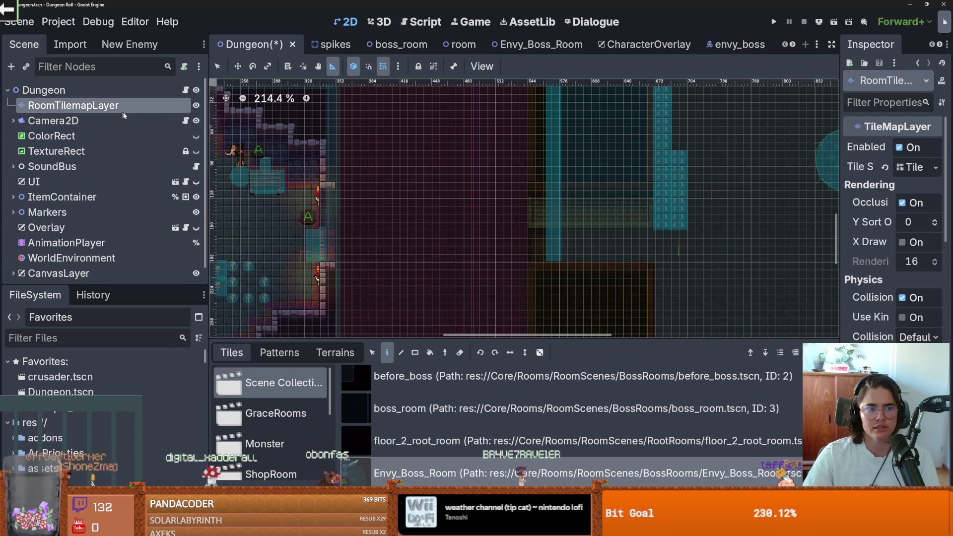
mouse_move(336, 214)
mouse_down()
mouse_move(548, 213)
mouse_move(524, 215)
mouse_up()
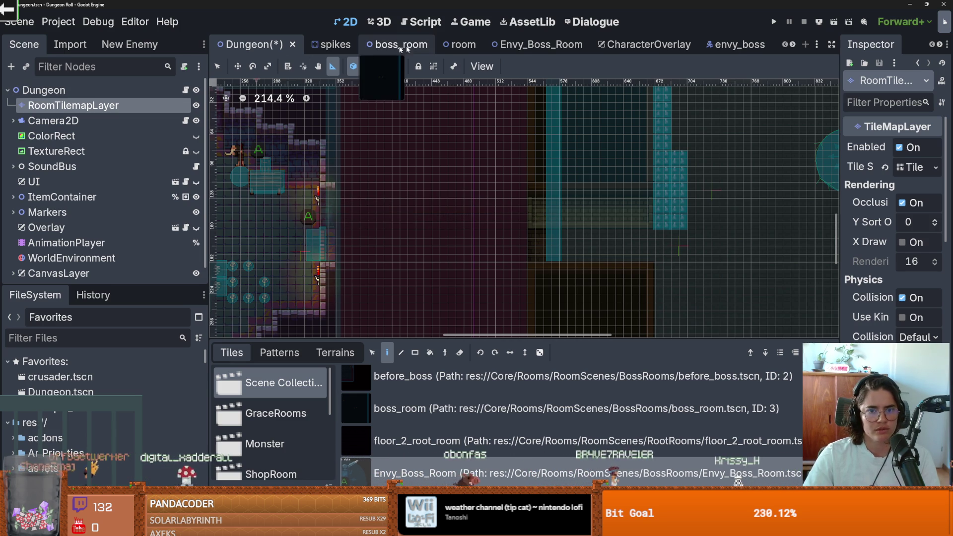
click(543, 48)
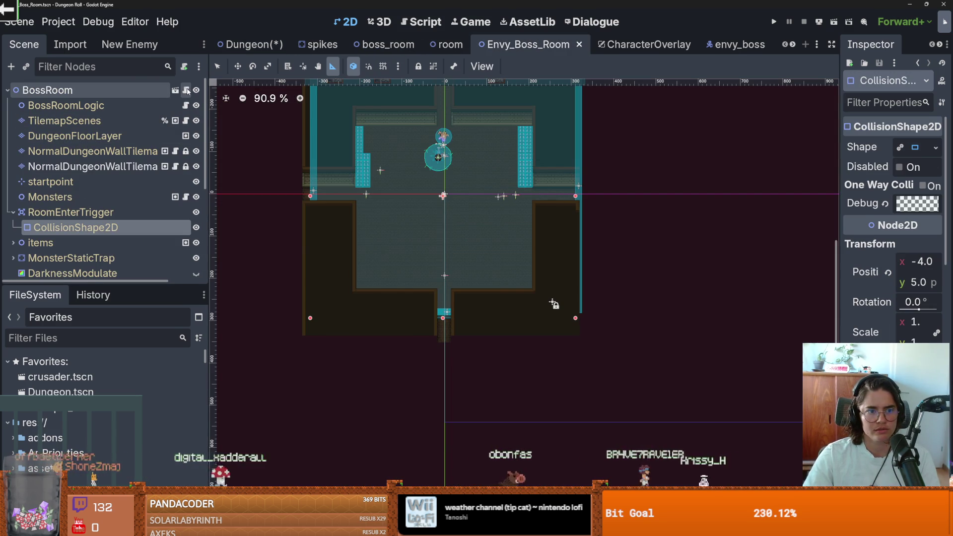
Look over BossRoom.gd, then navigate back to offset_size = 12 in room_generation.gd.
key(ctrl+F3)
scroll(442, 263, down, 1)
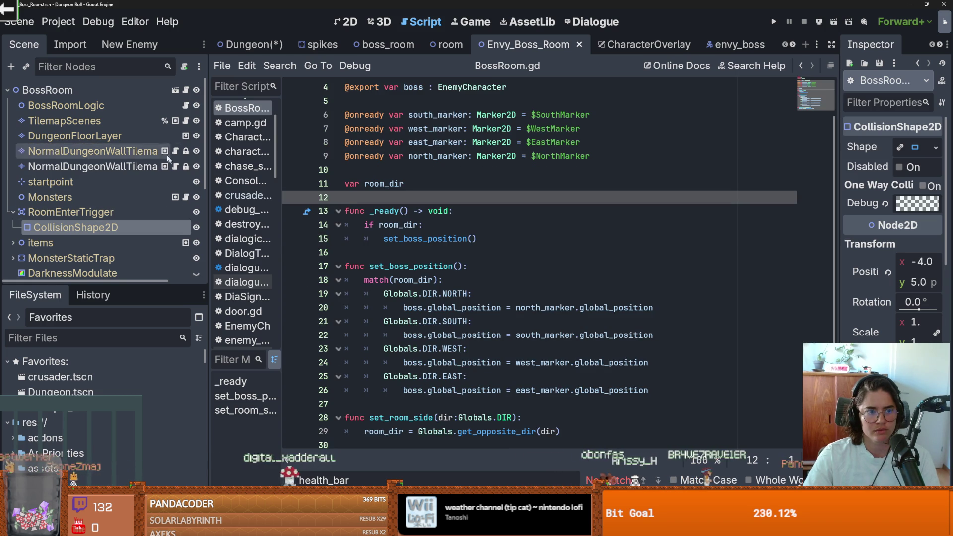
key(alt+Left)
key(alt+Left)
key(alt+Left)
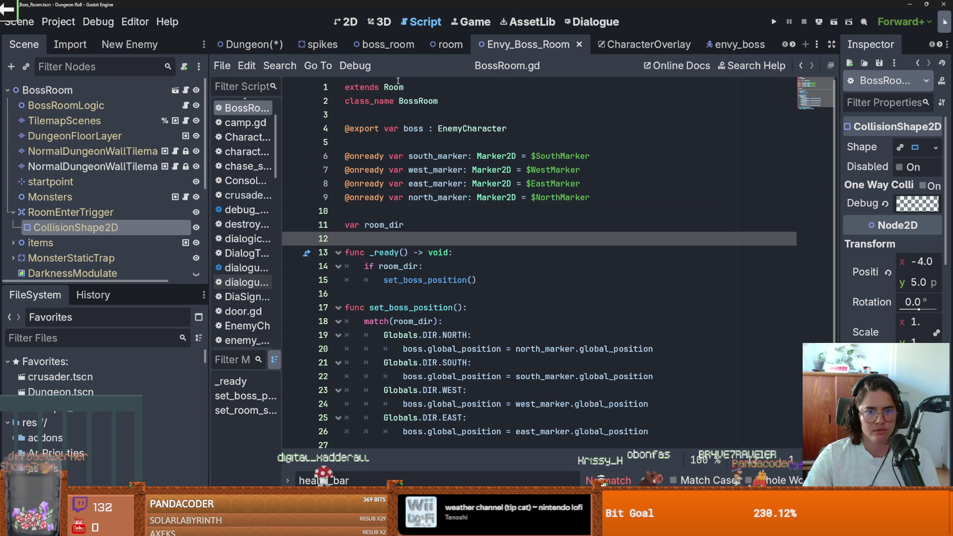
key(alt+Left)
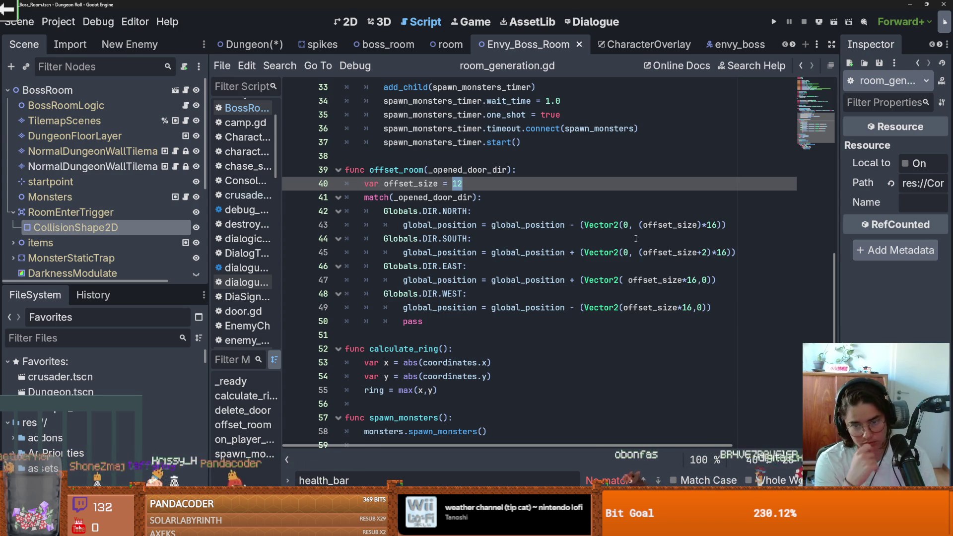
Delete the trailing pass on line 50 of offset_room() and save room_generation.gd.
double_click(416, 321)
key(BackSpace)
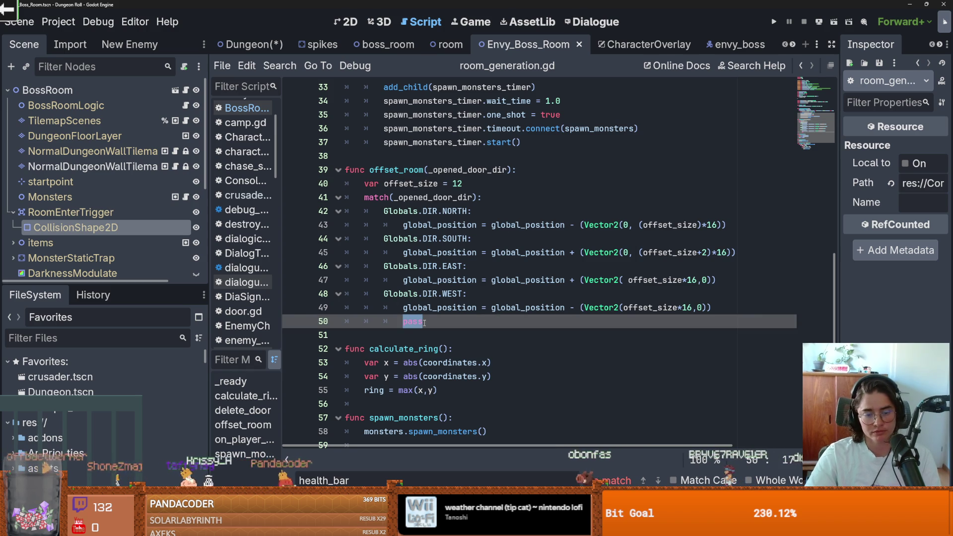
key(ctrl+s)
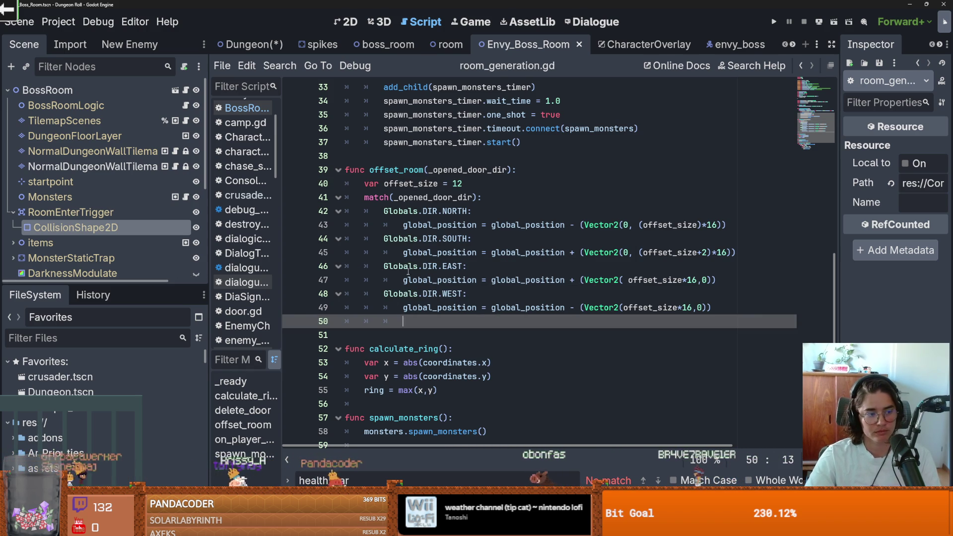
click(704, 214)
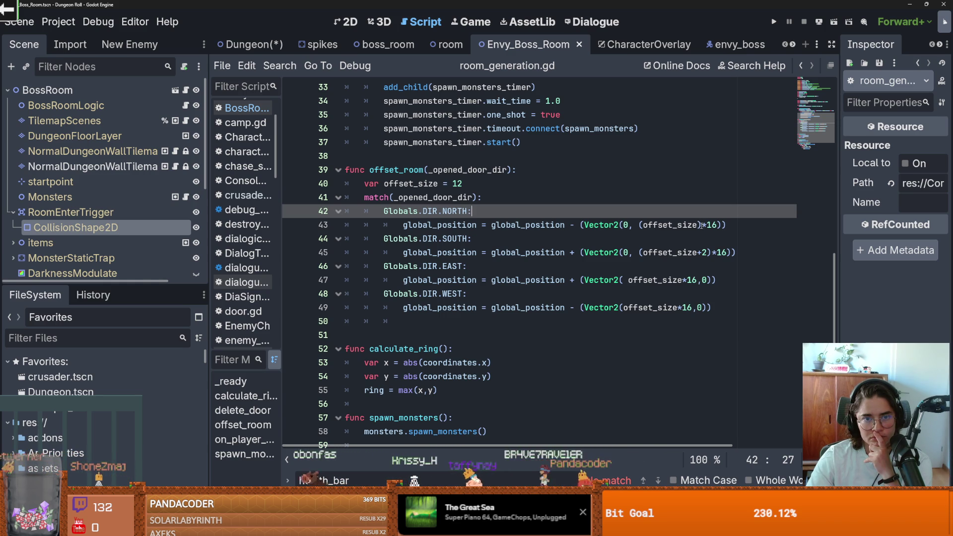
In the Dungeon scene, measure the gap between the two rooms with the Ruler: 160 px.
click(263, 49)
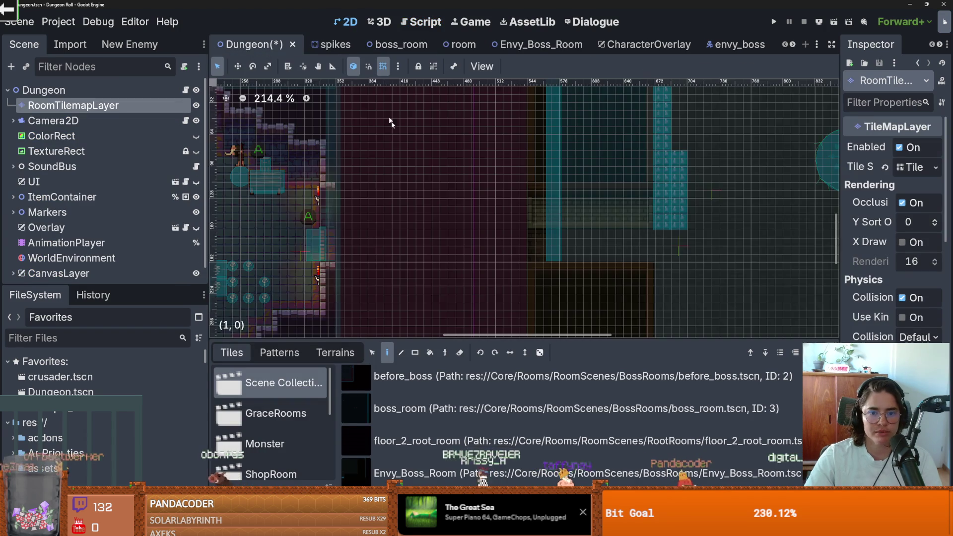
scroll(457, 239, down, 5)
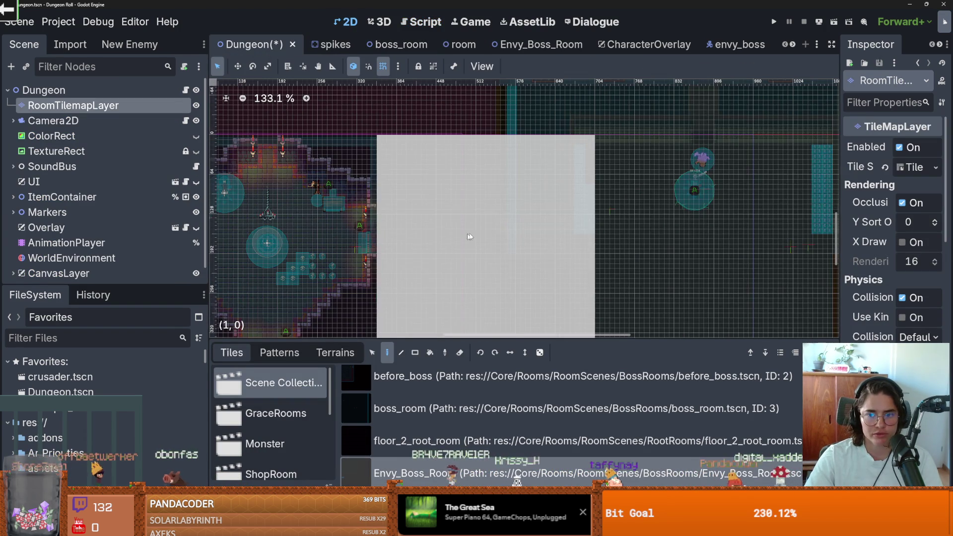
scroll(476, 240, left, 5)
scroll(496, 243, down, 2)
scroll(511, 245, up, 2)
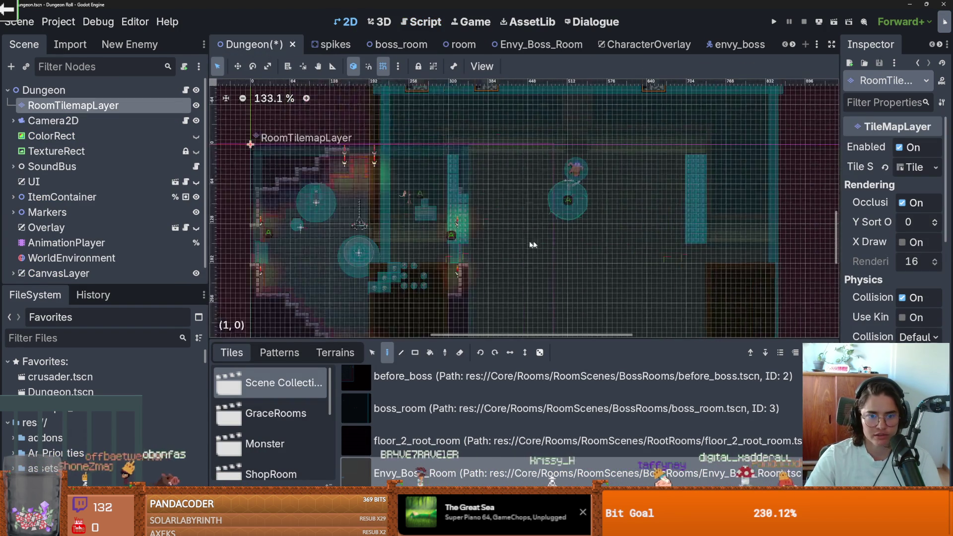
click(333, 66)
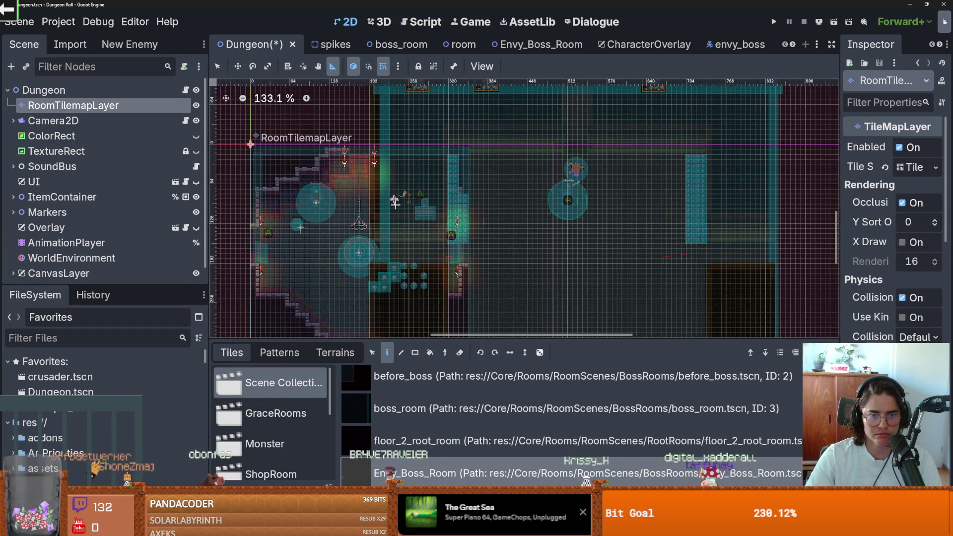
scroll(379, 210, up, 3)
drag(351, 212, 508, 213)
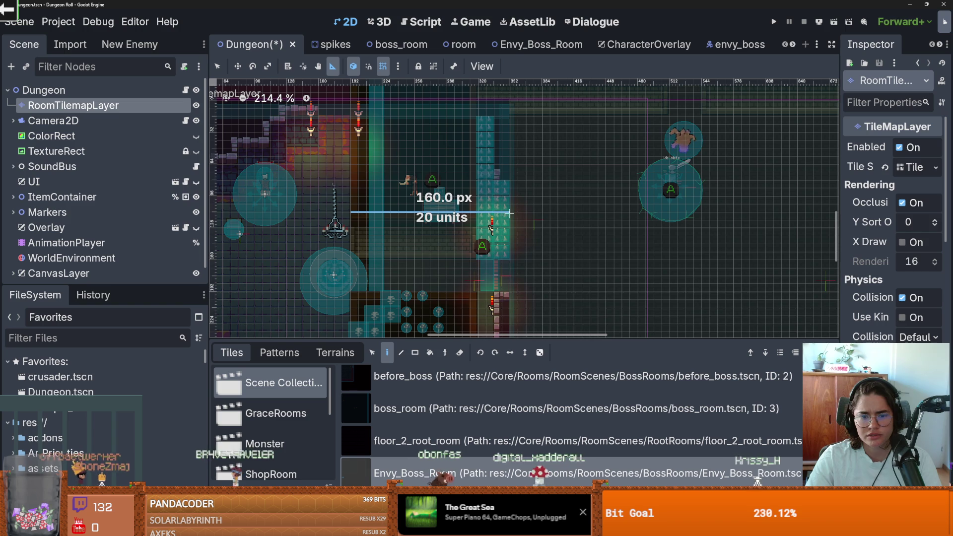
drag(508, 213, 509, 213)
Compute 160 ÷ 12 (≈13.33) in Calculator, then re-measure the room gap in Godot.
key(super)
text(calc)
key(Return)
click(254, 426)
click(343, 406)
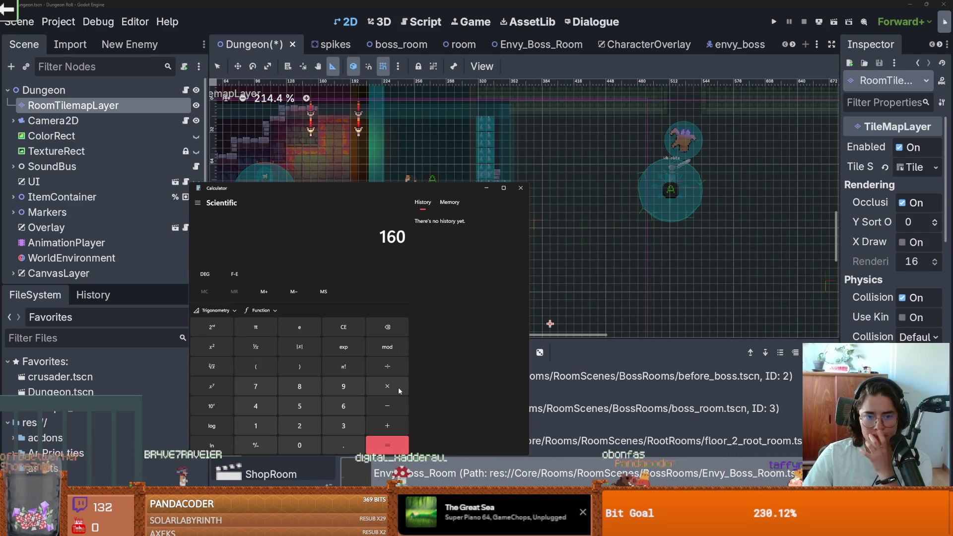
click(387, 426)
click(255, 426)
click(299, 426)
click(387, 445)
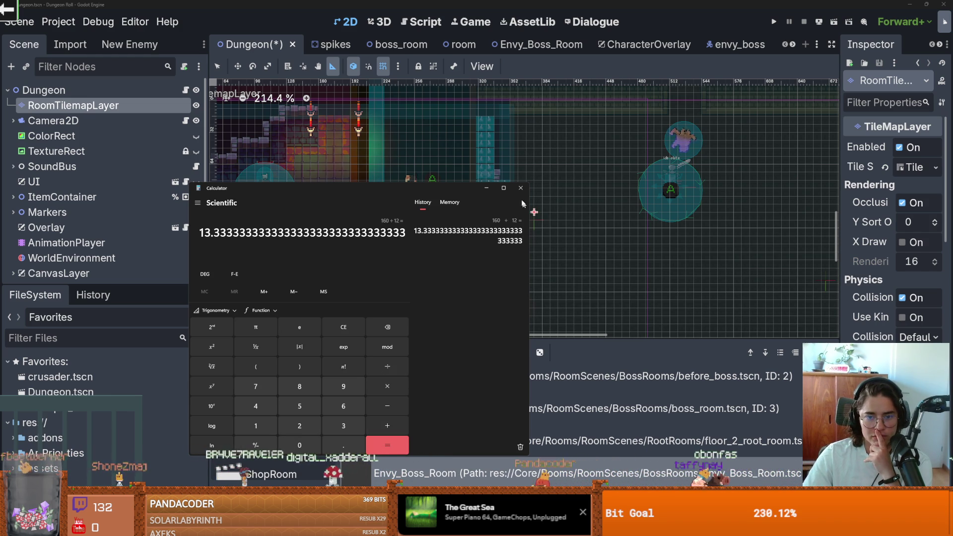
click(469, 211)
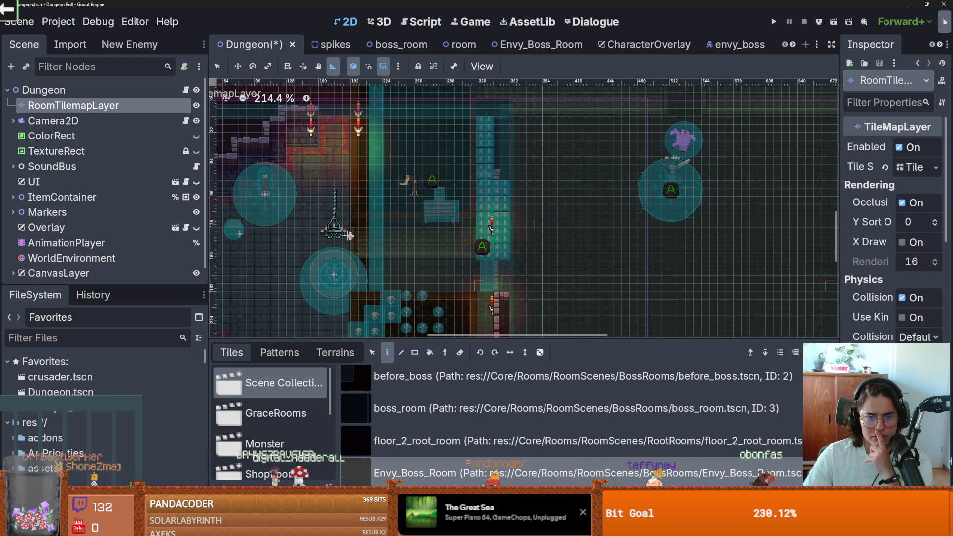
mouse_move(350, 251)
mouse_down()
mouse_move(478, 243)
mouse_move(509, 253)
mouse_up()
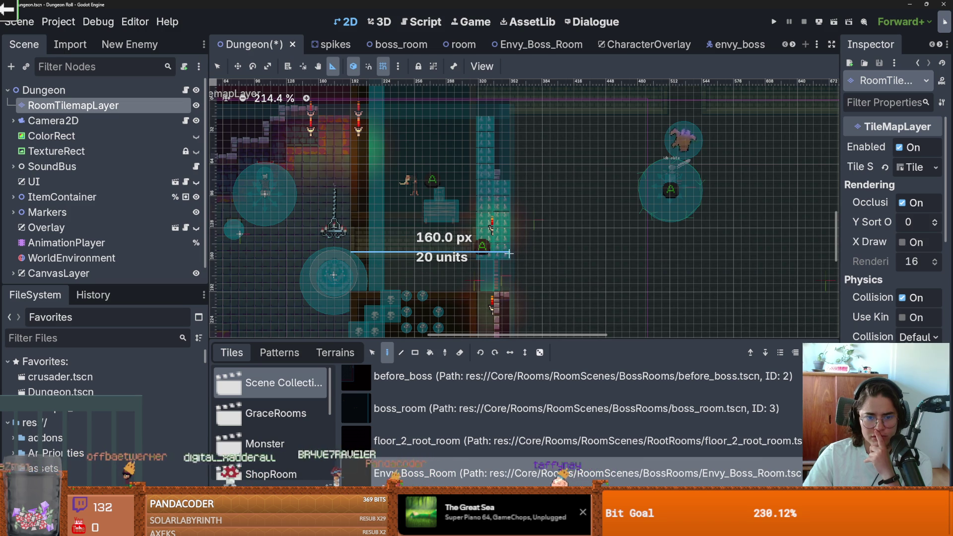
Erase the boss-room scene tile at (1,0) from the Dungeon tilemap, leaving the circular starting room.
scroll(508, 254, down, 8)
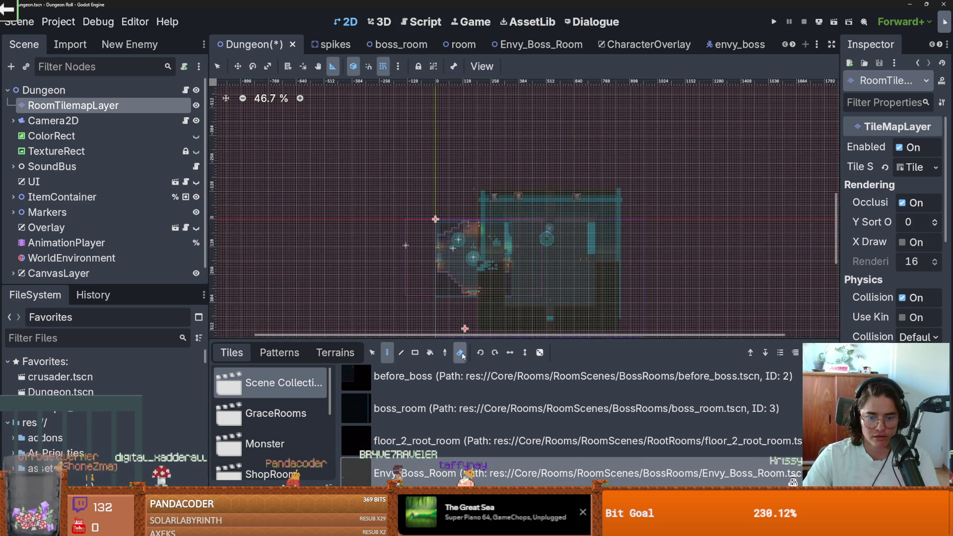
right_click(570, 271)
click(279, 352)
click(232, 352)
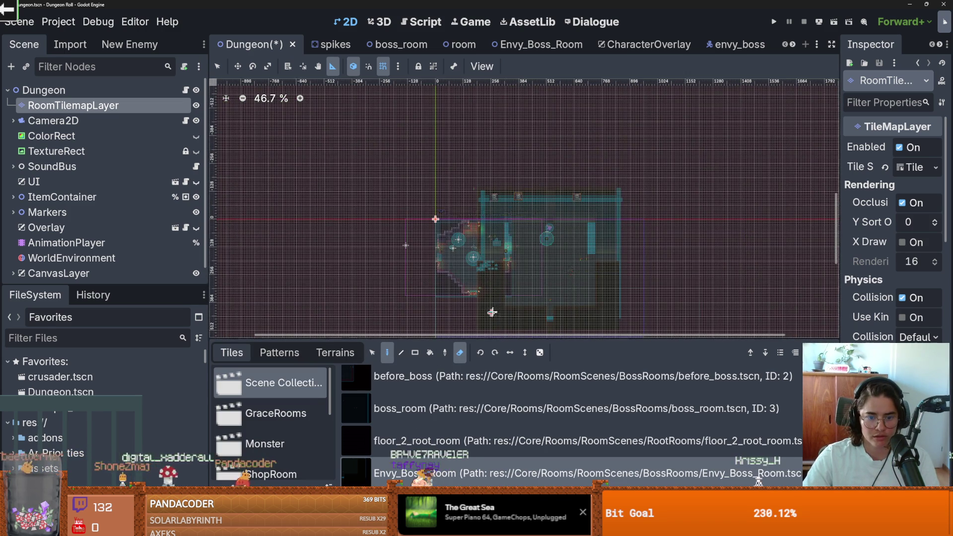
scroll(496, 306, up, 3)
right_click(551, 270)
key(Escape)
key(q)
right_click(556, 265)
Enlarge the FileSystem panel and switch over to GitHub Desktop.
scroll(555, 265, up, 1)
scroll(511, 250, up, 1)
drag(114, 285, 114, 182)
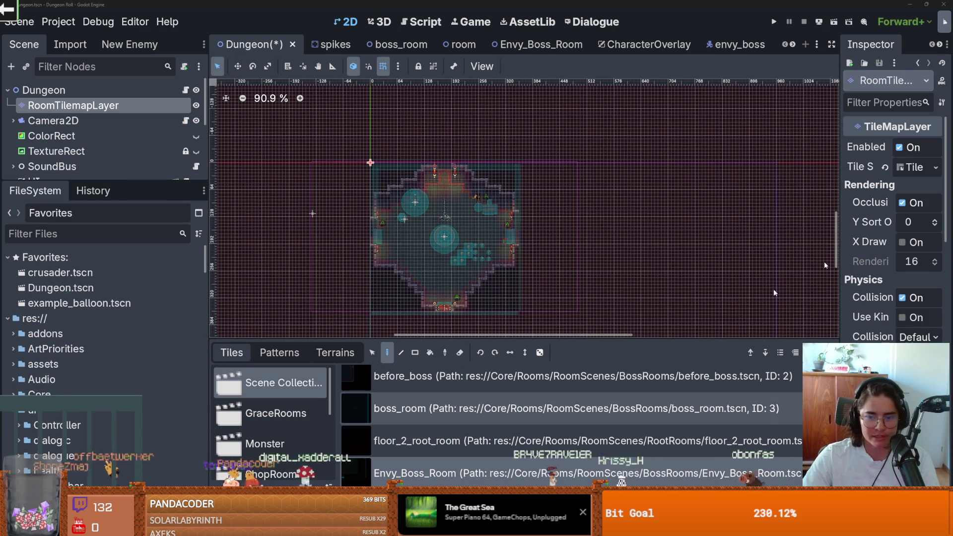
key(alt+Tab)
In the RogueRoom repository, commit with summary 'envy boss room' and push to origin.
click(75, 19)
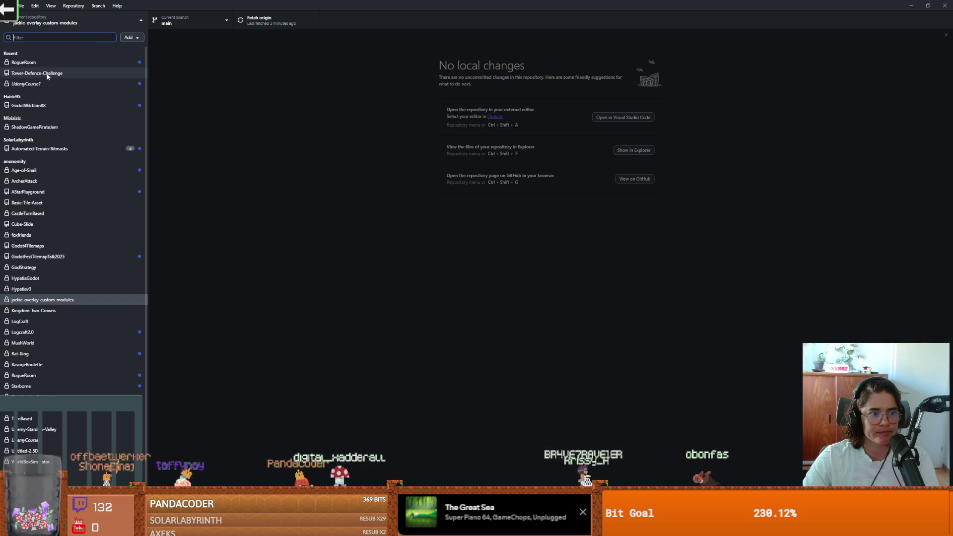
click(45, 69)
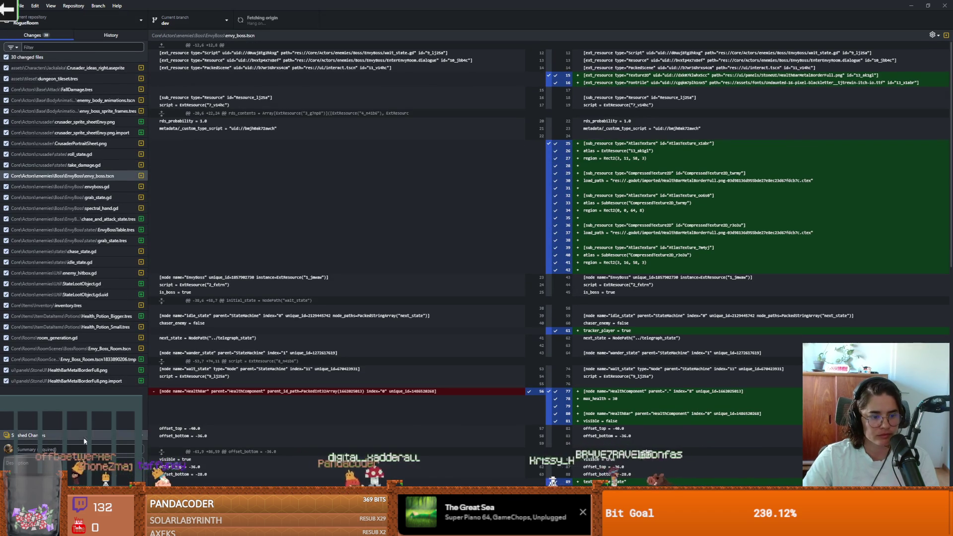
click(81, 448)
text(envy)
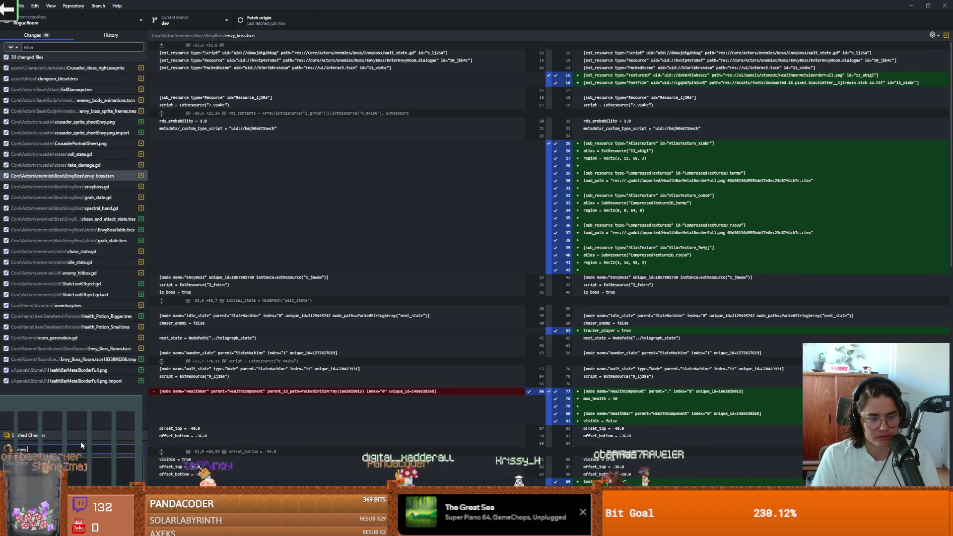
text( boss room)
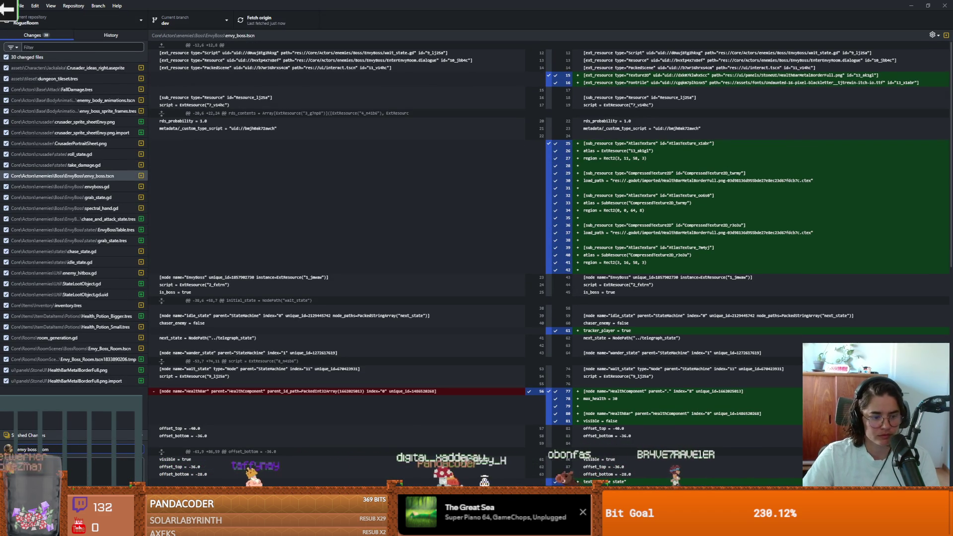
key(ctrl+Return)
key(ctrl+p)
key(alt+Tab)
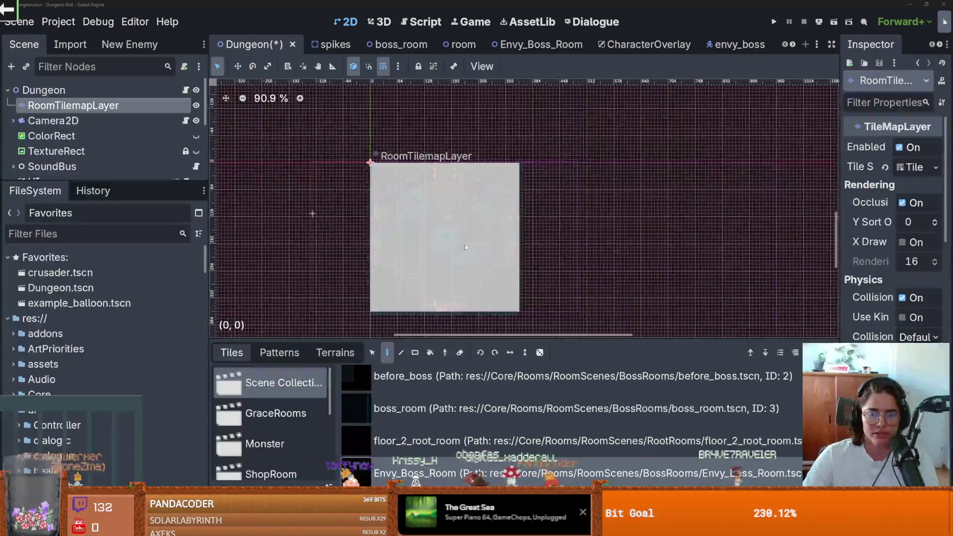
Save the Dungeon scene, open the Envy_Boss_Room scene and enlarge the scene tree panel.
key(ctrl+s)
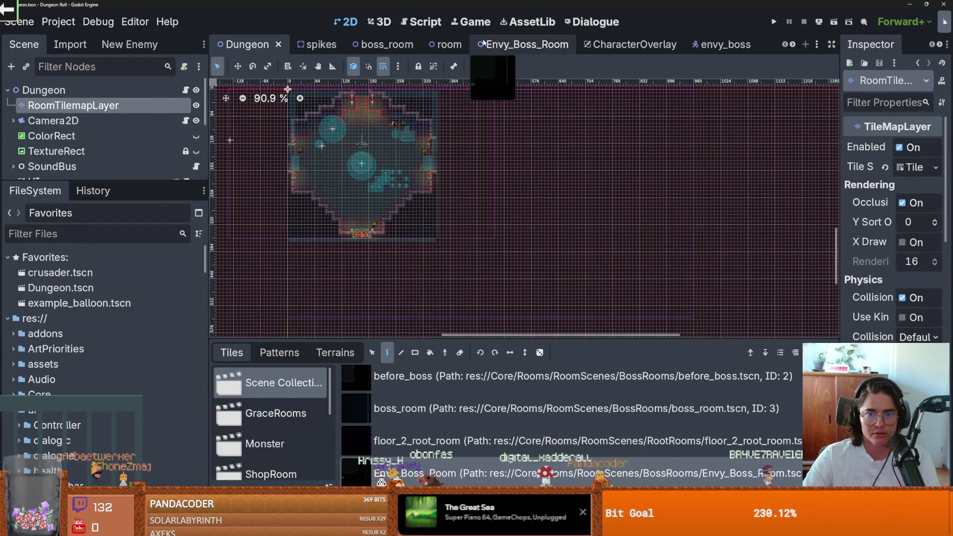
click(525, 45)
scroll(486, 251, up, 8)
scroll(473, 287, down, 2)
scroll(473, 287, up, 2)
scroll(473, 287, down, 1)
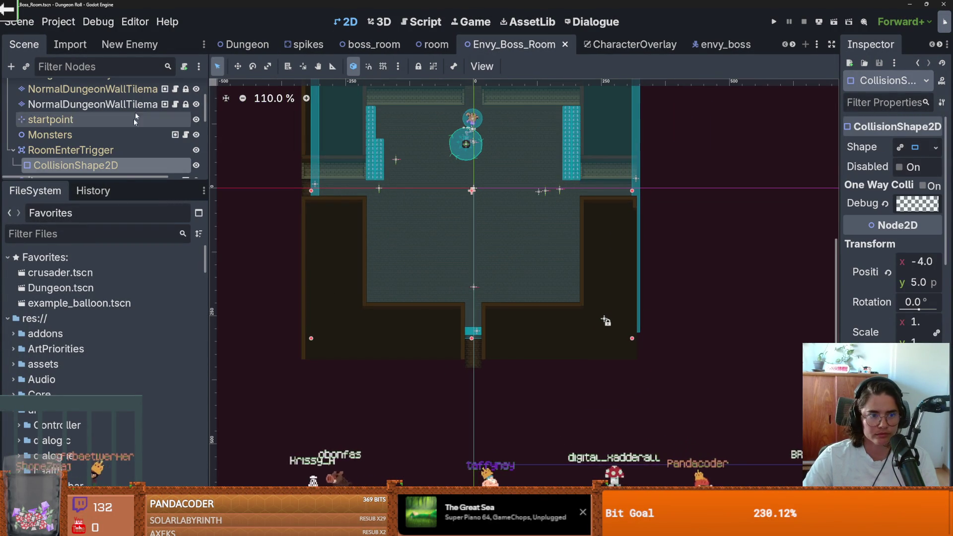
drag(143, 181, 143, 198)
scroll(414, 258, up, 3)
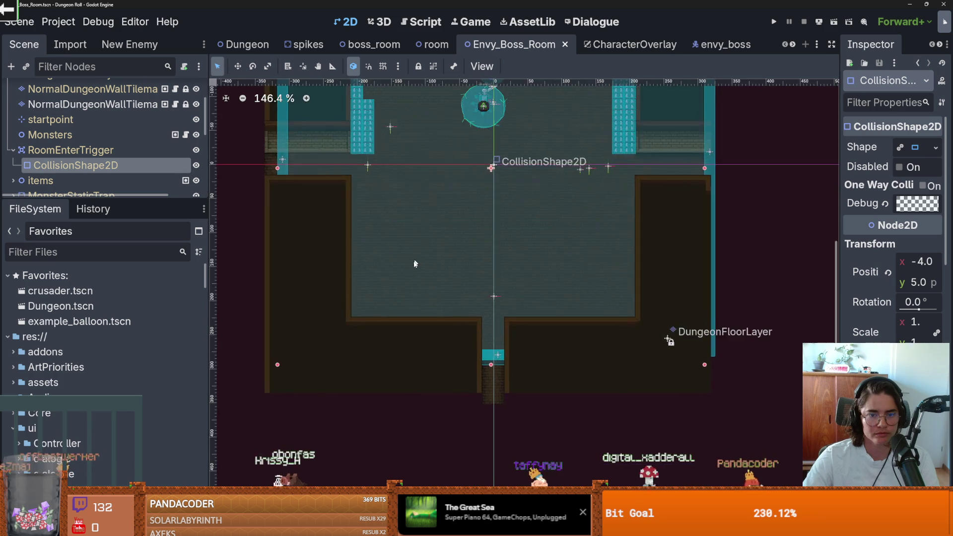
scroll(395, 298, down, 2)
scroll(395, 321, up, 2)
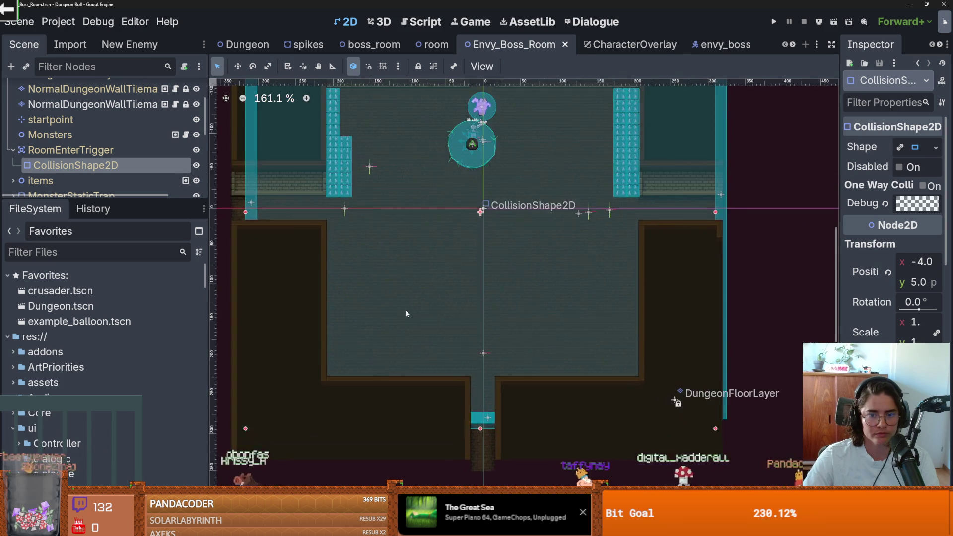
scroll(402, 323, down, 1)
scroll(402, 324, up, 1)
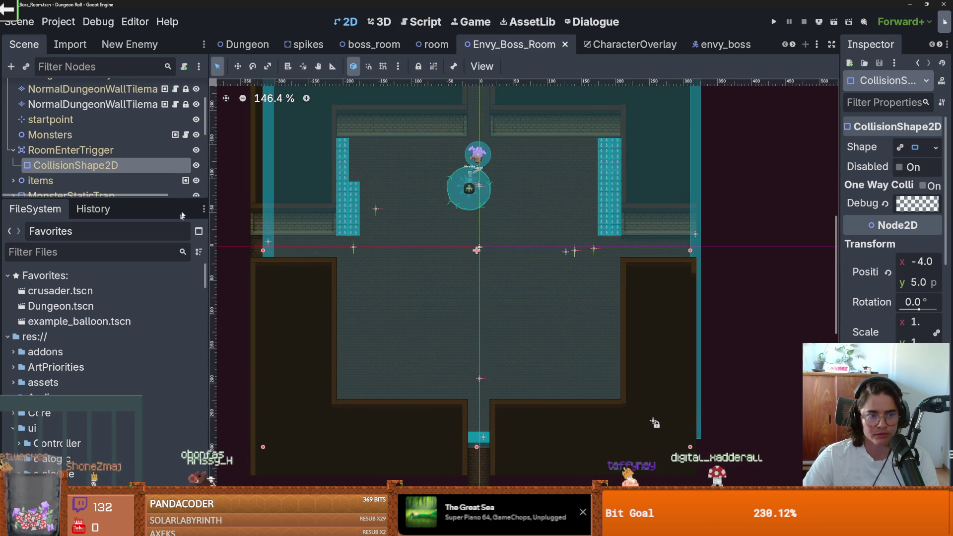
drag(106, 199, 106, 300)
scroll(99, 174, up, 3)
Select NormalDungeonWallTilemap and pick the first saved tile pattern from Patterns.
click(93, 151)
click(279, 354)
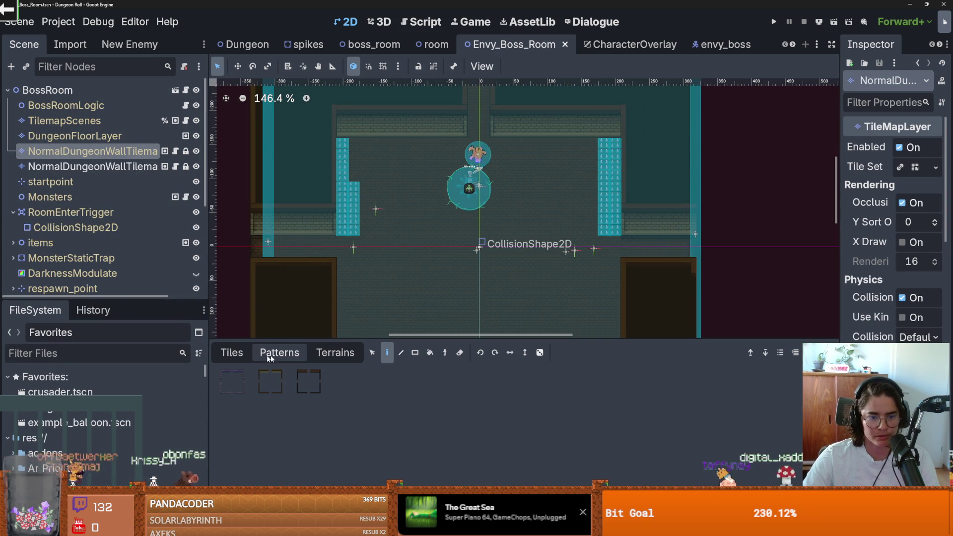
click(240, 383)
scroll(483, 227, down, 2)
scroll(465, 221, down, 1)
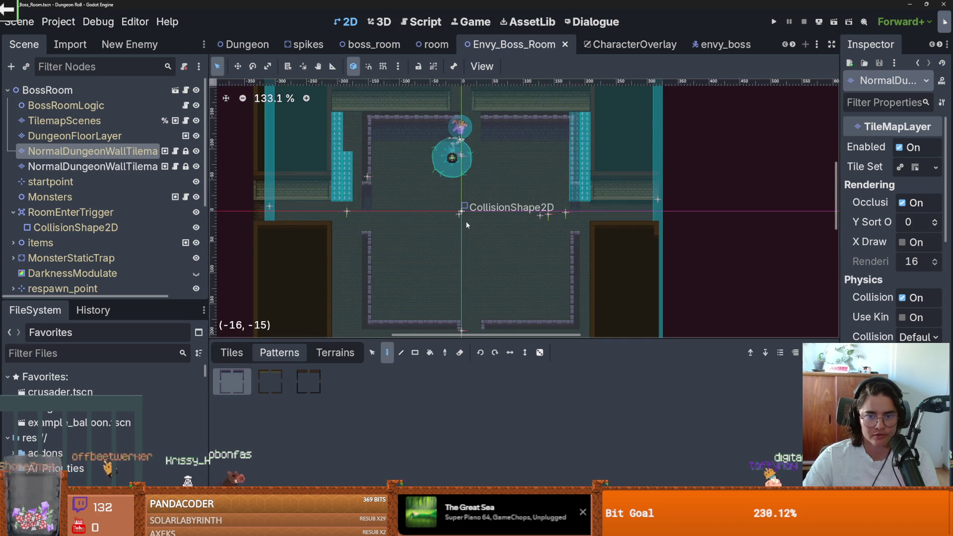
scroll(460, 226, down, 1)
scroll(466, 198, down, 1)
scroll(466, 198, up, 1)
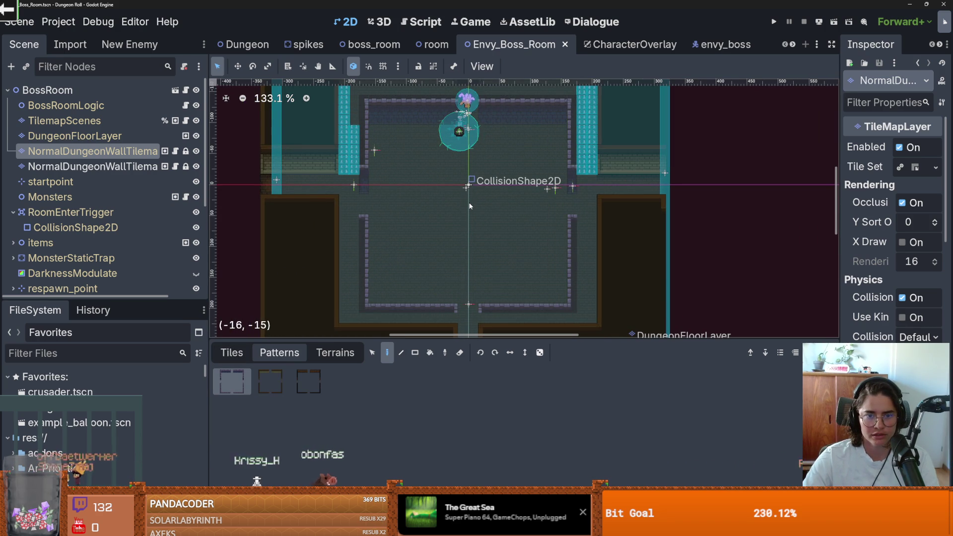
scroll(469, 206, down, 3)
scroll(469, 205, up, 4)
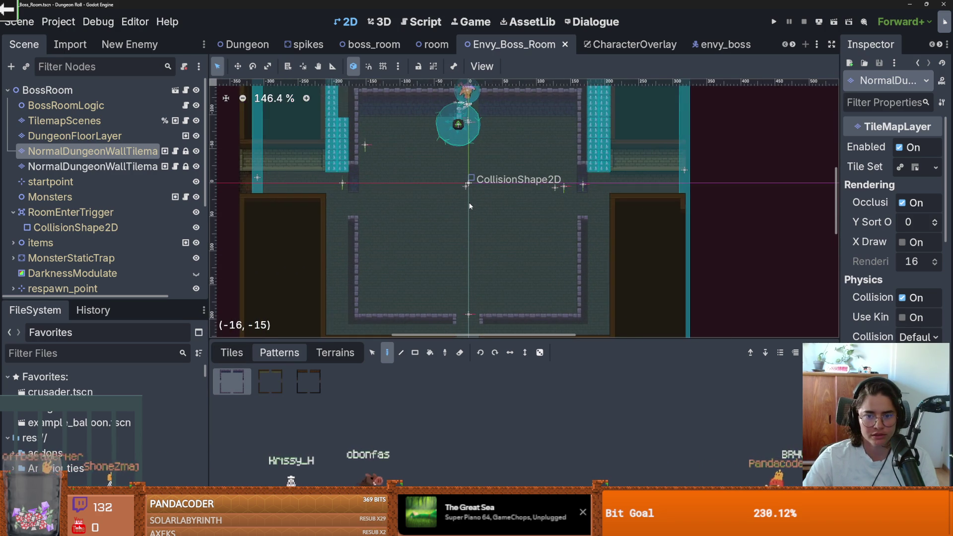
scroll(470, 205, down, 2)
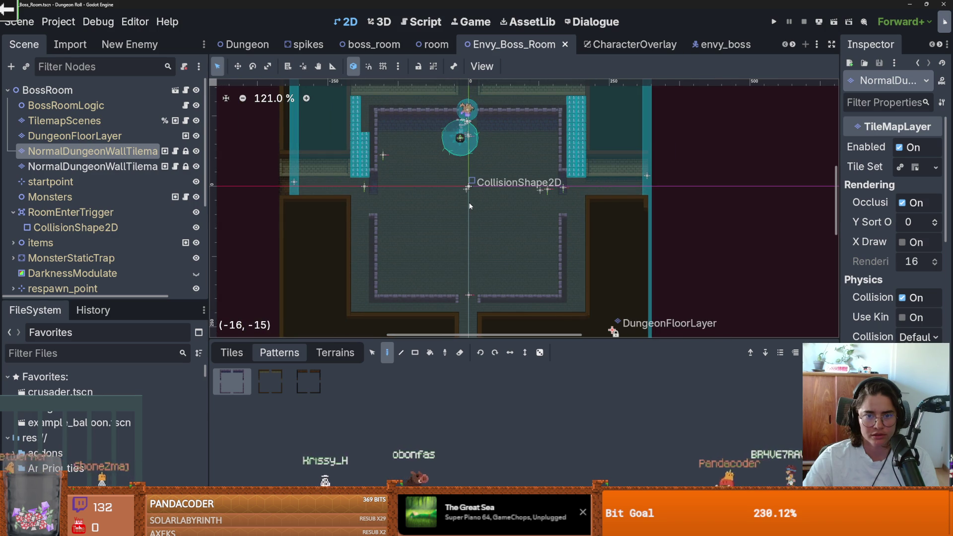
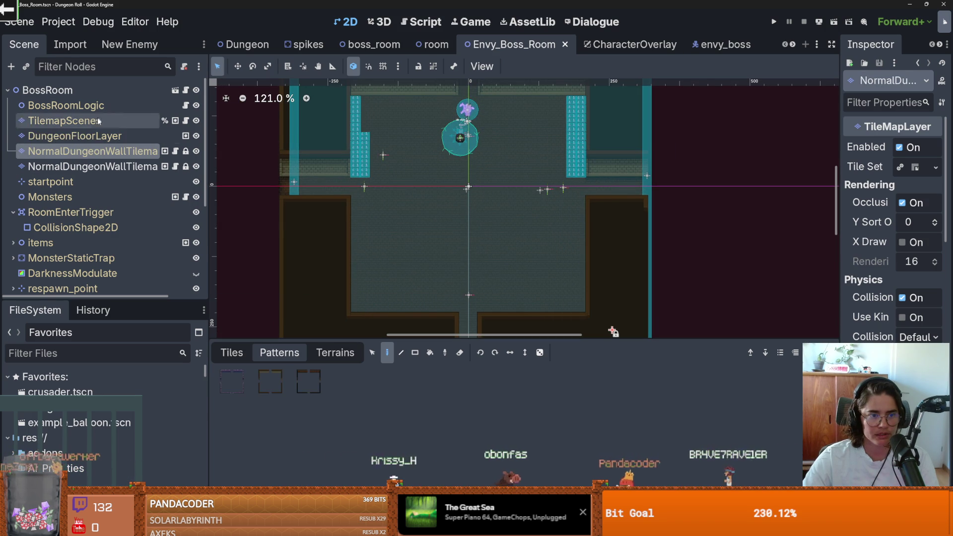
Set the wall layer to erase in terrain mode with the new_walls terrain.
mouse_move(368, 337)
mouse_down()
mouse_move(406, 206)
mouse_move(413, 234)
mouse_up()
scroll(413, 234, down, 2)
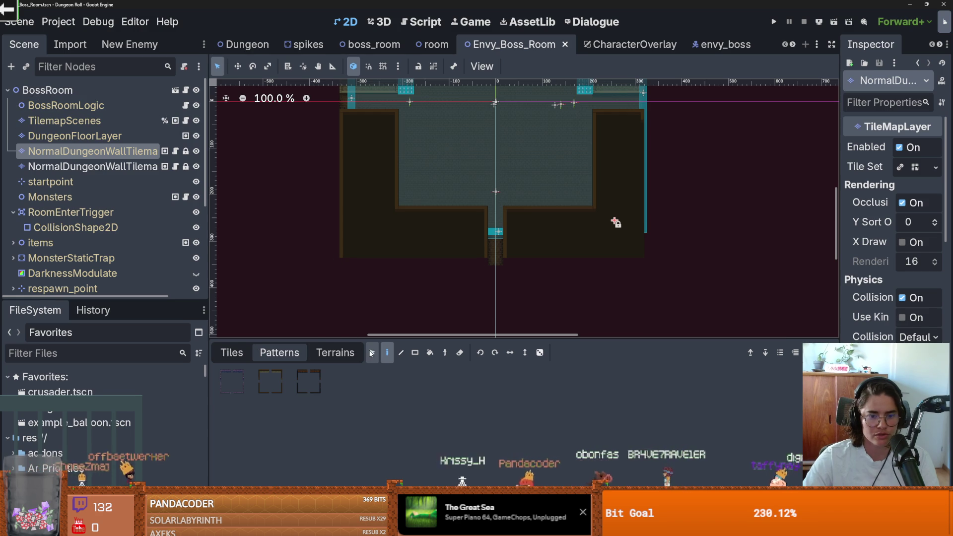
click(231, 352)
scroll(362, 320, up, 2)
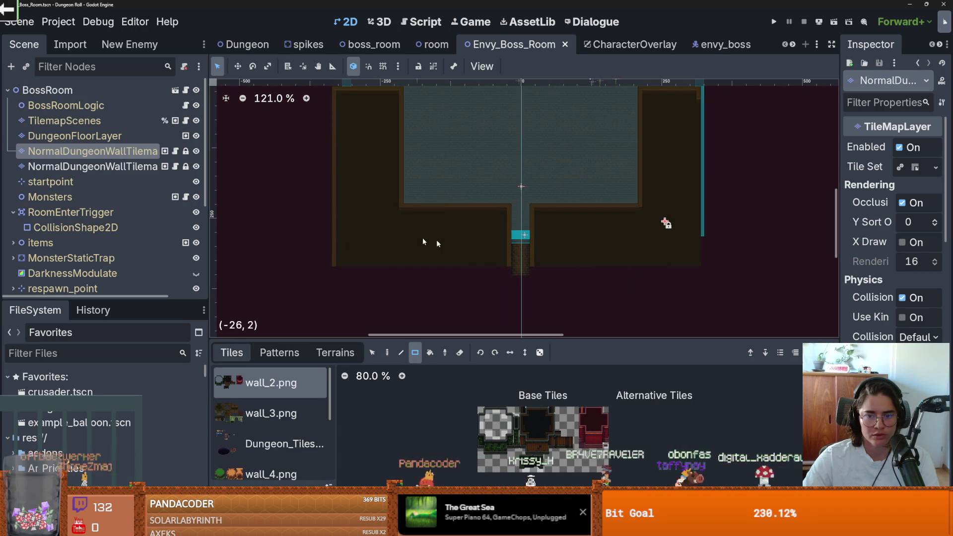
click(387, 354)
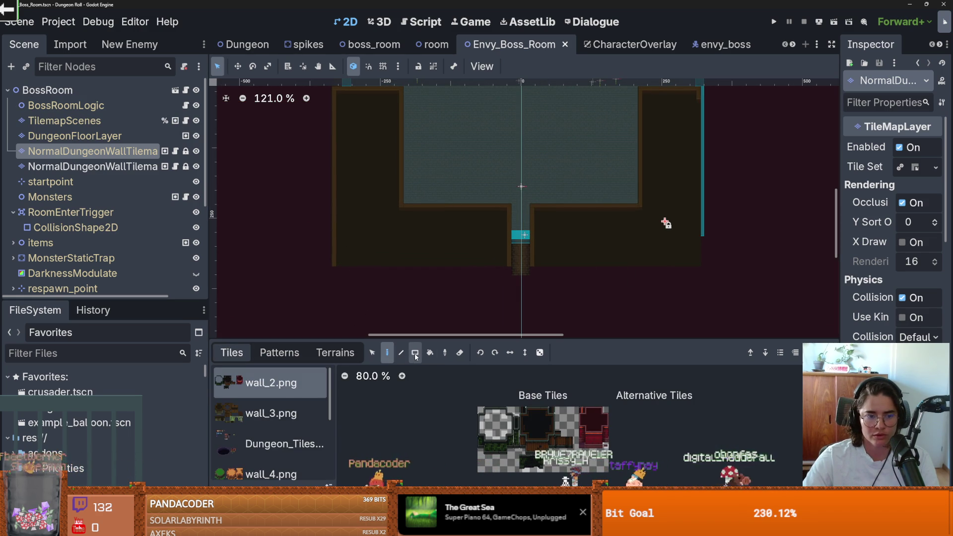
click(335, 352)
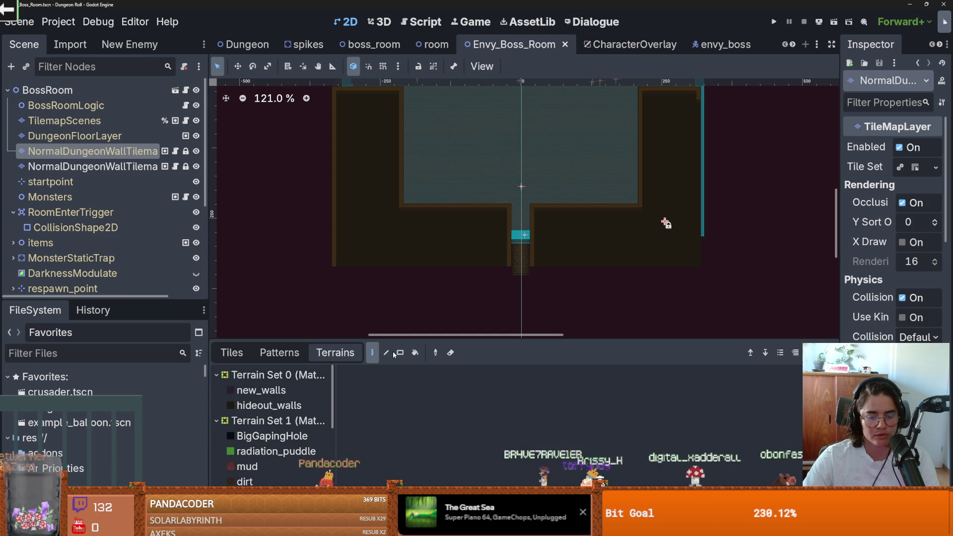
key(e)
click(271, 391)
Erase the new_walls tiles along the lower strip and the left side.
mouse_move(715, 300)
mouse_down()
mouse_move(272, 235)
mouse_move(272, 225)
mouse_up()
scroll(414, 271, down, 2)
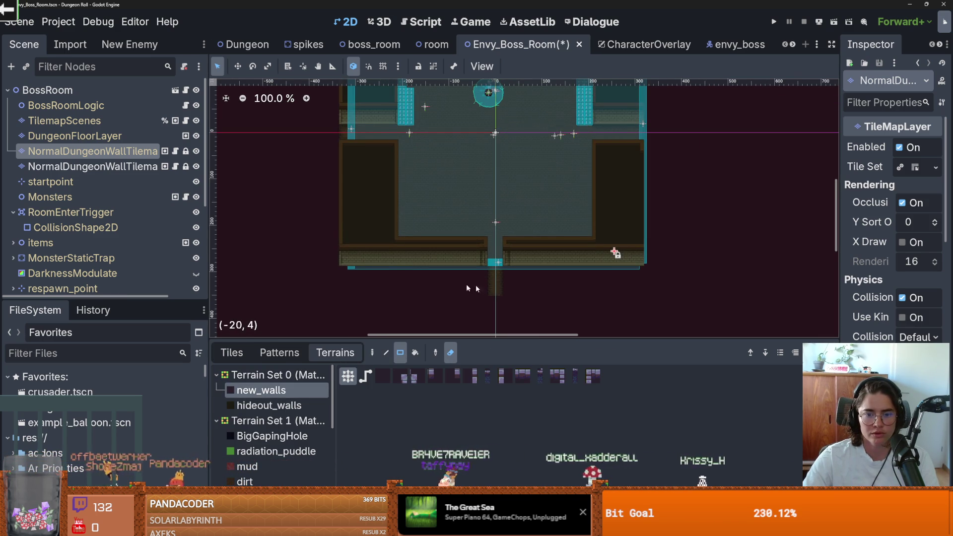
scroll(382, 240, down, 7)
drag(323, 105, 377, 268)
scroll(453, 231, up, 5)
scroll(552, 197, down, 2)
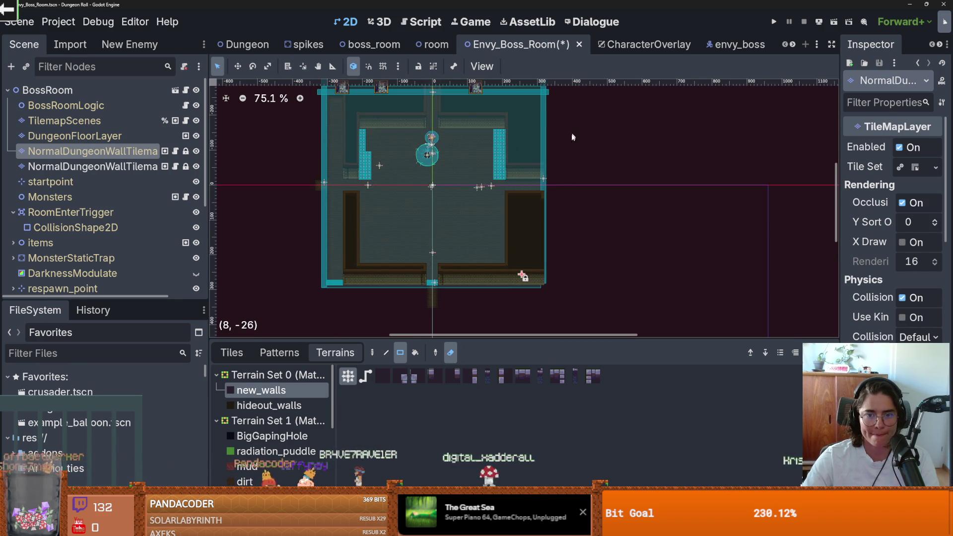
scroll(533, 107, down, 1)
Erase the wall tiles along the right side and the room's top edge.
mouse_move(533, 102)
mouse_down()
mouse_move(496, 247)
mouse_move(496, 303)
mouse_up()
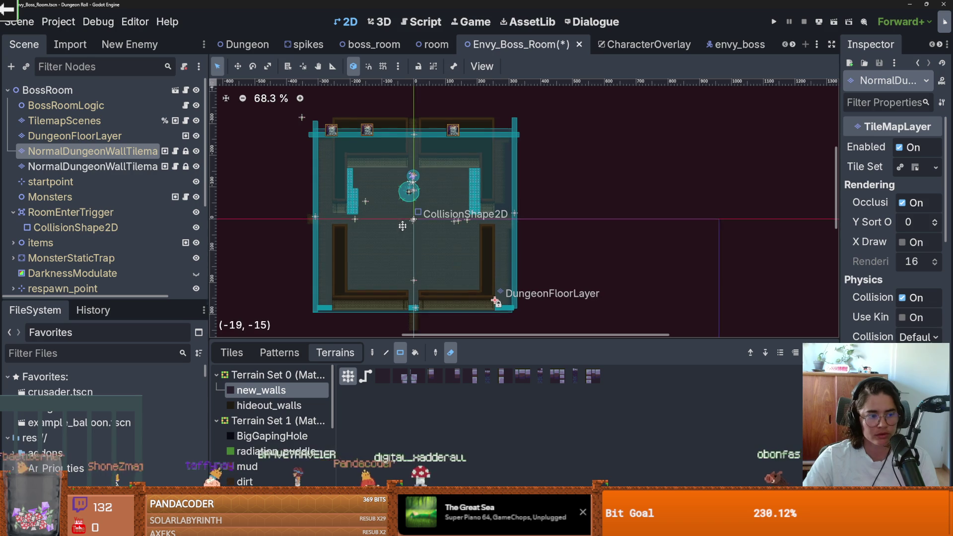
scroll(385, 213, up, 5)
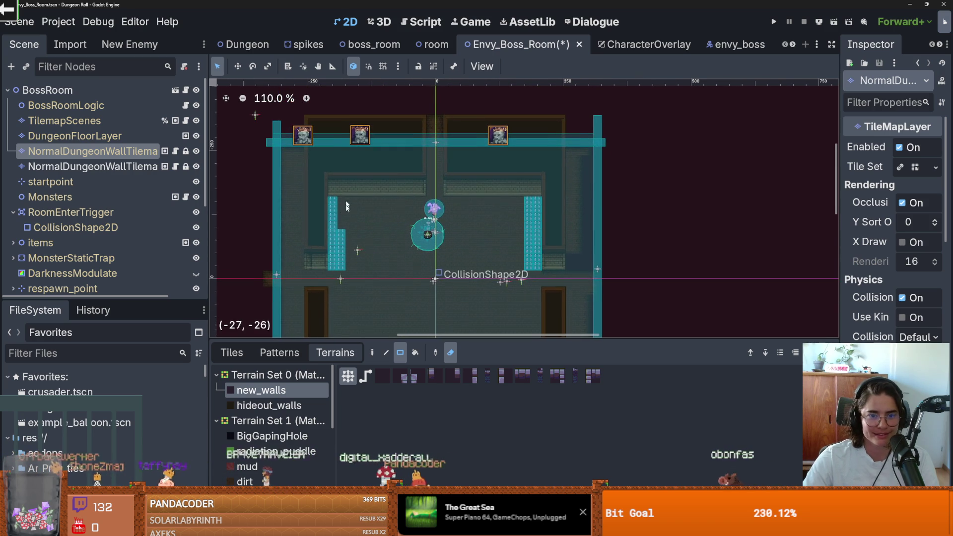
scroll(308, 163, up, 1)
drag(269, 120, 633, 170)
scroll(617, 180, down, 3)
scroll(589, 268, up, 2)
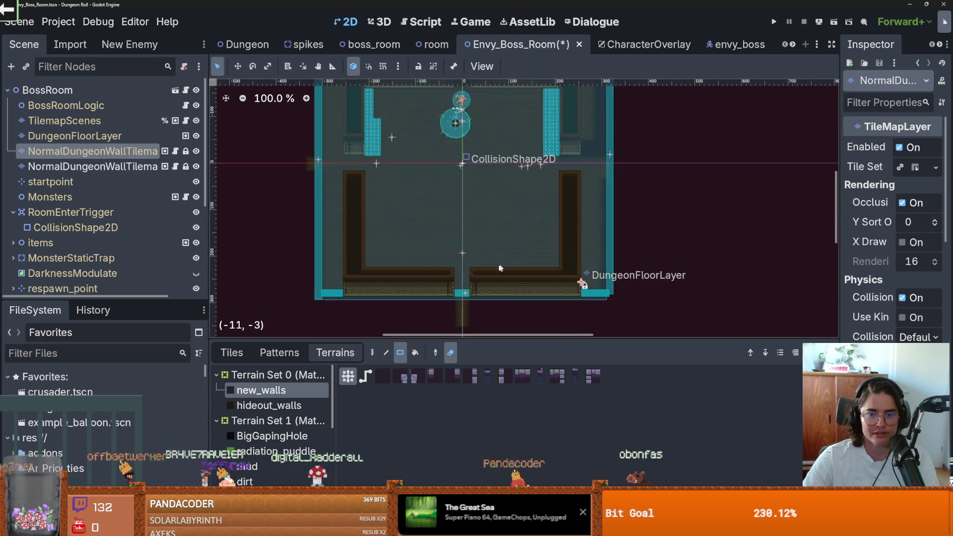
click(89, 136)
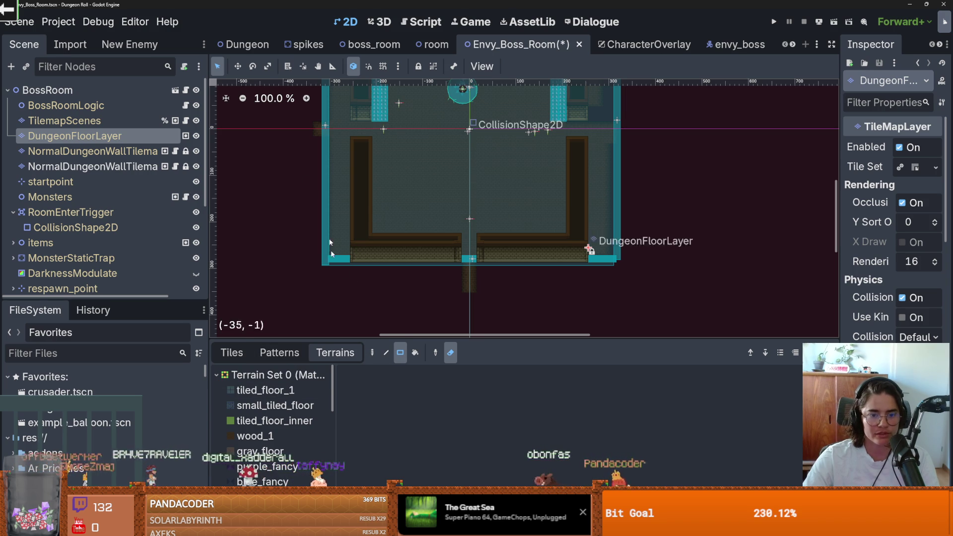
Erase tiled_floor_1 floor tiles in several rectangles around the left wall area.
click(263, 390)
drag(347, 267, 299, 164)
scroll(299, 164, up, 3)
drag(300, 227, 300, 156)
scroll(300, 156, up, 2)
mouse_move(296, 118)
mouse_down()
mouse_move(335, 246)
mouse_move(334, 298)
mouse_up()
scroll(365, 226, up, 2)
drag(286, 136, 327, 164)
Erase floor tiles along the right wall and save the scene.
scroll(447, 223, down, 3)
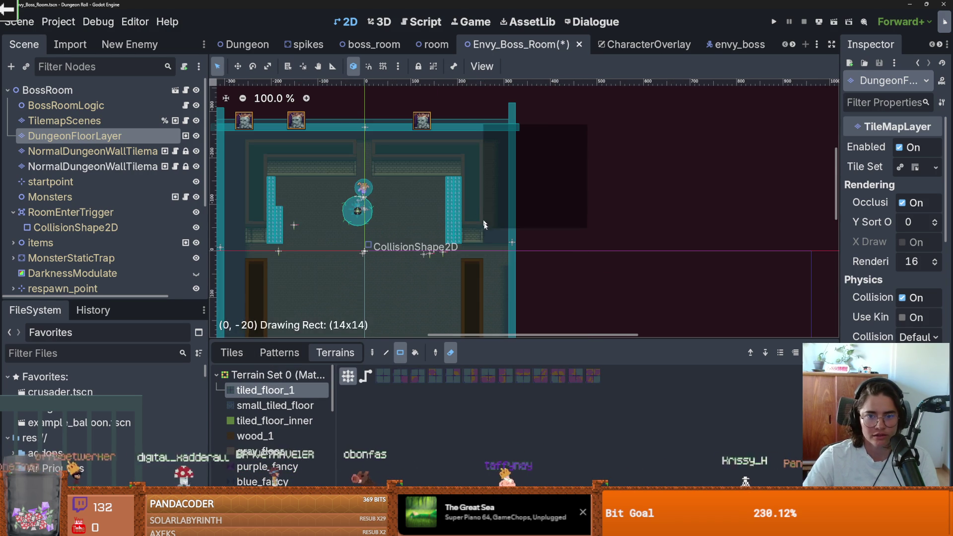
scroll(447, 223, down, 2)
drag(526, 194, 496, 257)
scroll(496, 256, down, 3)
scroll(391, 231, up, 1)
key(ctrl+s)
Undo the last two floor-tile edits and save Envy_Boss_Room again.
scroll(385, 237, up, 5)
scroll(386, 241, down, 3)
scroll(389, 241, up, 6)
scroll(394, 242, down, 8)
scroll(396, 242, up, 5)
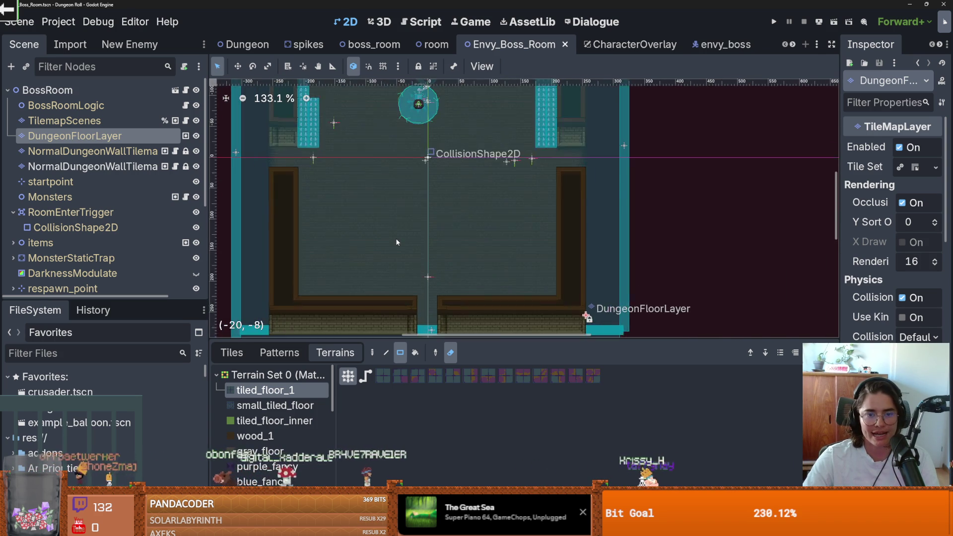
scroll(525, 251, down, 4)
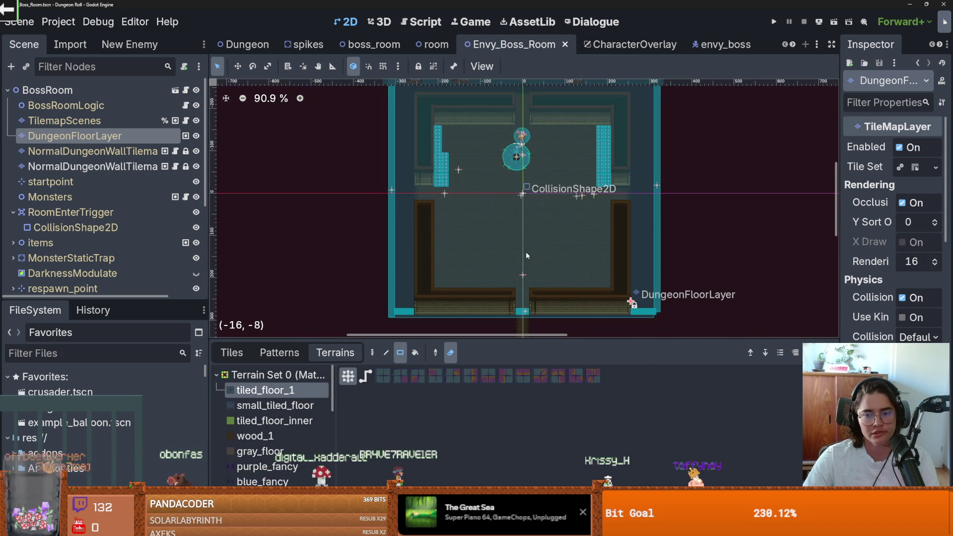
scroll(526, 255, up, 3)
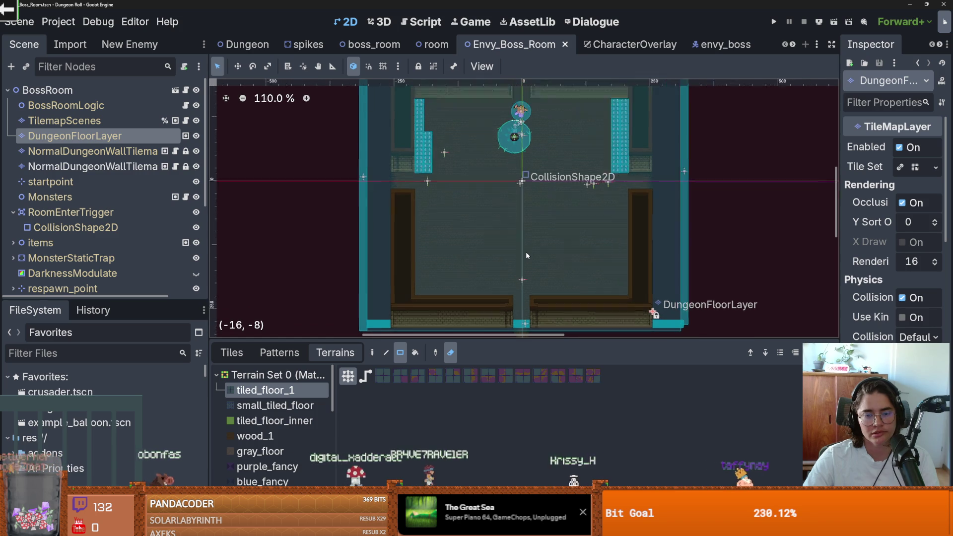
scroll(479, 290, down, 1)
scroll(405, 259, up, 2)
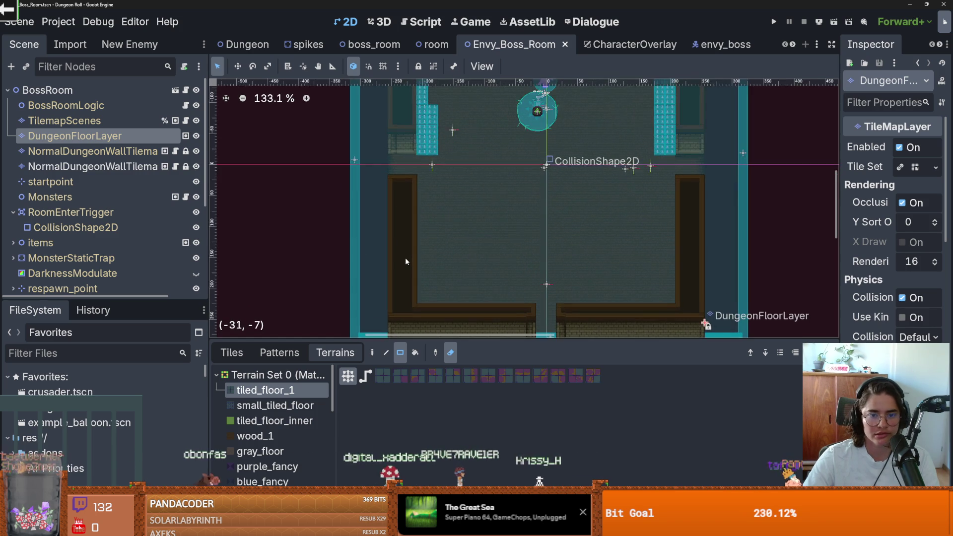
scroll(405, 259, down, 1)
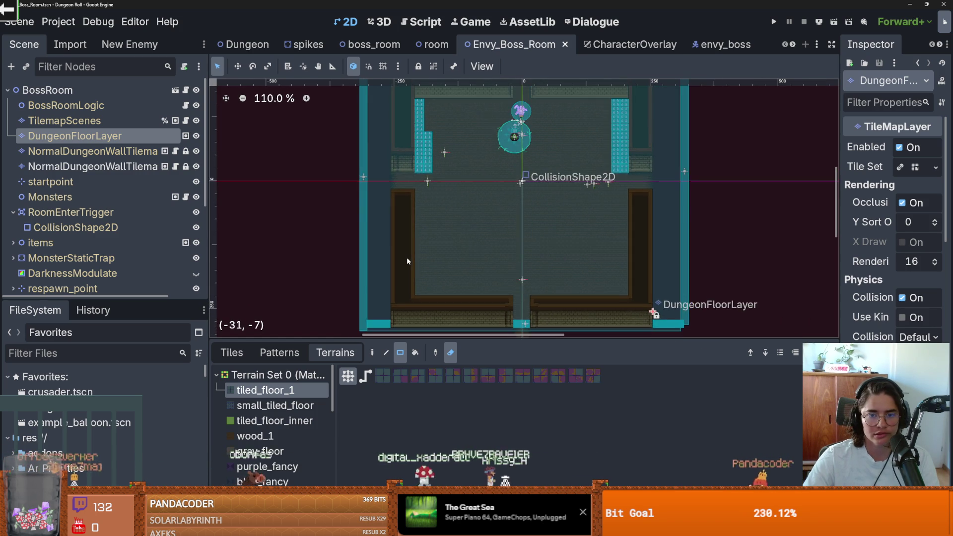
scroll(407, 259, down, 1)
scroll(407, 259, down, 3)
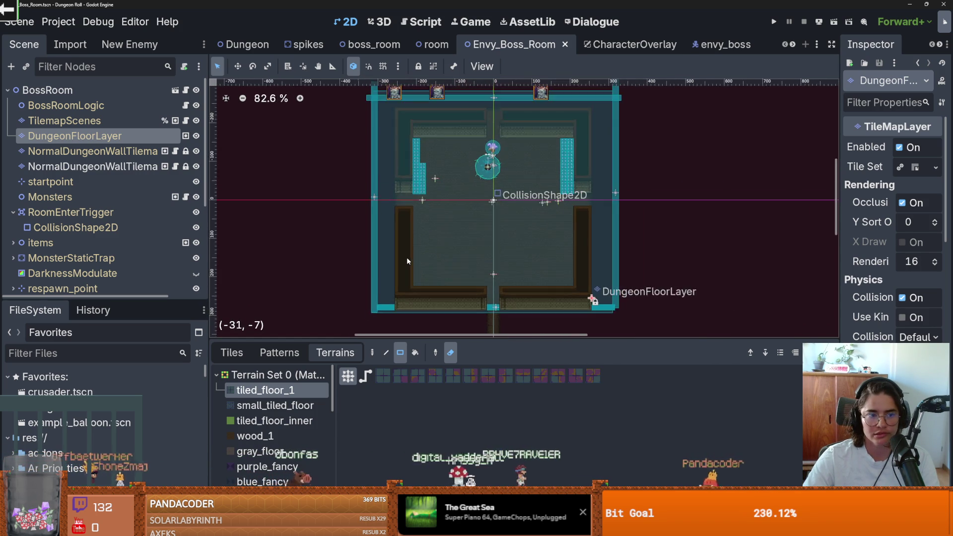
scroll(407, 259, up, 1)
scroll(407, 259, up, 1)
scroll(406, 260, down, 1)
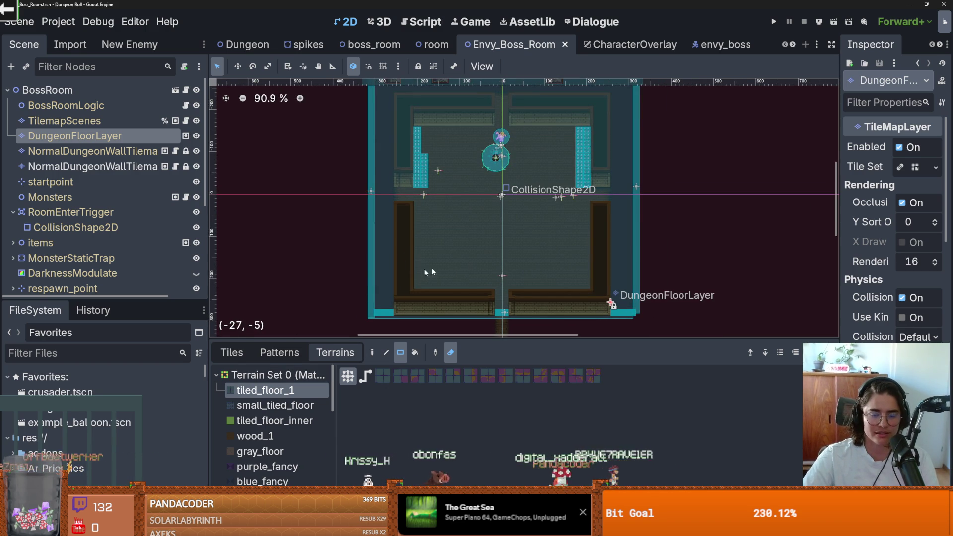
key(ctrl+z)
key(ctrl+z)
key(ctrl+z)
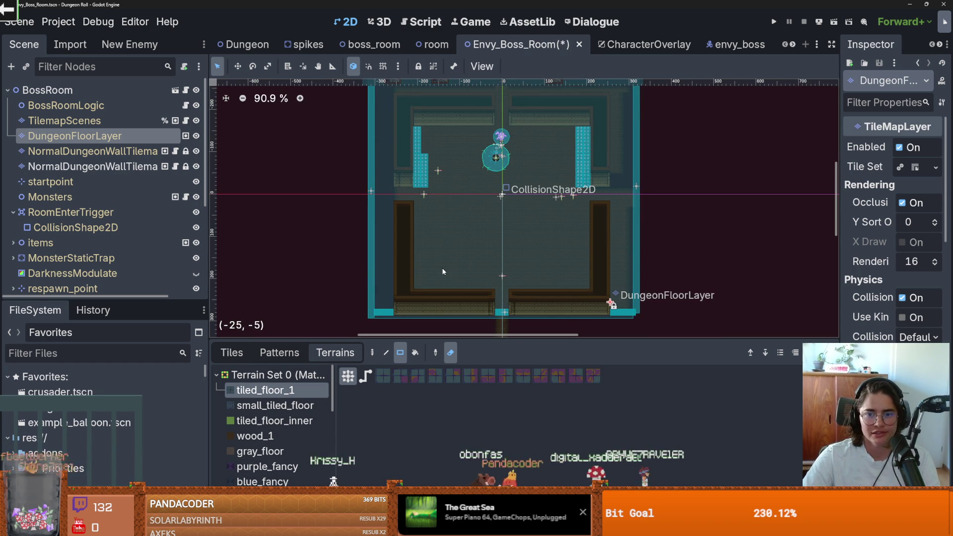
key(ctrl+z)
key(ctrl+z)
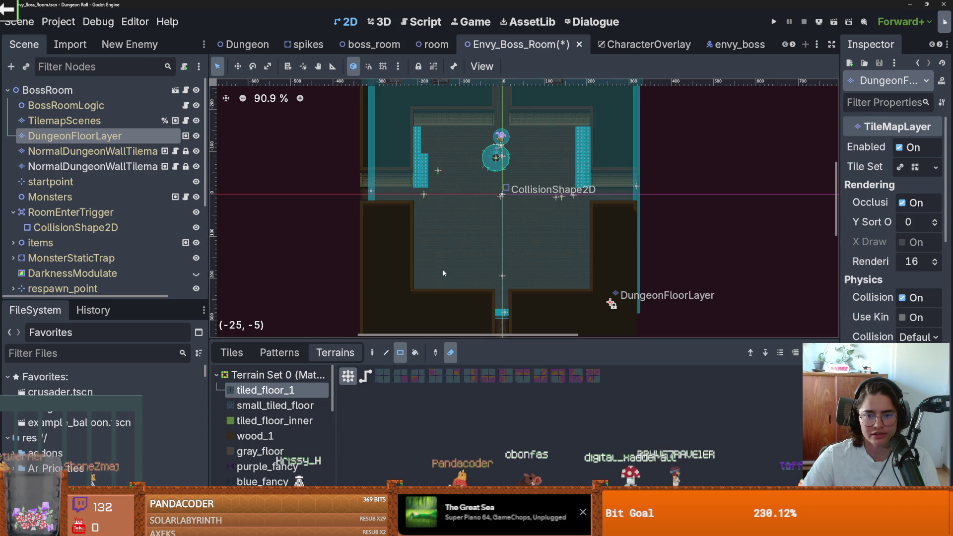
scroll(443, 272, down, 2)
scroll(471, 276, up, 1)
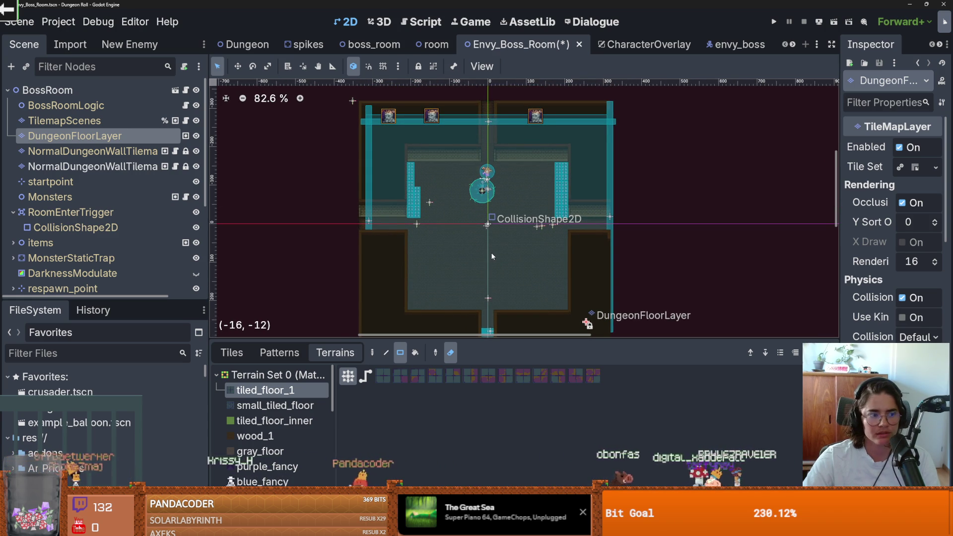
key(ctrl+s)
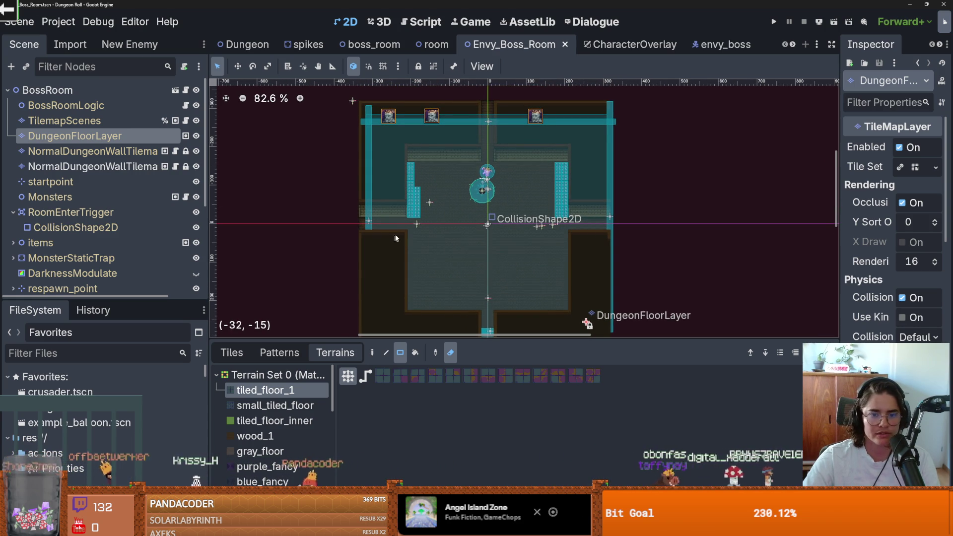
scroll(456, 247, up, 1)
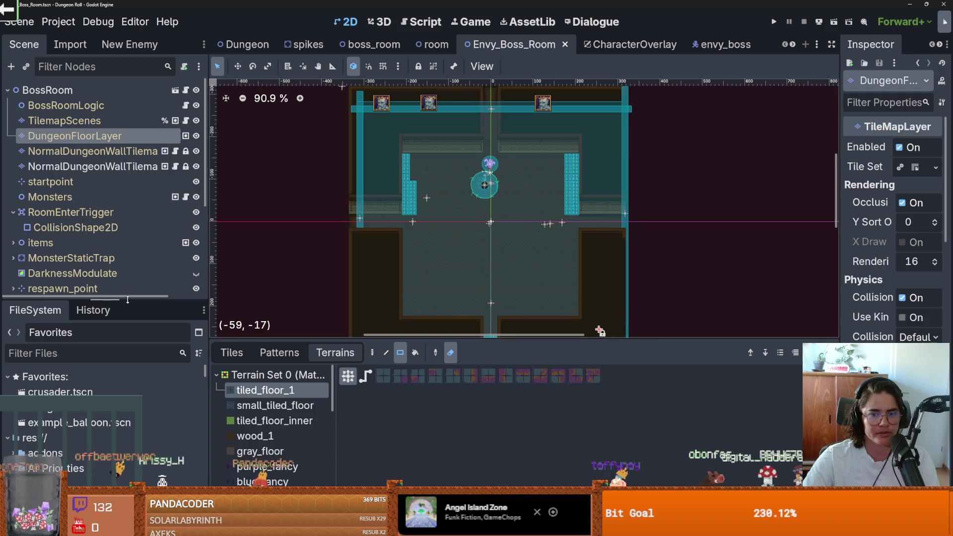
scroll(453, 200, up, 1)
scroll(436, 198, down, 1)
scroll(434, 191, up, 1)
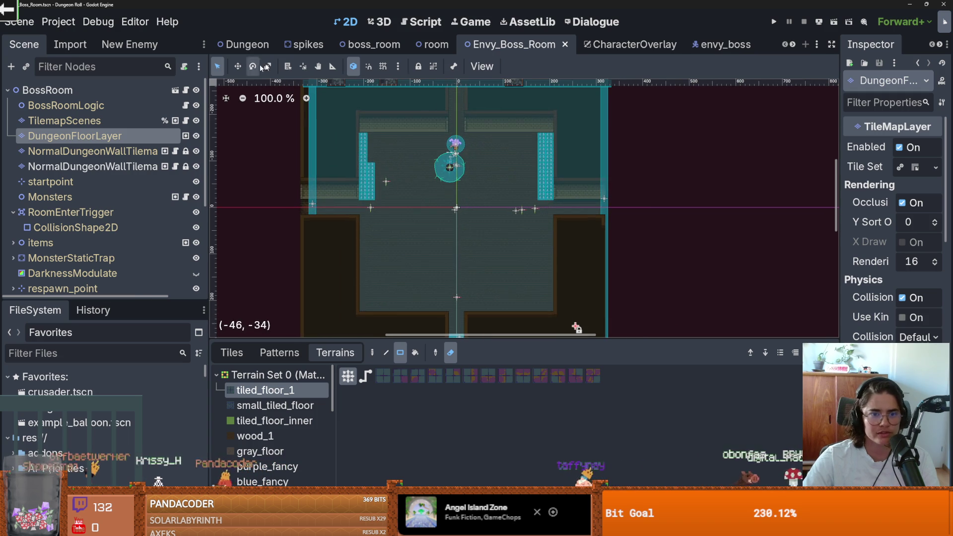
With grid snap on, measure 20 units up and 26 units right from the collision shape.
click(332, 66)
drag(456, 202, 458, 120)
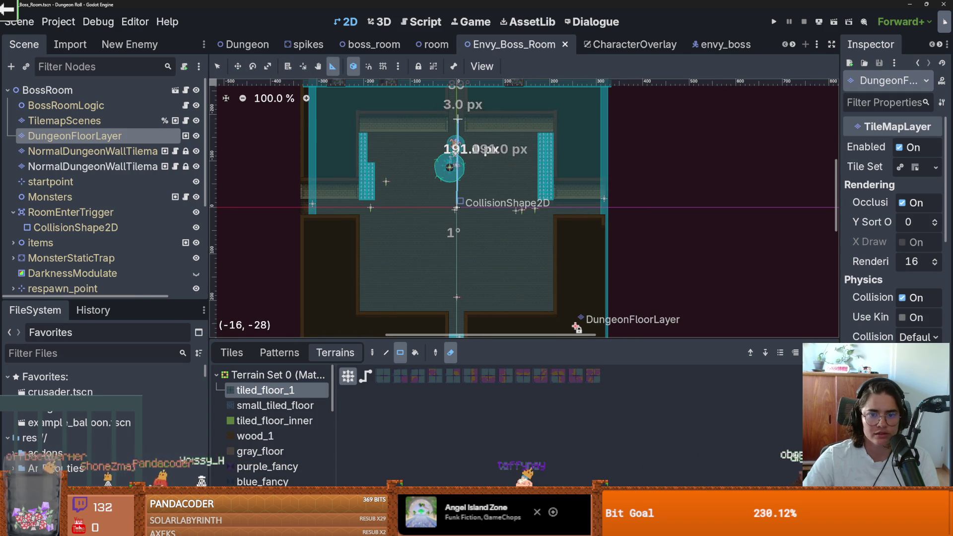
key(shift+g)
scroll(460, 217, up, 3)
drag(461, 217, 450, 123)
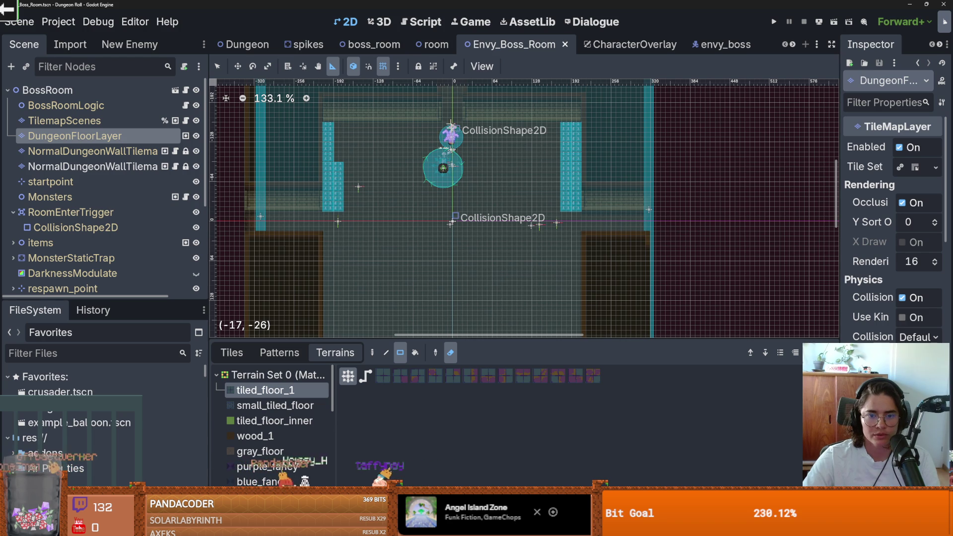
drag(449, 222, 483, 221)
drag(585, 219, 583, 221)
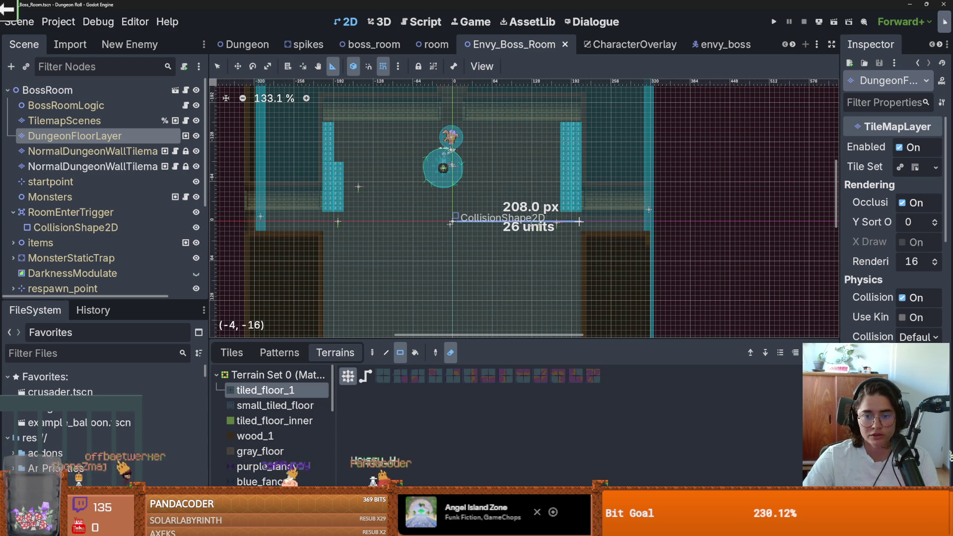
drag(579, 221, 579, 221)
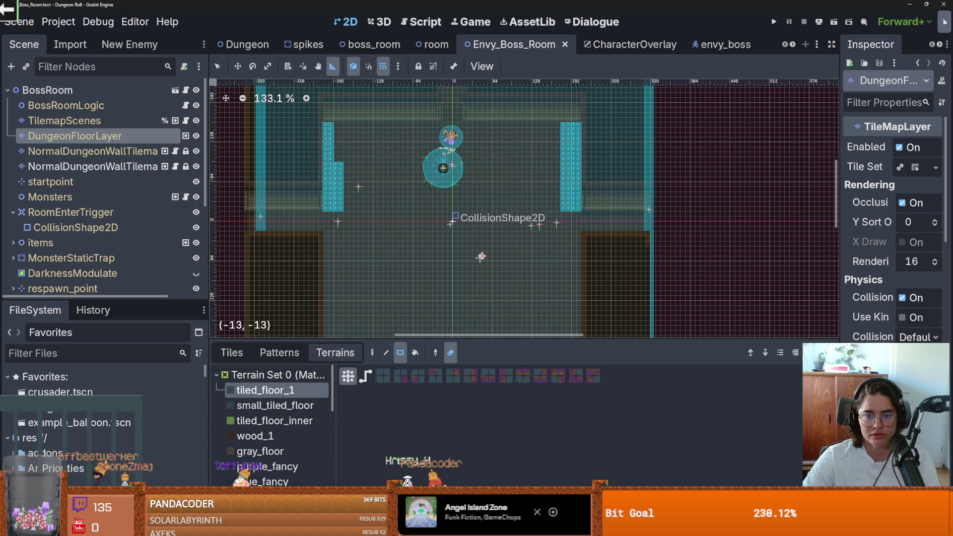
Measure vertical and horizontal floor distances from the room trigger's centre.
scroll(525, 218, down, 1)
drag(459, 169, 460, 297)
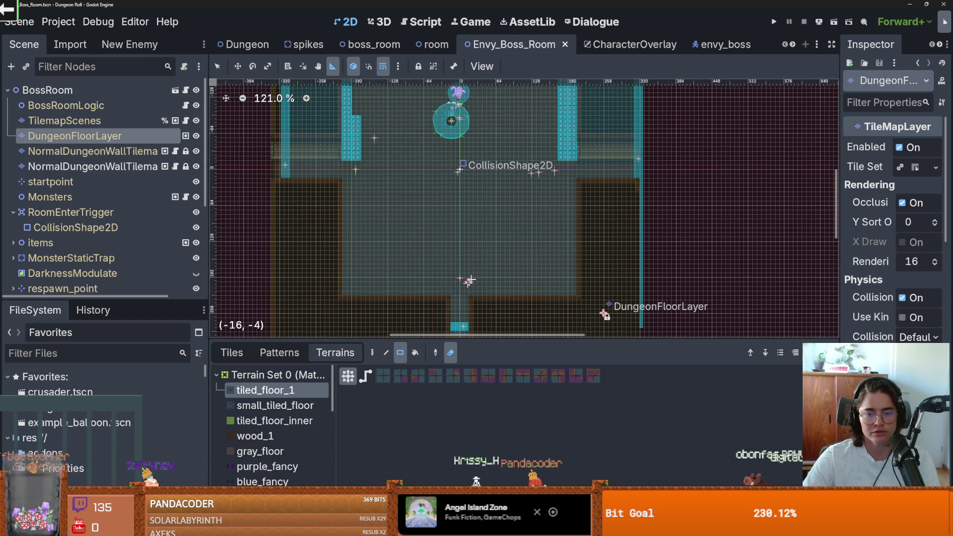
scroll(485, 260, down, 4)
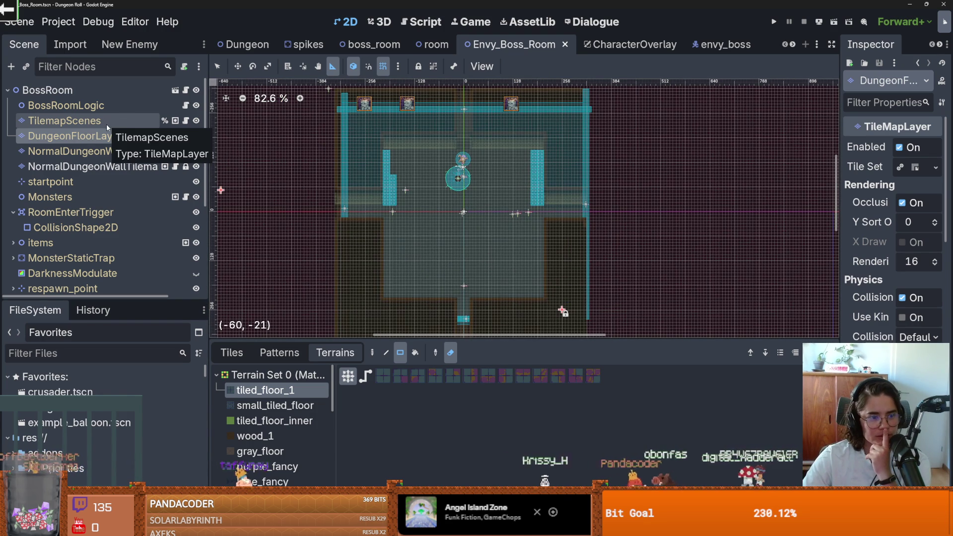
scroll(447, 231, up, 6)
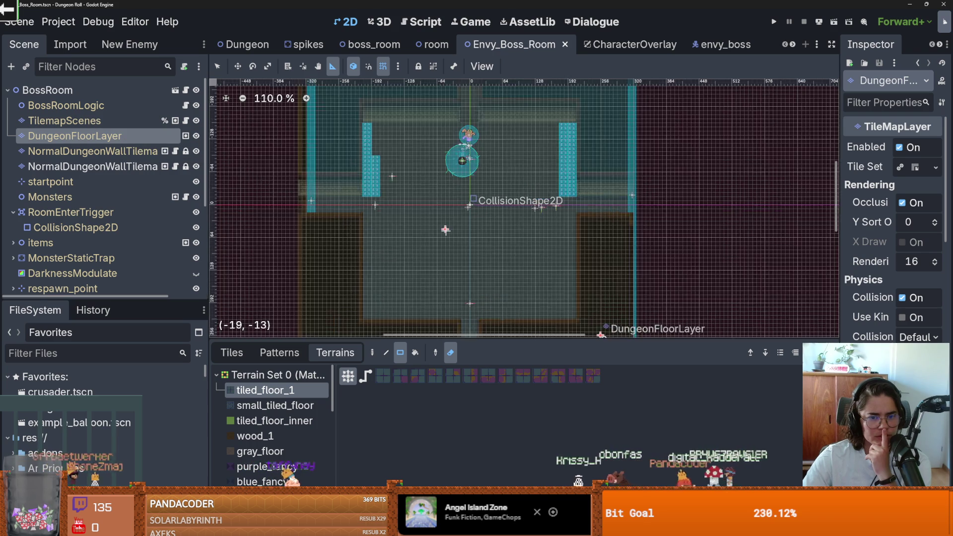
mouse_move(335, 206)
mouse_down()
mouse_move(479, 196)
mouse_move(334, 197)
mouse_up()
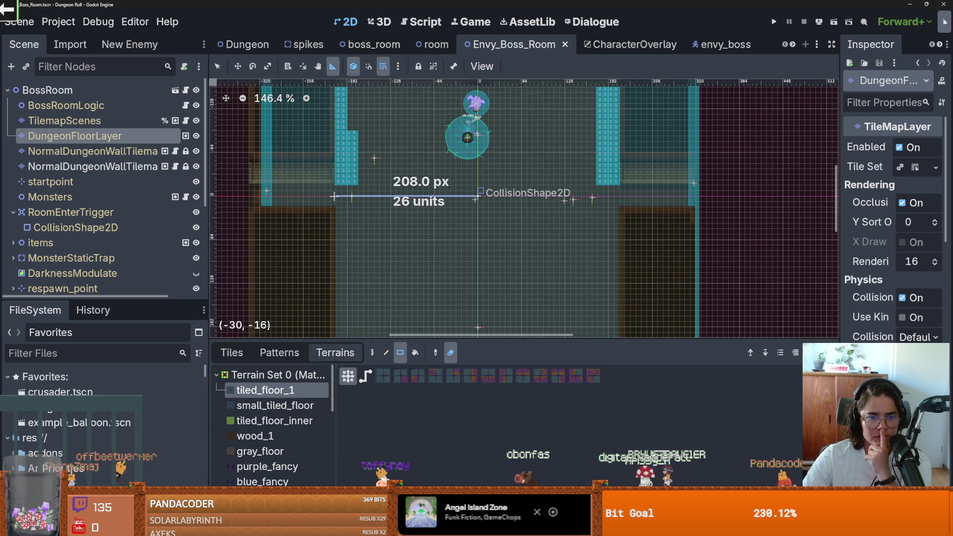
drag(477, 196, 619, 196)
scroll(516, 267, down, 2)
mouse_move(484, 209)
mouse_down()
mouse_move(482, 117)
mouse_move(474, 253)
mouse_up()
scroll(509, 175, down, 4)
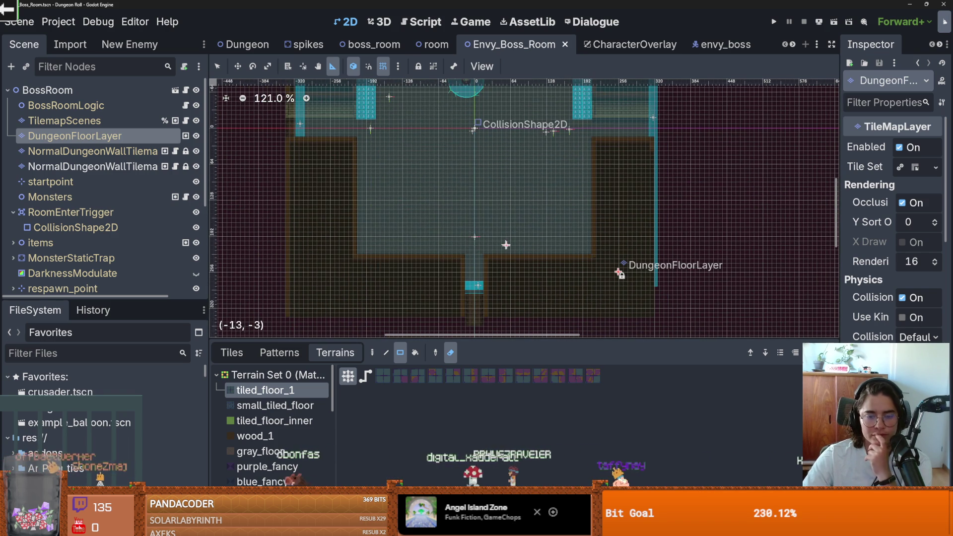
scroll(427, 229, down, 6)
click(123, 153)
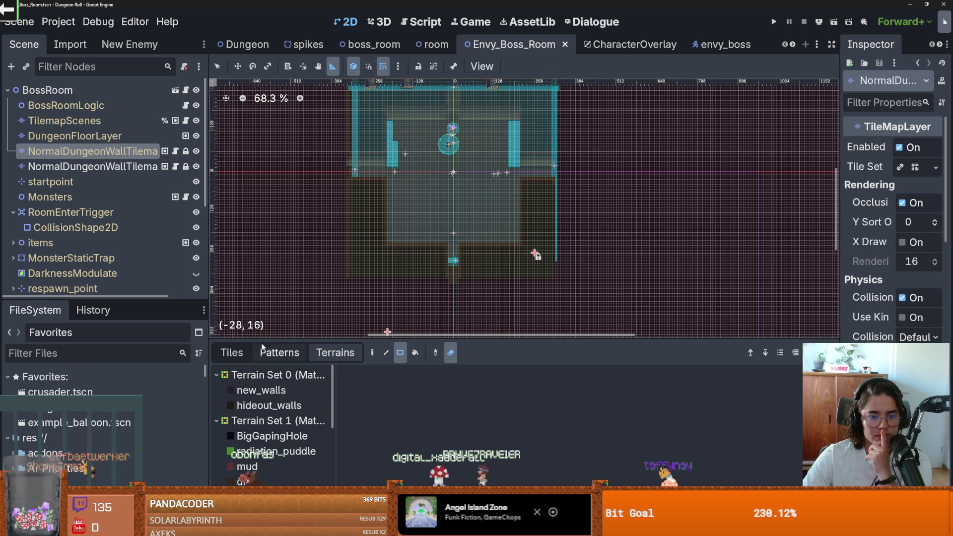
Select and delete the old wall tiles across the room, then save.
click(232, 352)
scroll(478, 260, down, 3)
scroll(478, 259, up, 2)
mouse_move(522, 266)
mouse_down()
mouse_move(521, 251)
mouse_move(381, 130)
mouse_up()
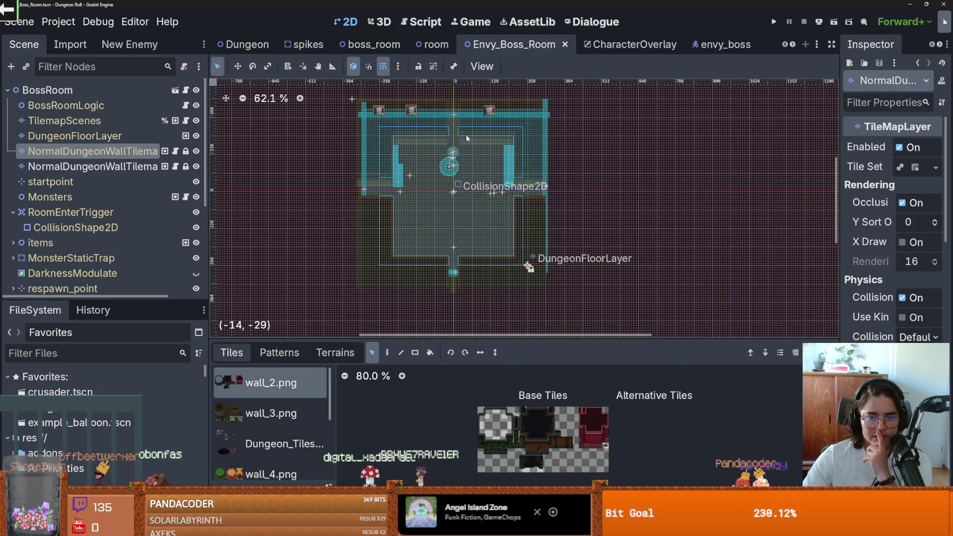
key(Delete)
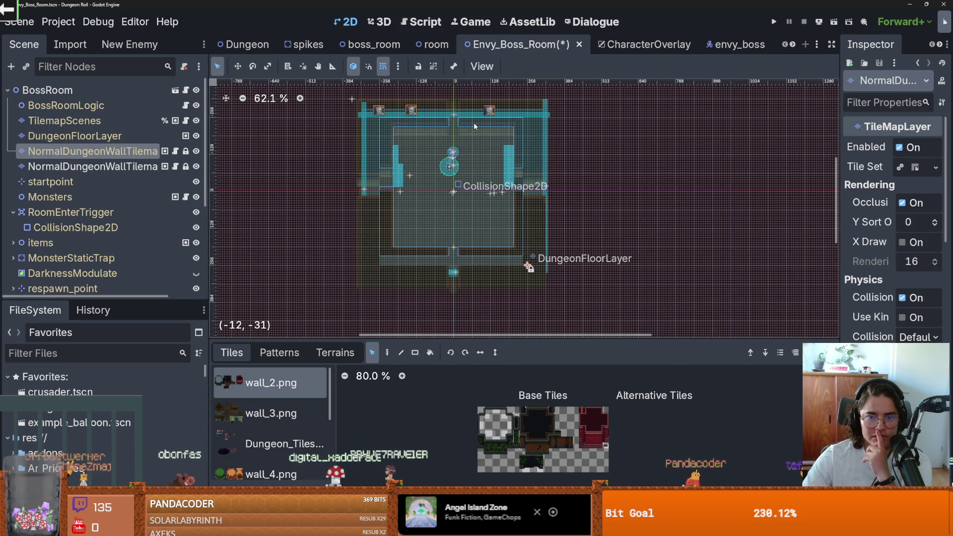
scroll(477, 193, up, 5)
scroll(392, 201, down, 5)
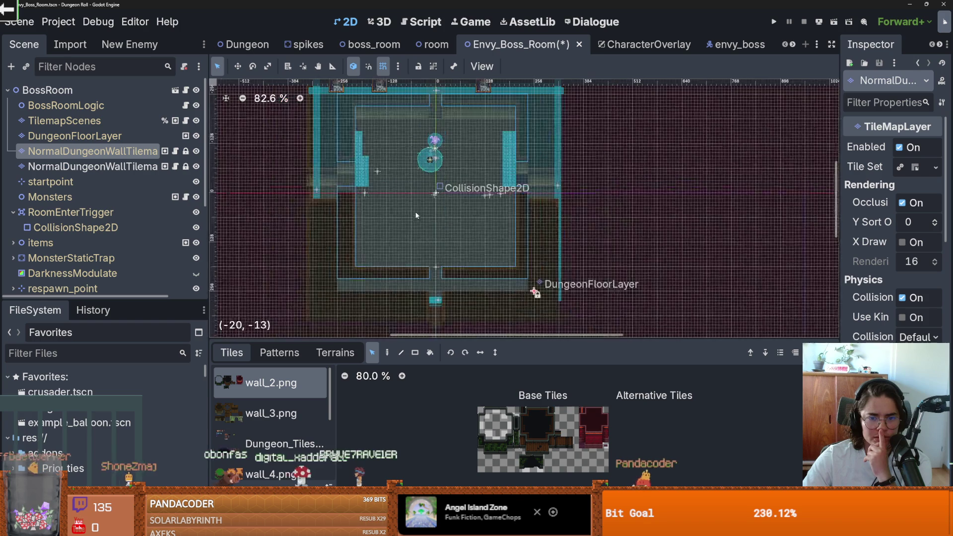
scroll(426, 210, up, 5)
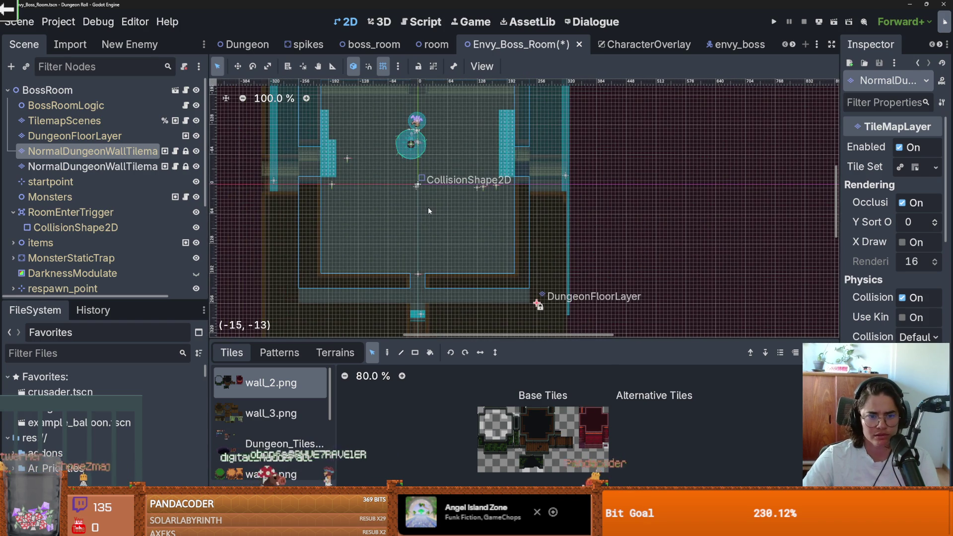
scroll(427, 207, down, 1)
scroll(329, 194, down, 1)
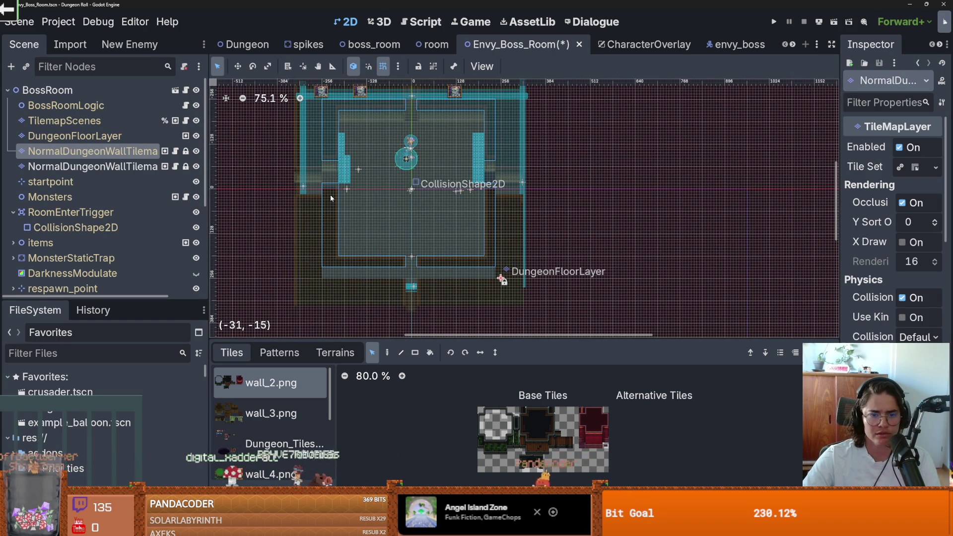
key(ctrl+s)
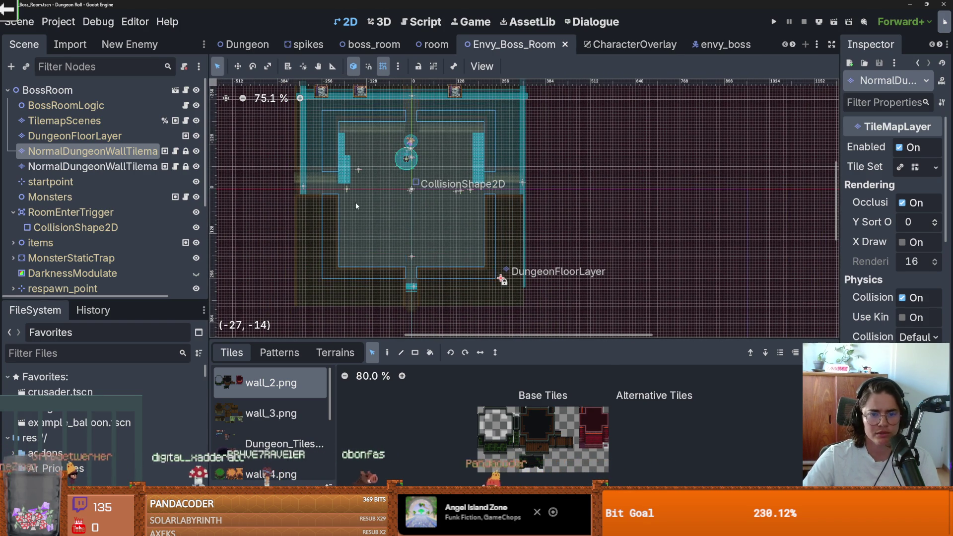
Paint new wall tiles along the room's lower edge on either side of the doorway.
scroll(354, 201, up, 4)
scroll(416, 195, up, 2)
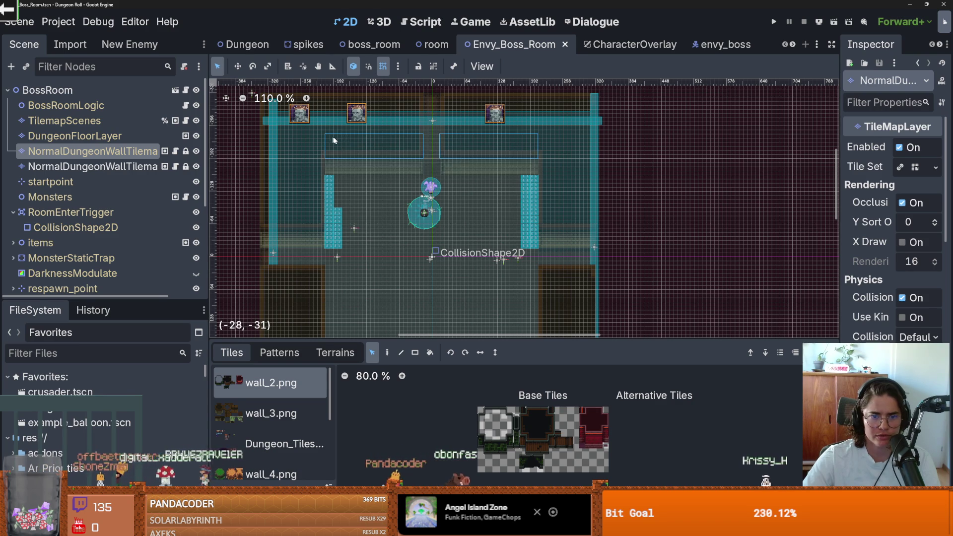
drag(439, 125, 539, 167)
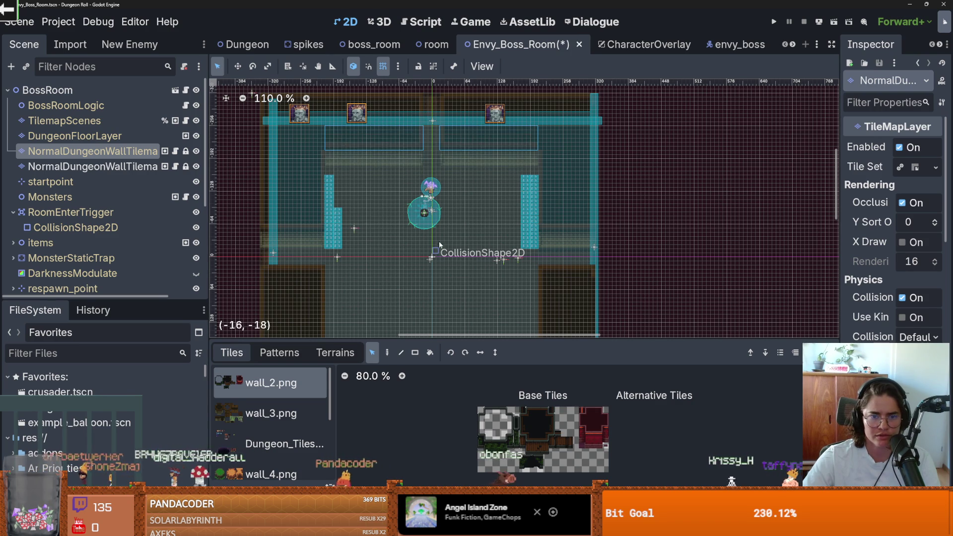
scroll(446, 246, down, 4)
drag(525, 294, 320, 249)
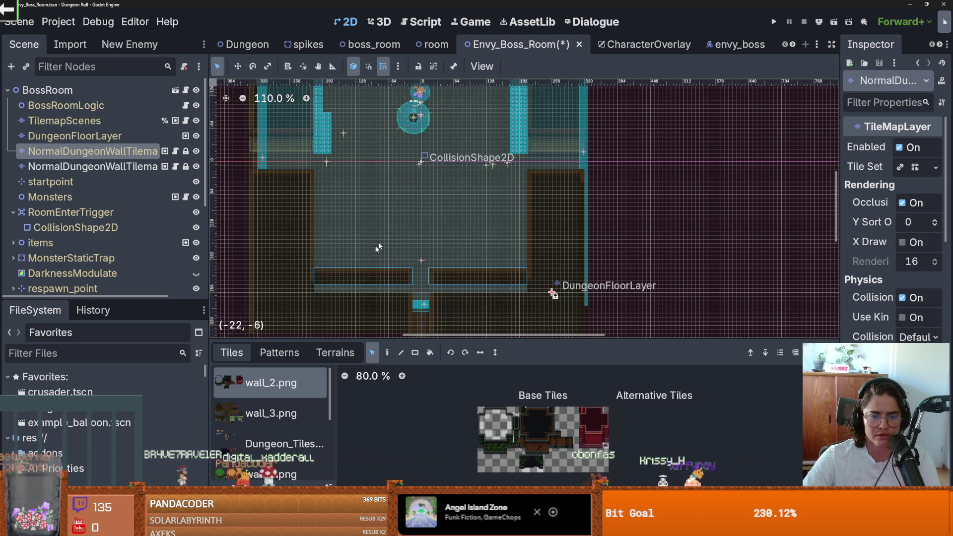
scroll(398, 222, up, 1)
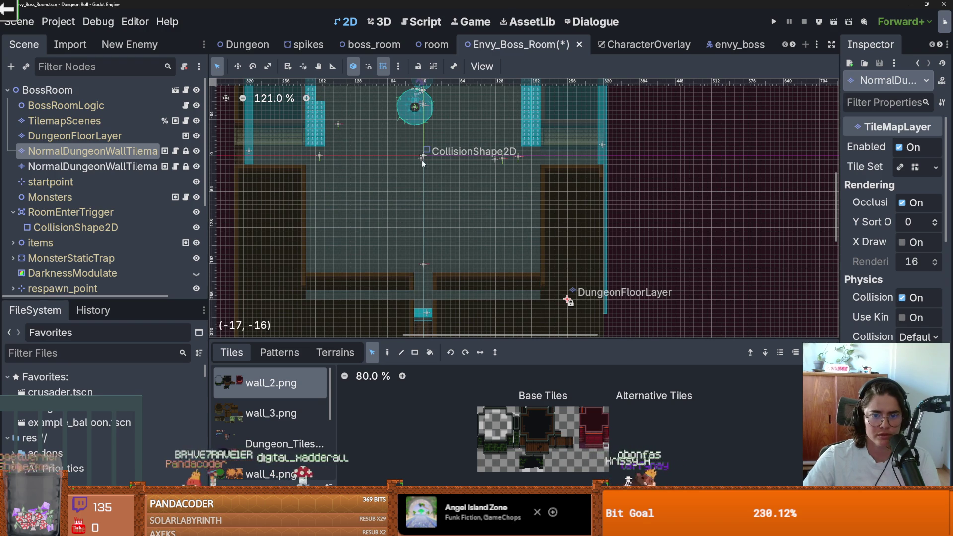
Measure down and up from the trigger centre to the new wall tiles.
key(r)
drag(422, 157, 422, 272)
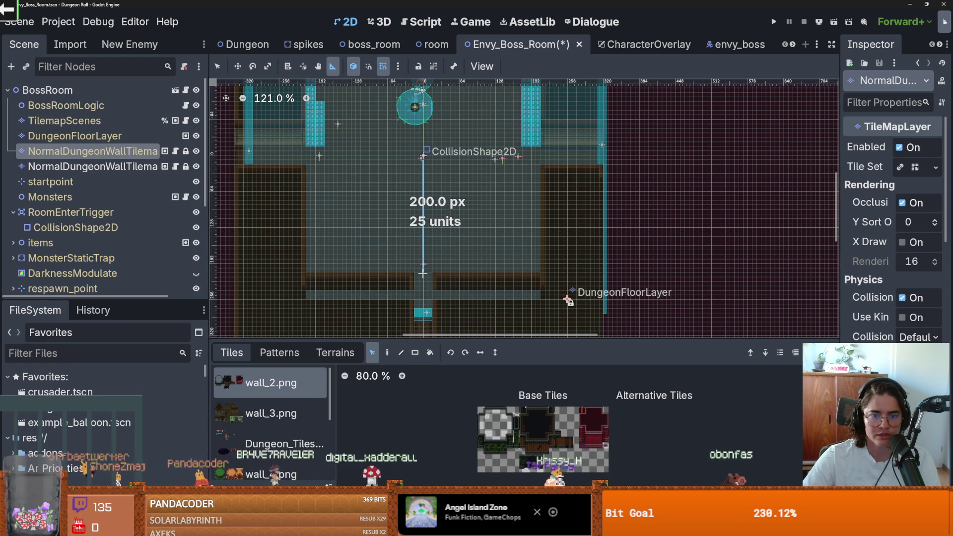
scroll(422, 272, up, 3)
mouse_move(411, 229)
mouse_down()
mouse_move(411, 128)
mouse_move(407, 149)
mouse_up()
key(q)
scroll(407, 153, down, 2)
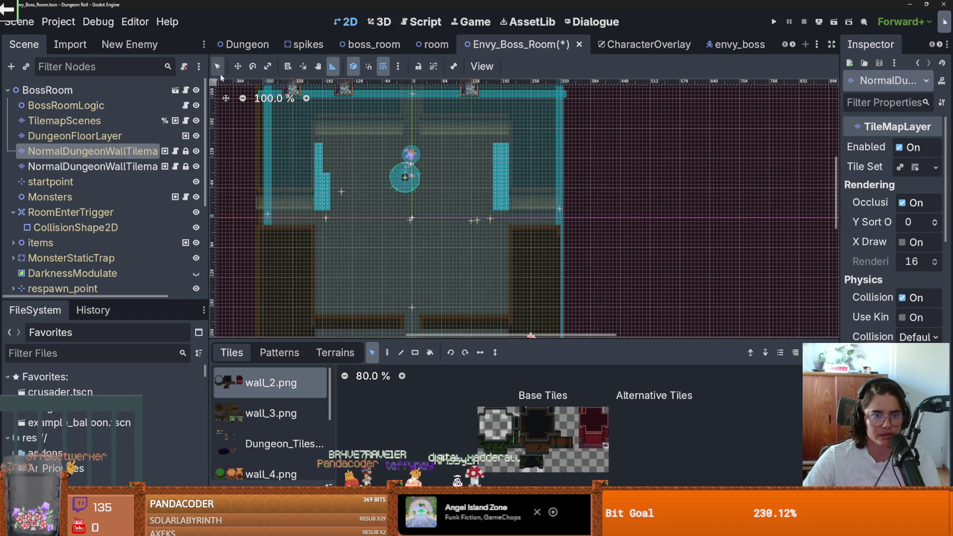
scroll(332, 206, up, 2)
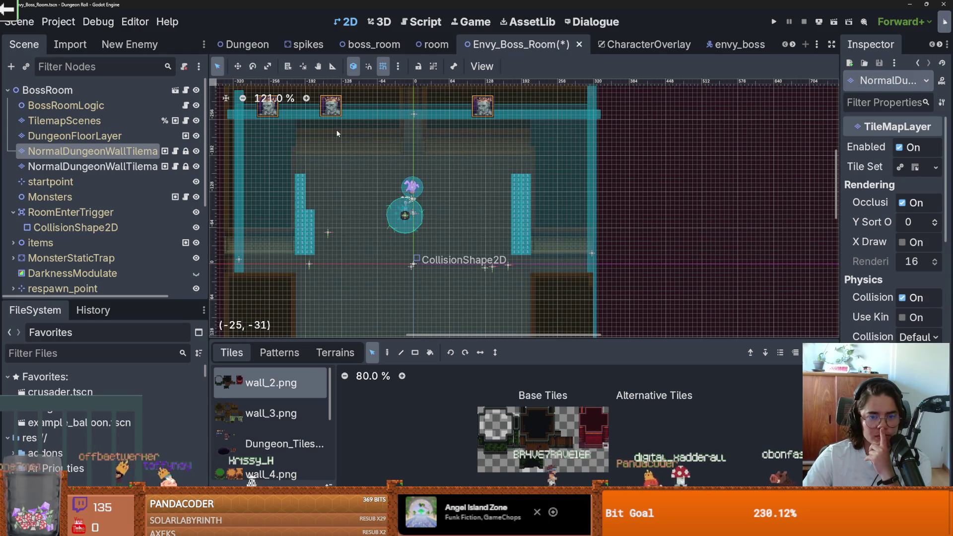
scroll(412, 208, down, 3)
scroll(489, 286, down, 1)
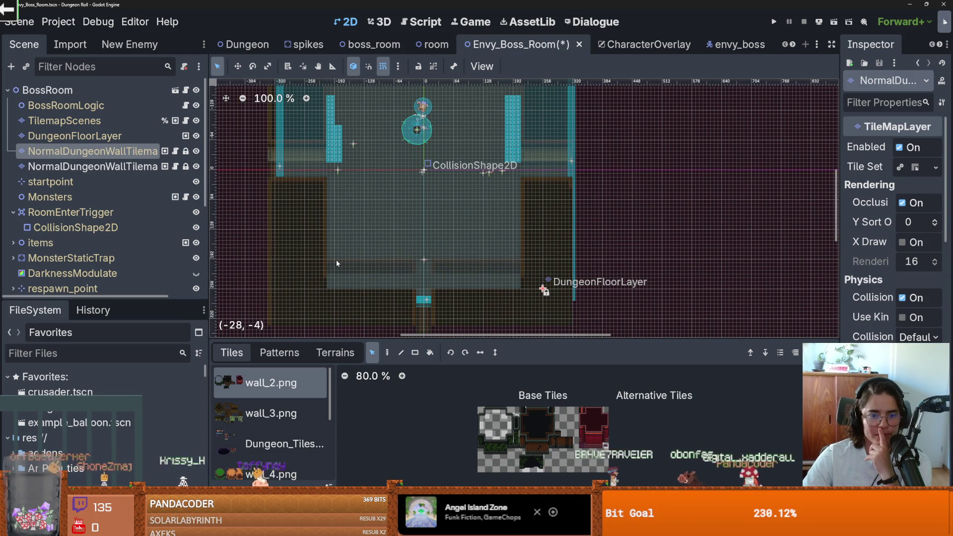
scroll(416, 233, up, 3)
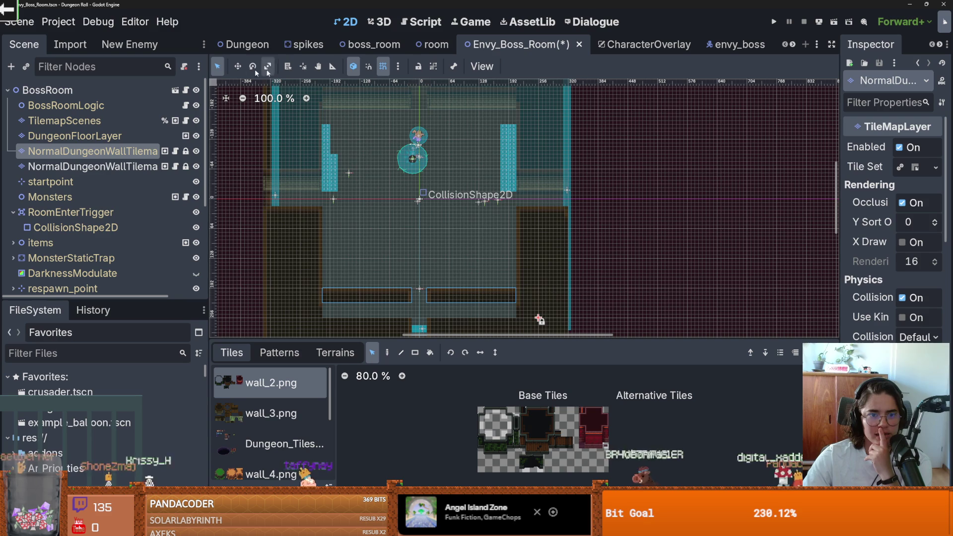
Re-measure the trigger-to-wall spacing, confirming 192 px (24 units) down to SouthMarker.
key(r)
scroll(538, 319, up, 2)
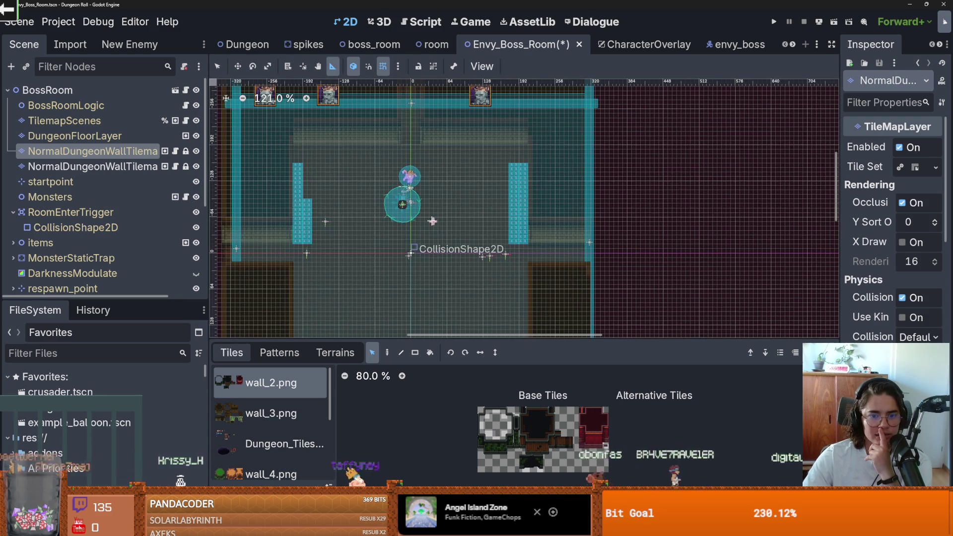
mouse_move(410, 253)
mouse_down()
mouse_move(410, 133)
mouse_move(410, 254)
mouse_move(415, 194)
mouse_up()
scroll(416, 194, down, 1)
drag(415, 151, 416, 258)
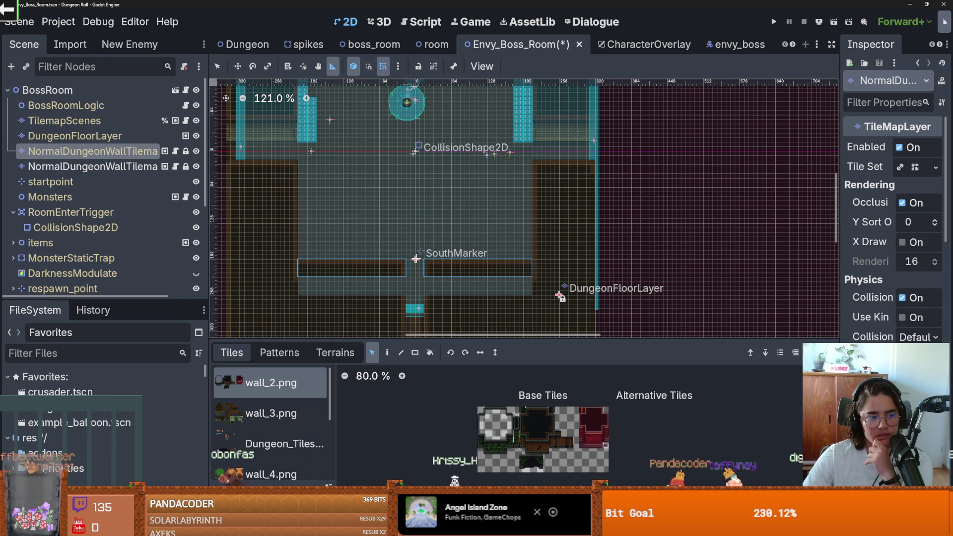
scroll(419, 231, down, 1)
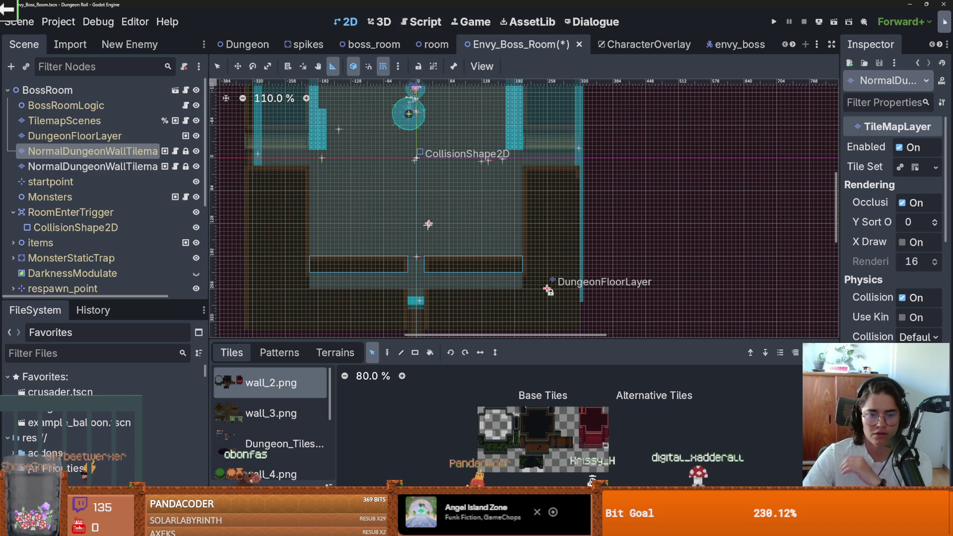
click(372, 353)
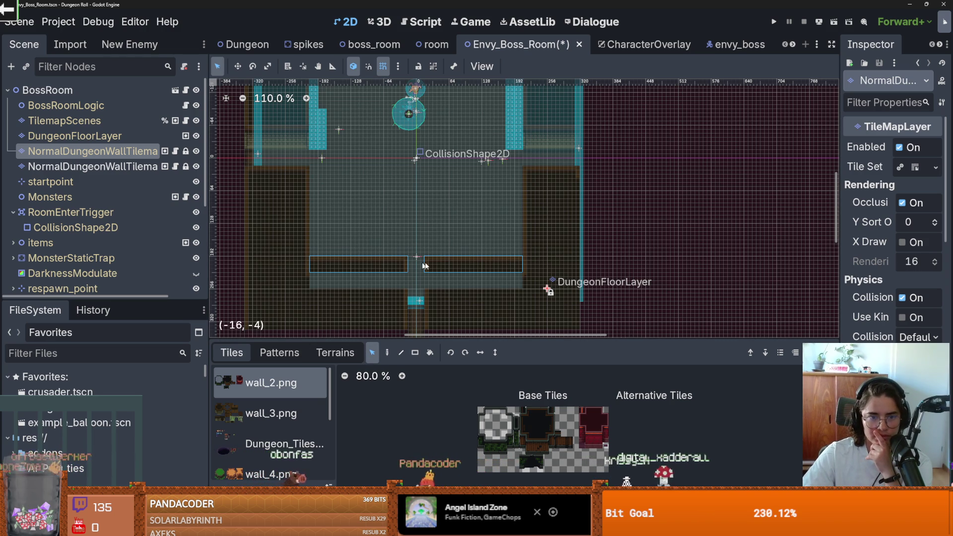
Select the new lower wall row and measure the distances down and across from the trigger.
drag(494, 268, 313, 278)
click(333, 67)
drag(416, 159, 415, 264)
drag(521, 158, 415, 159)
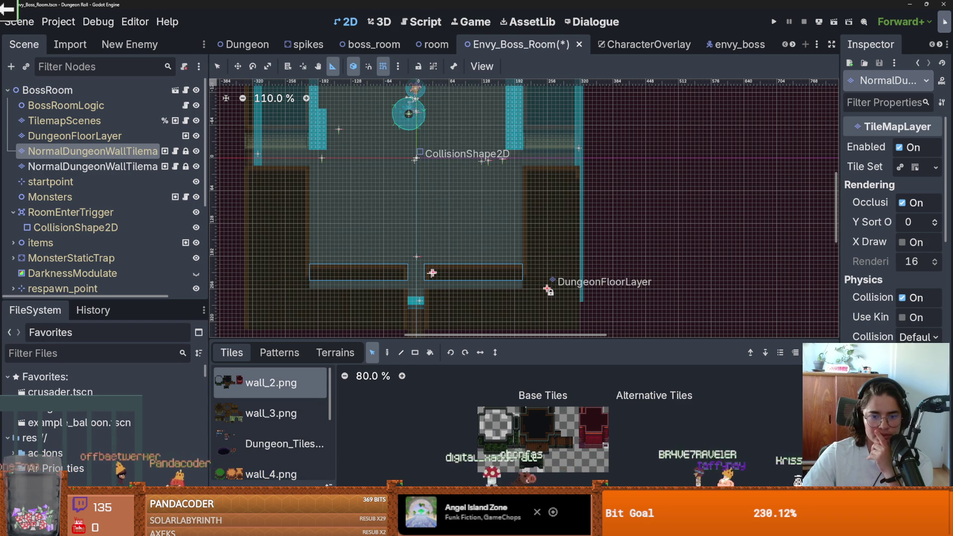
click(217, 66)
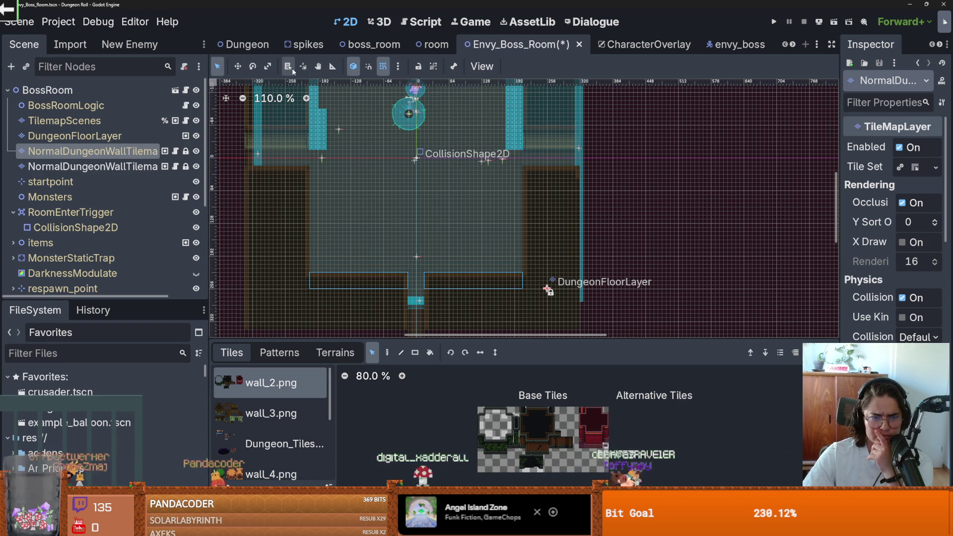
Measure 192 px (24 units) up from the CollisionShape2D origin to the top wall.
click(332, 67)
mouse_move(417, 160)
mouse_down()
mouse_move(414, 270)
mouse_move(487, 266)
mouse_up()
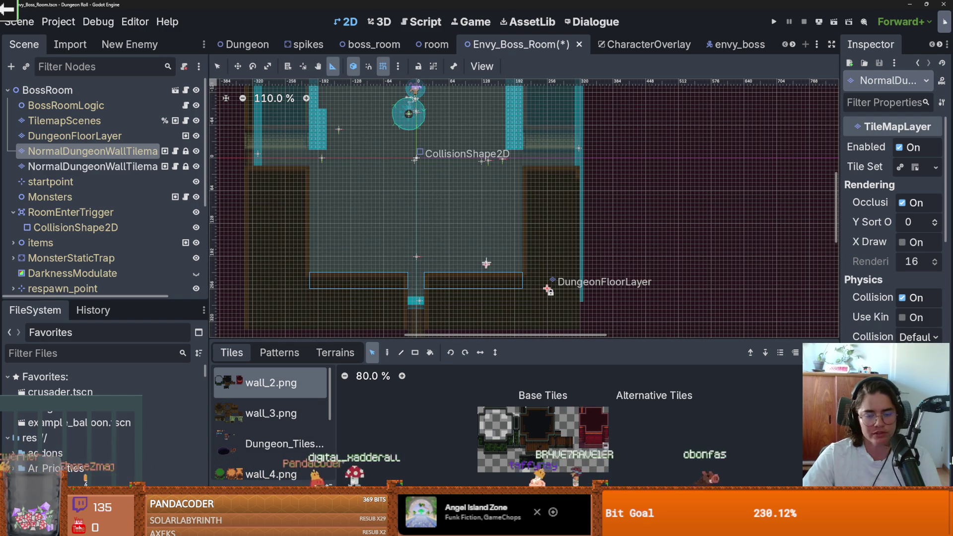
scroll(512, 257, up, 2)
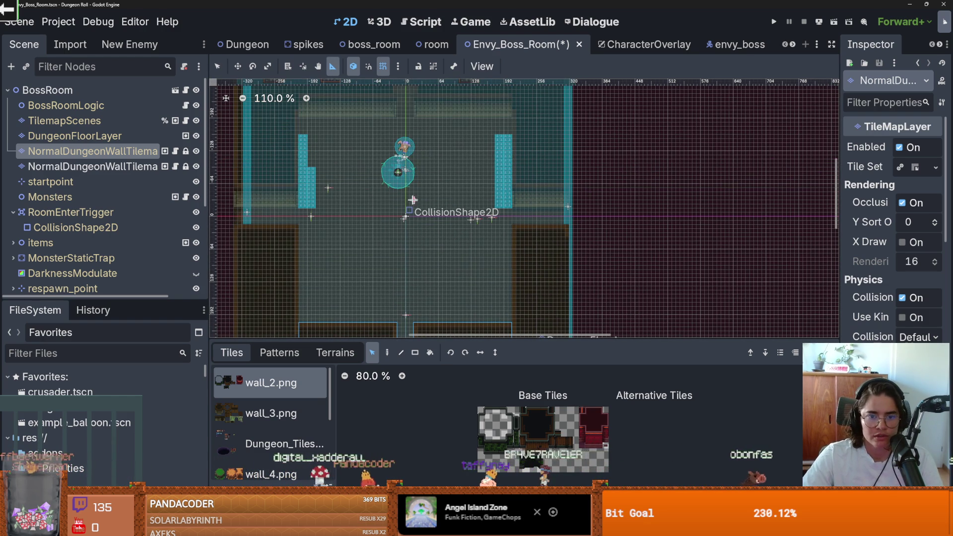
drag(406, 216, 406, 308)
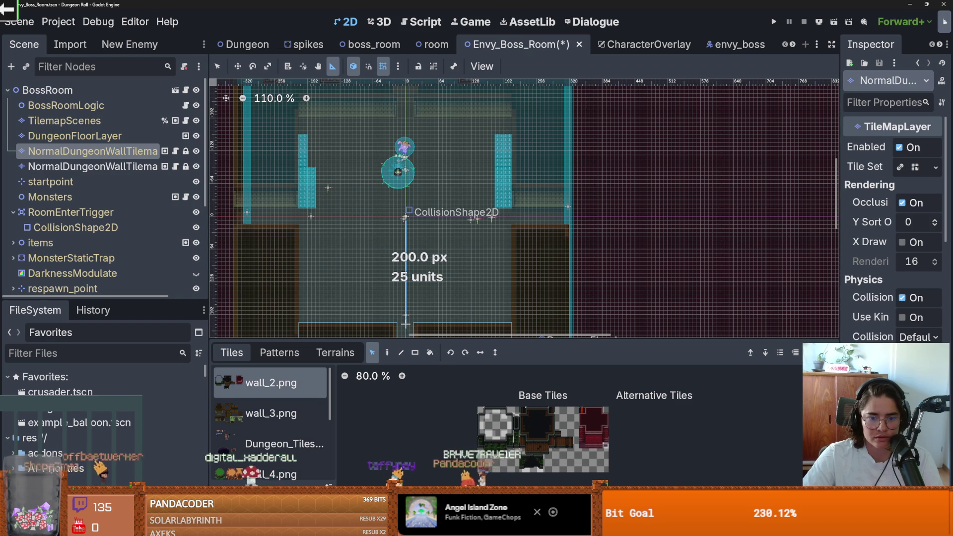
drag(406, 216, 403, 125)
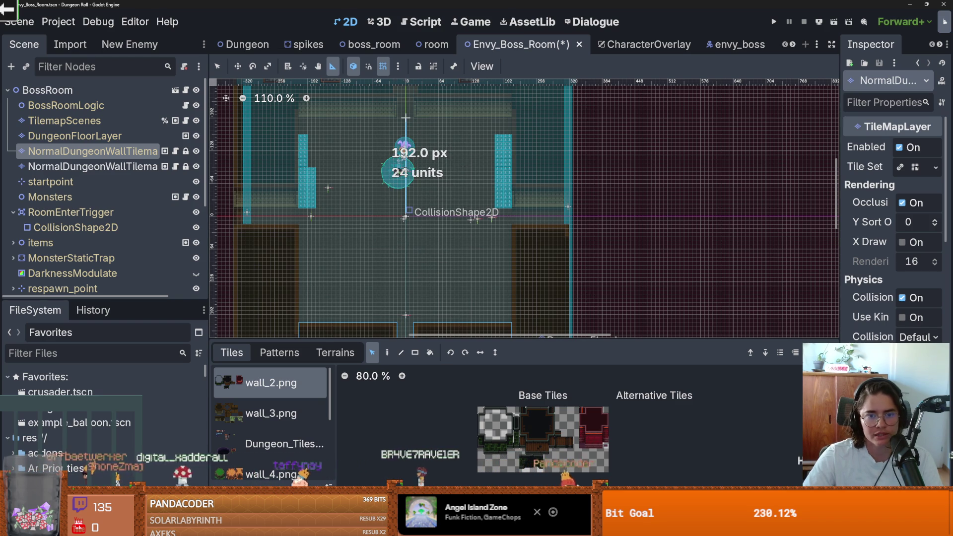
drag(406, 118, 406, 118)
scroll(298, 137, up, 3)
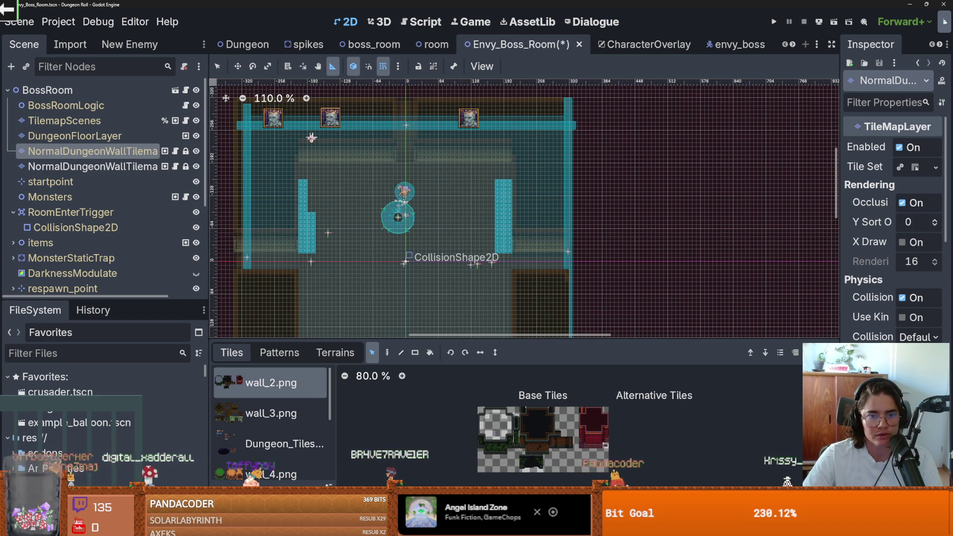
drag(406, 256, 406, 162)
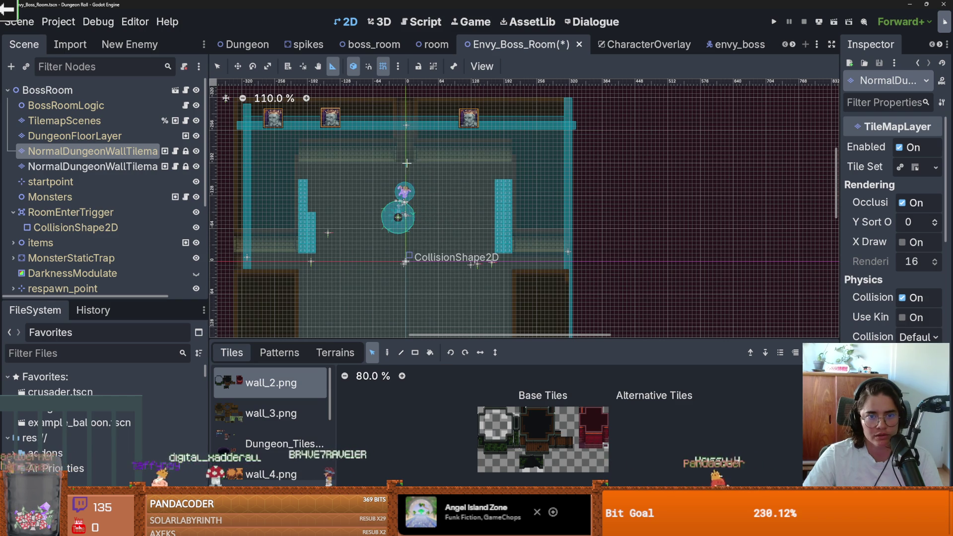
click(432, 44)
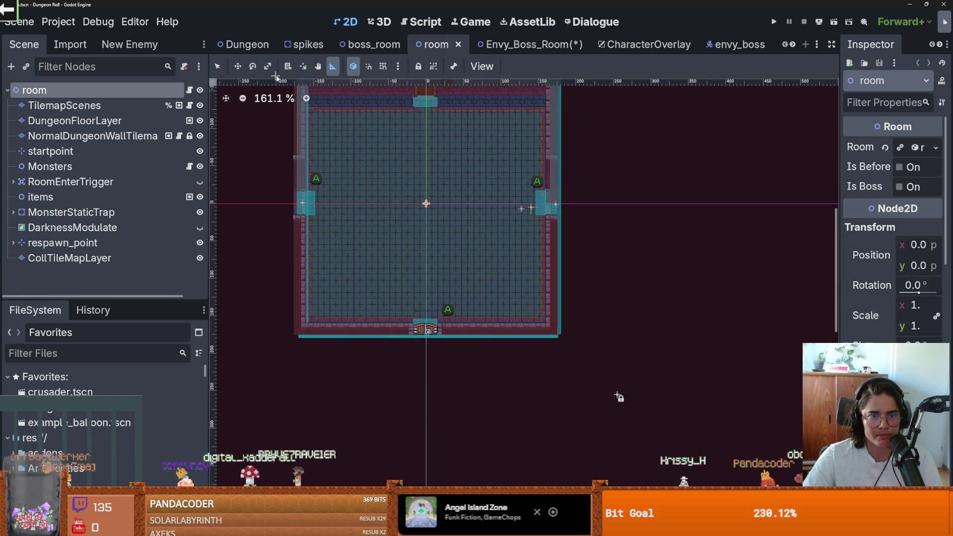
With grid snap on, measure the regular room's centre-to-door distances: 128 px up, 152 px down.
click(383, 67)
drag(426, 203, 427, 110)
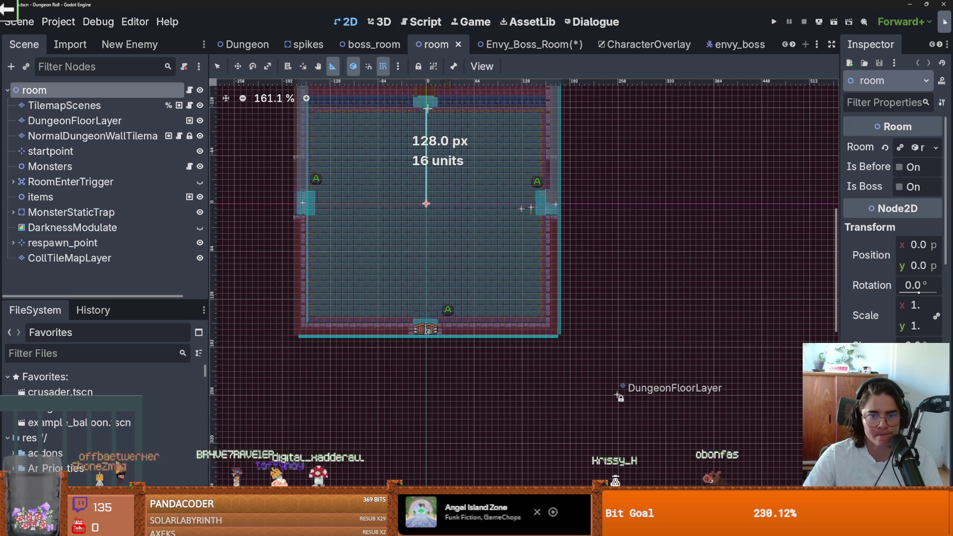
drag(426, 204, 425, 329)
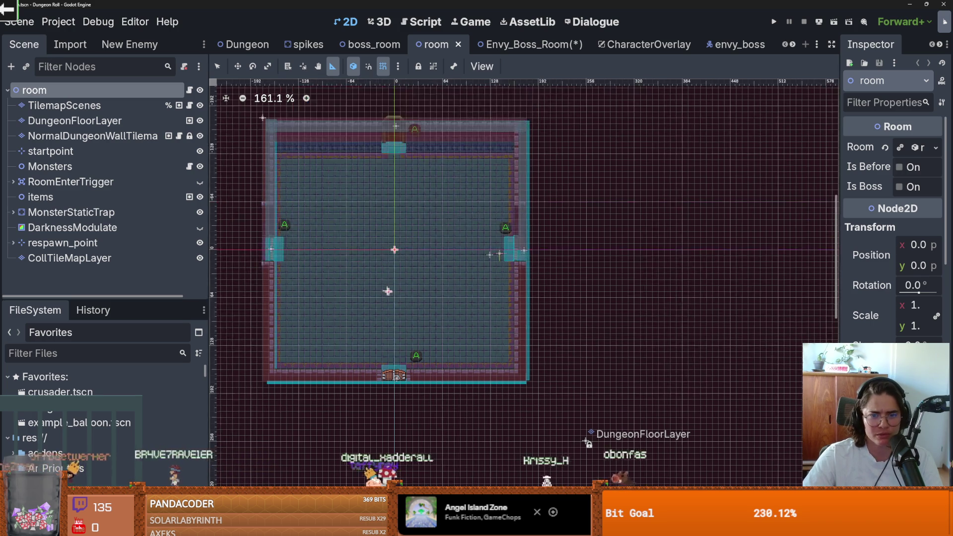
scroll(392, 258, up, 2)
drag(397, 242, 395, 129)
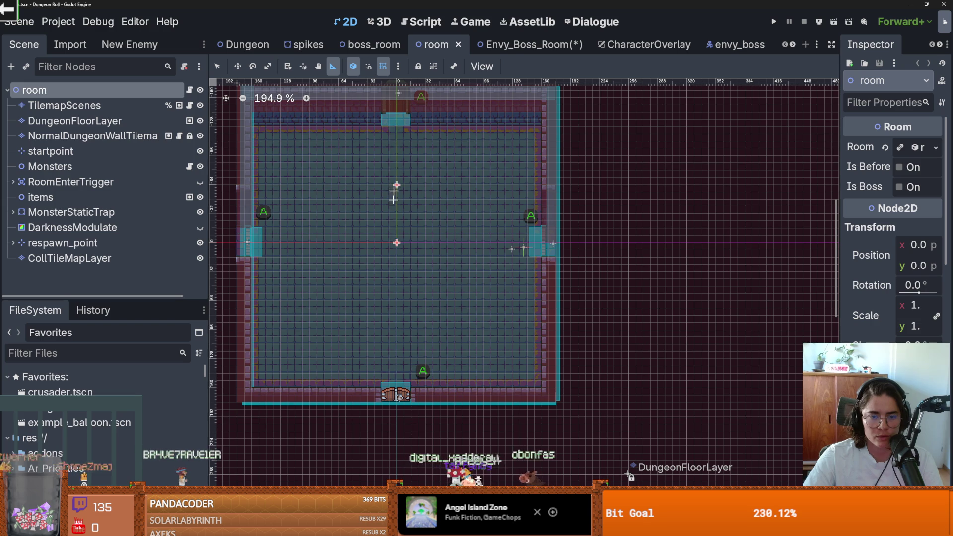
drag(396, 242, 396, 395)
click(526, 44)
Return to selection mode and select the wall tiles below the collision shape.
key(q)
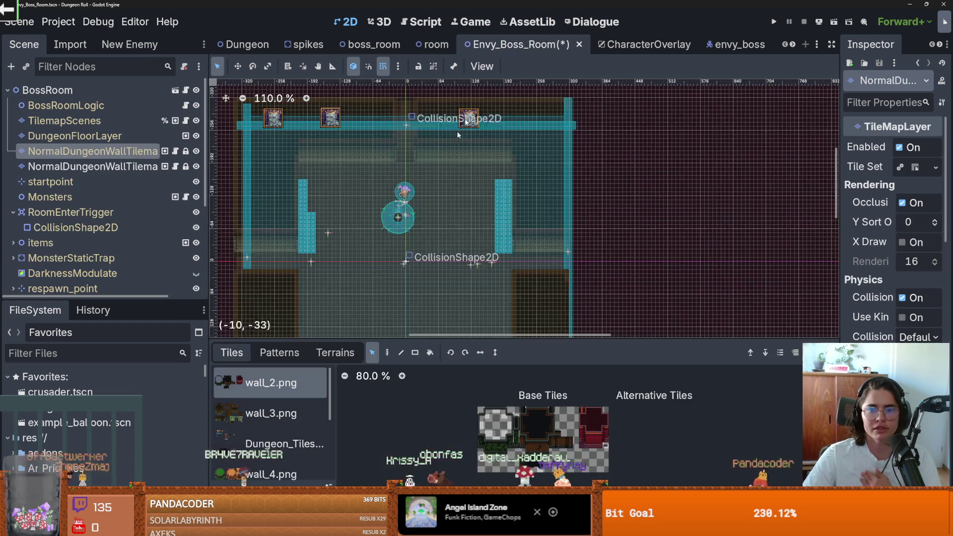
scroll(444, 227, down, 4)
scroll(445, 226, up, 4)
scroll(445, 226, down, 4)
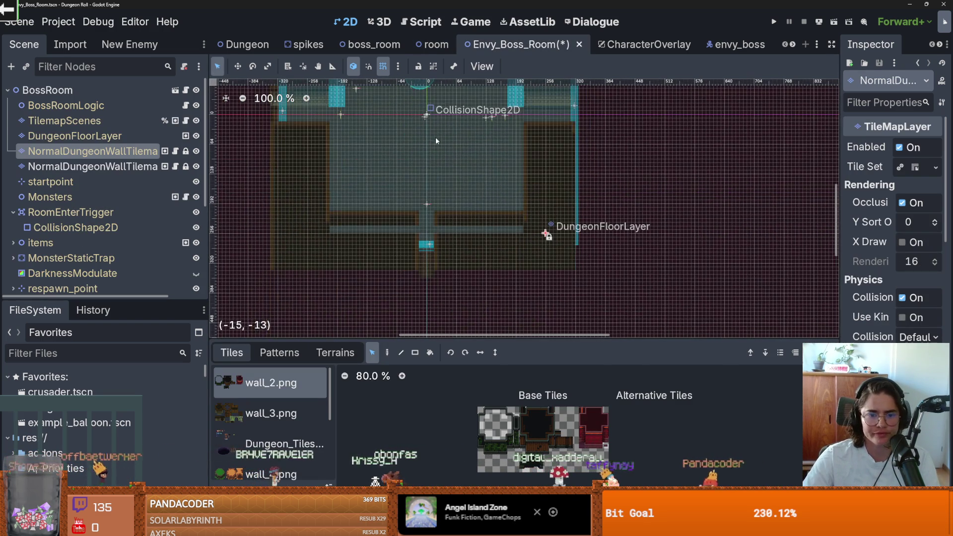
mouse_move(330, 196)
mouse_down()
mouse_move(472, 228)
mouse_move(505, 222)
mouse_up()
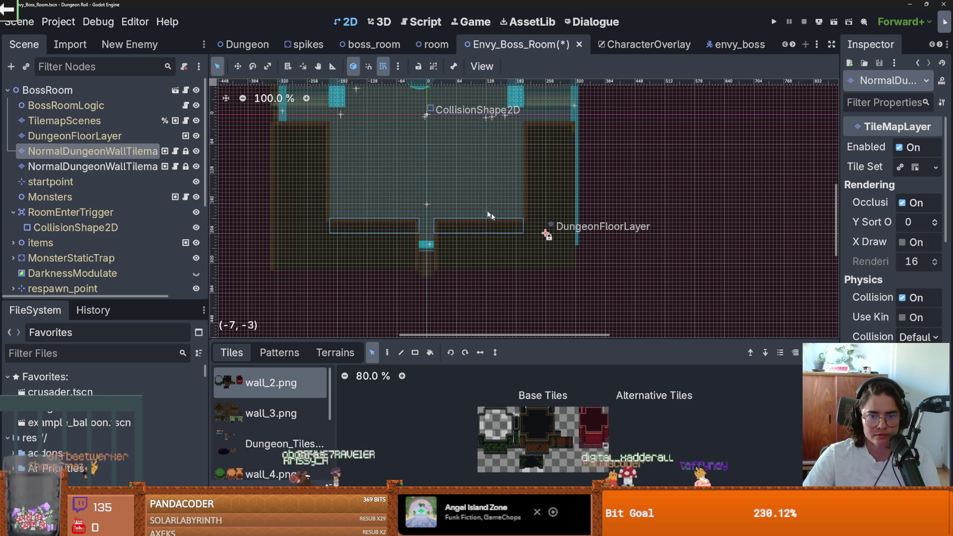
scroll(462, 203, up, 1)
Use the Ruler to measure 224 px down and 192 px up from the CollisionShape2D, then save Envy_Boss_Room.
click(332, 67)
scroll(431, 172, up, 2)
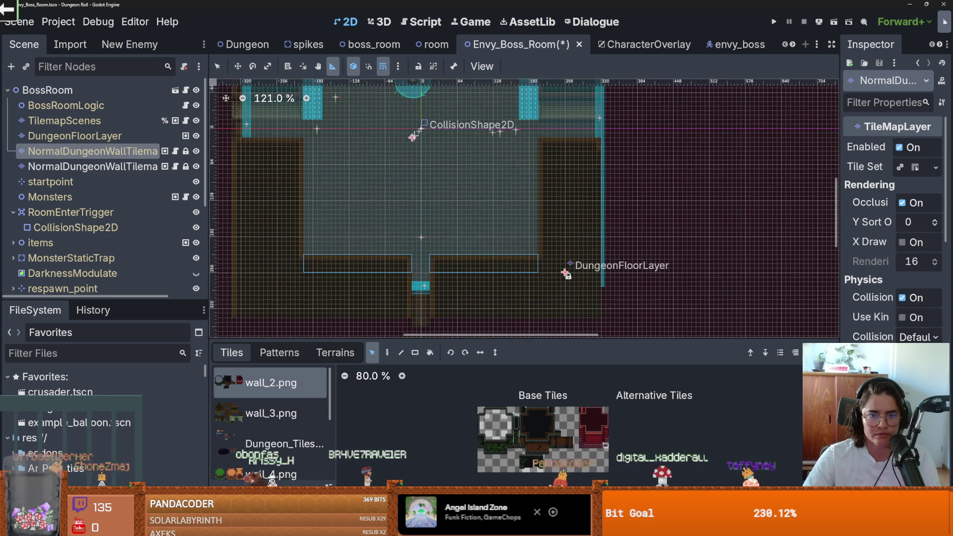
mouse_move(420, 132)
mouse_down()
mouse_move(421, 260)
mouse_move(406, 130)
mouse_up()
scroll(421, 248, up, 5)
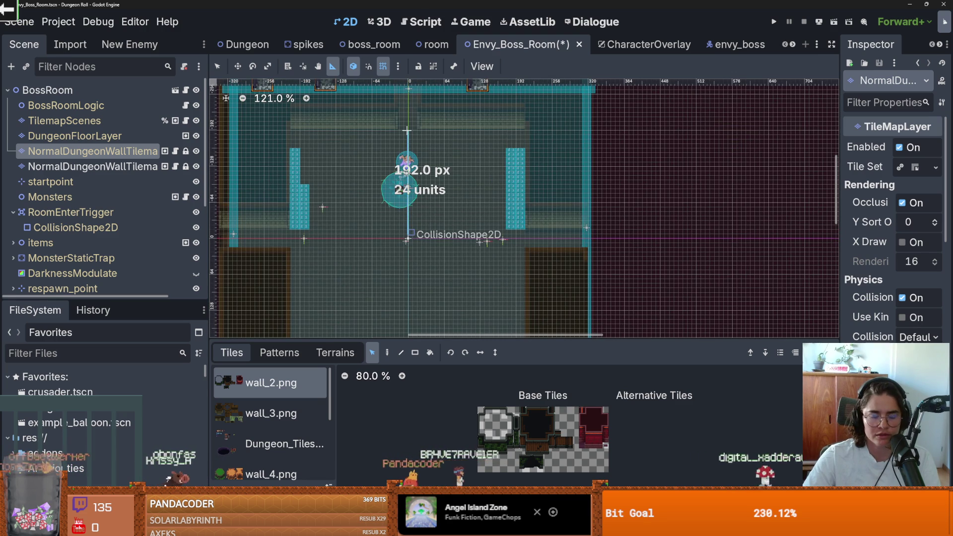
scroll(447, 174, down, 2)
scroll(542, 238, up, 2)
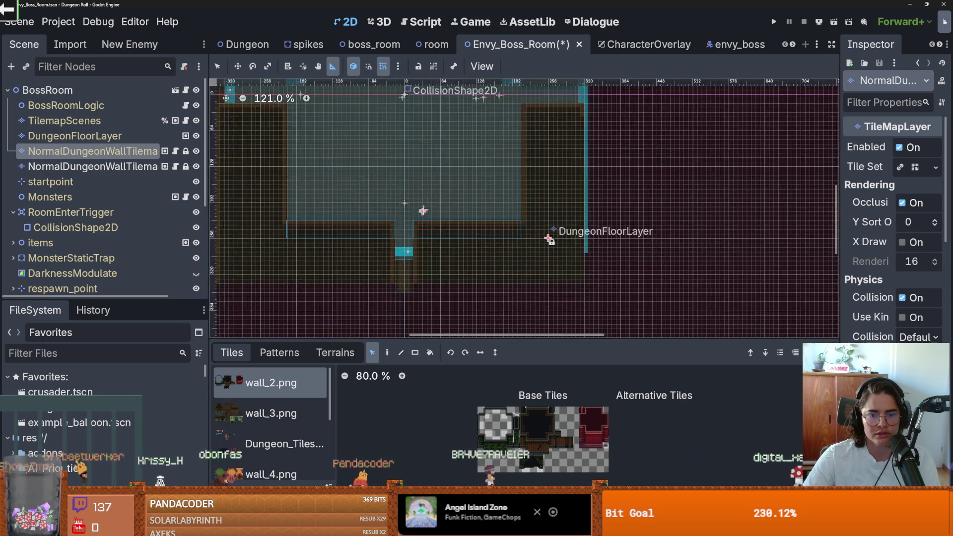
scroll(545, 268, up, 4)
scroll(436, 226, up, 3)
scroll(417, 225, up, 1)
key(ctrl+s)
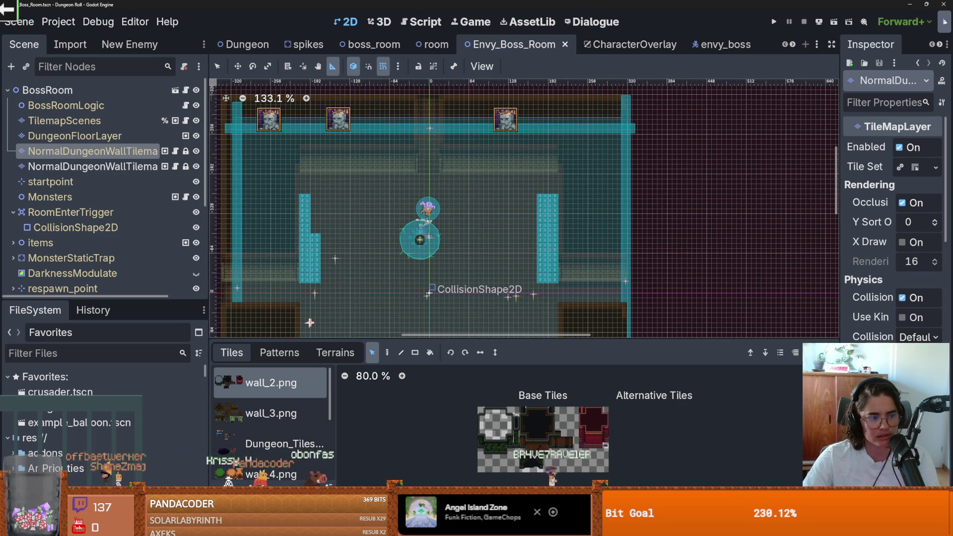
scroll(540, 453, up, 5)
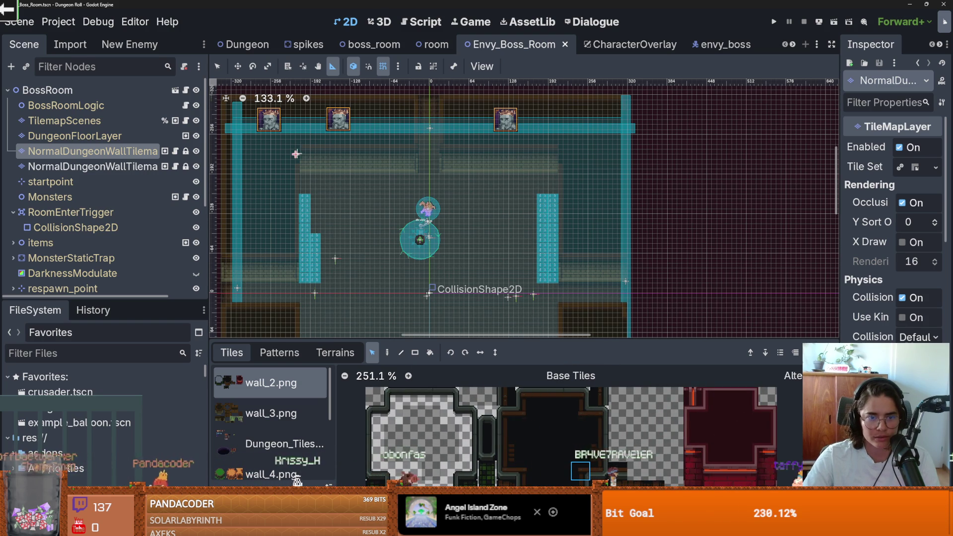
With the Paint tool, pick a wall_3.png tile and paint it into the boss room.
scroll(310, 149, up, 3)
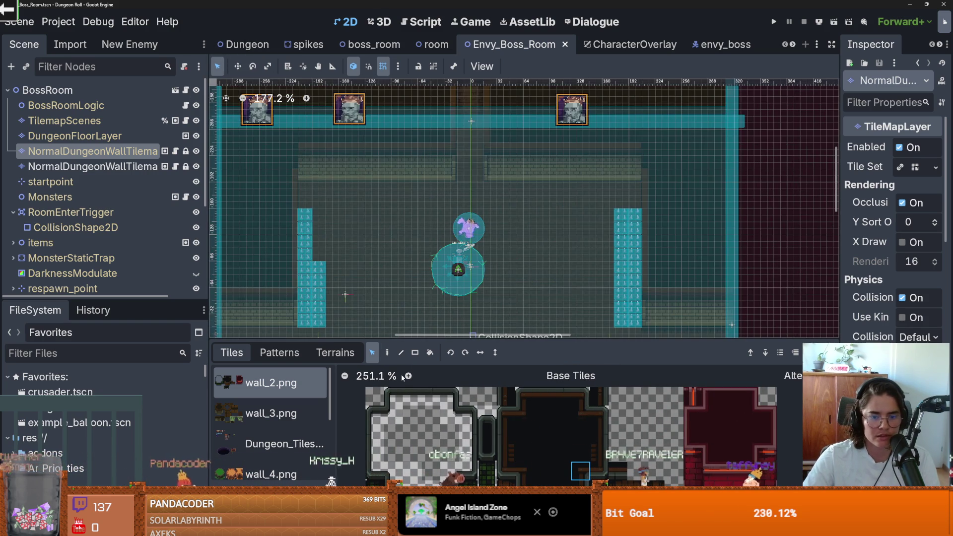
key(d)
scroll(301, 226, up, 3)
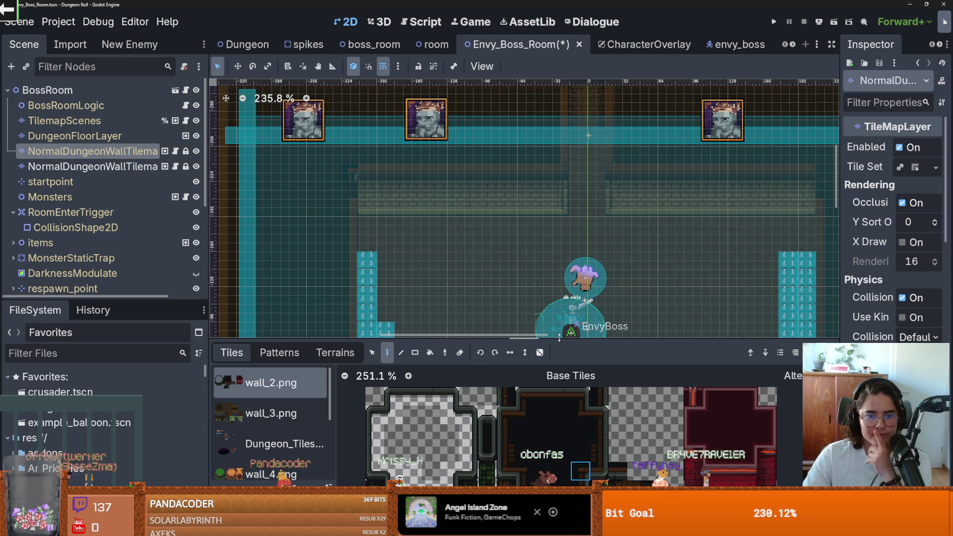
key(ctrl+s)
scroll(559, 410, down, 2)
click(320, 415)
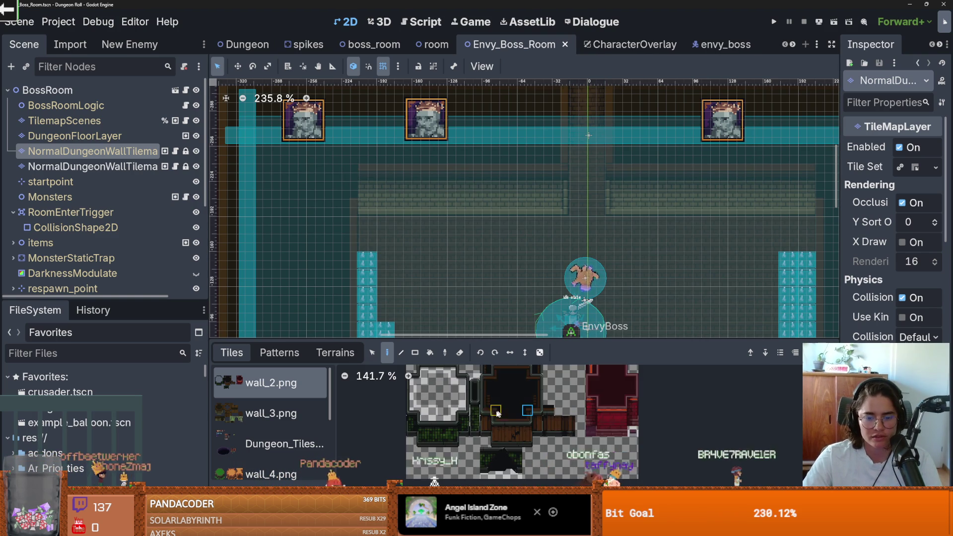
scroll(477, 415, up, 5)
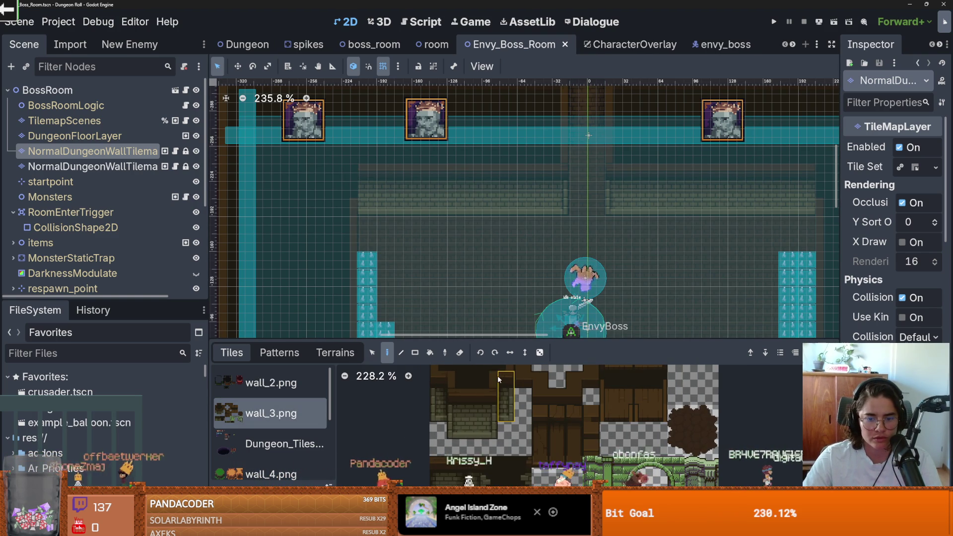
click(494, 377)
click(349, 170)
Look over the updated wall layer and save Envy_Boss_Room again.
scroll(506, 397, up, 1)
scroll(355, 189, down, 4)
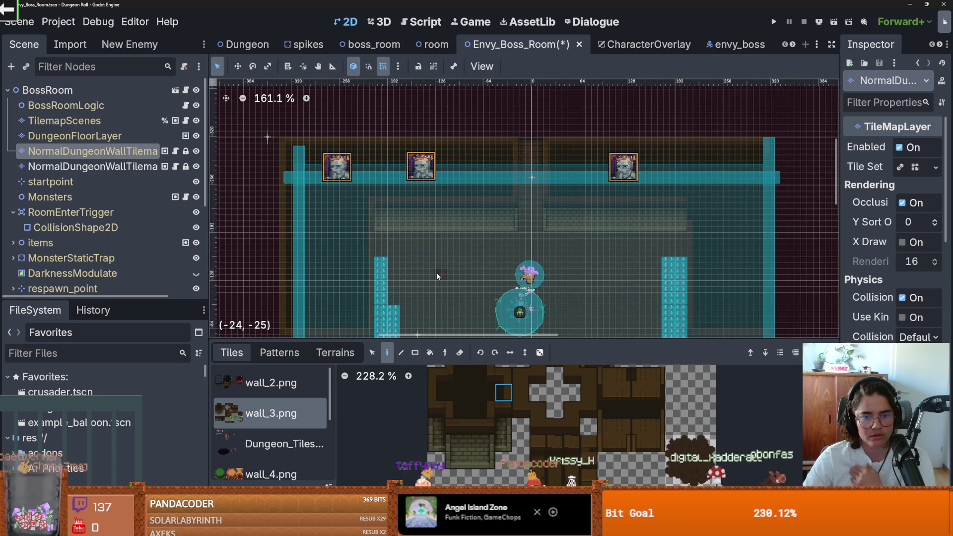
scroll(436, 272, right, 5)
scroll(436, 272, down, 1)
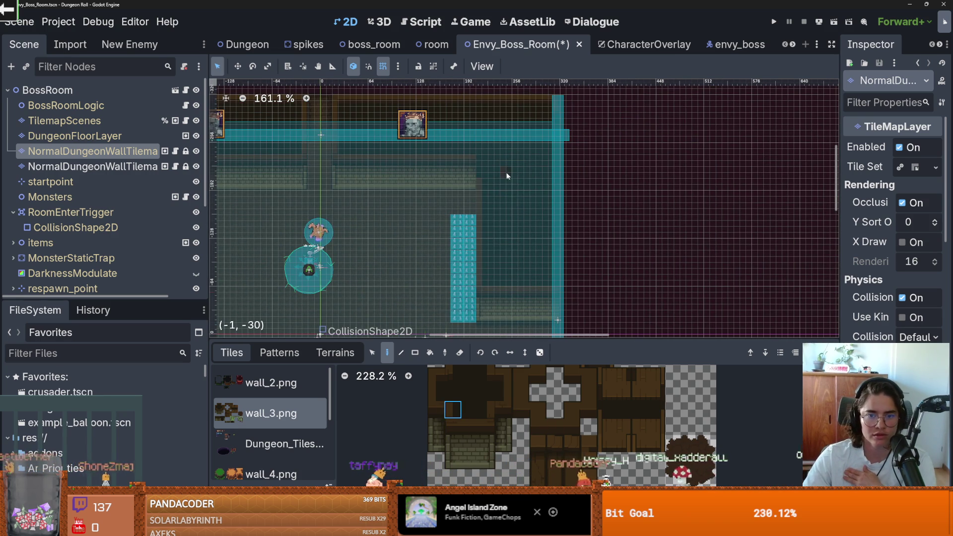
scroll(490, 197, up, 1)
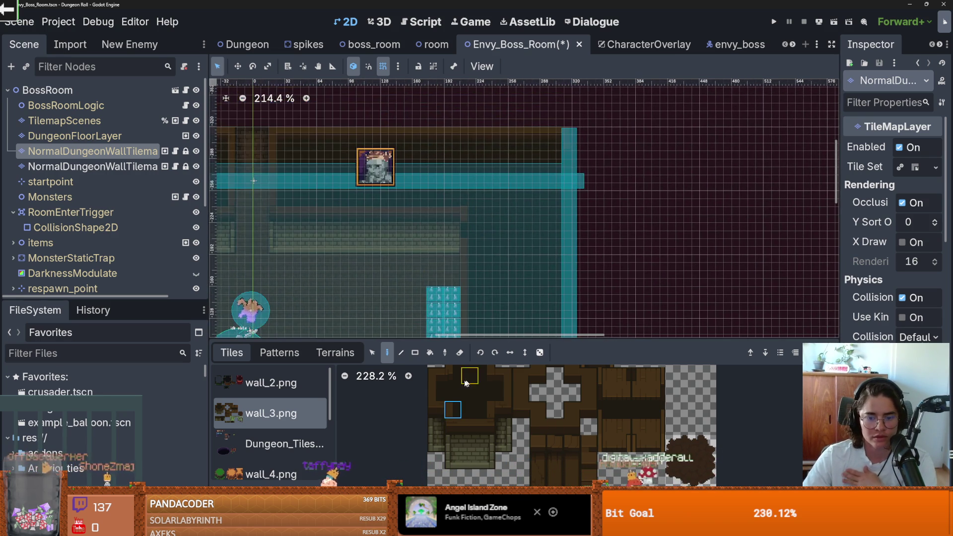
scroll(467, 234, down, 4)
scroll(475, 241, up, 3)
scroll(475, 241, down, 4)
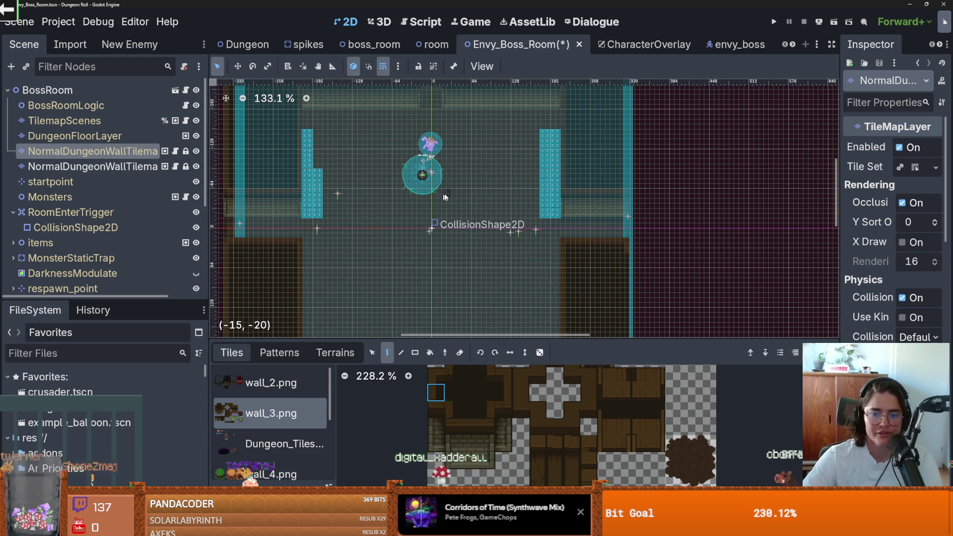
scroll(435, 204, down, 4)
scroll(446, 178, up, 1)
key(ctrl+s)
scroll(453, 161, down, 4)
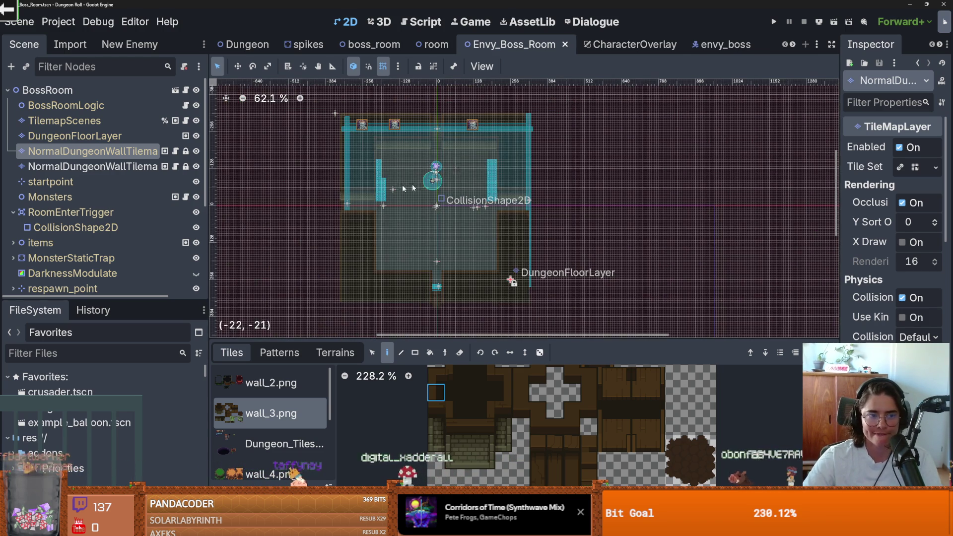
Inspect the Dungeon scene's Camera2D and its camera_shake.gd script, briefly checking the boss_room scene.
click(243, 44)
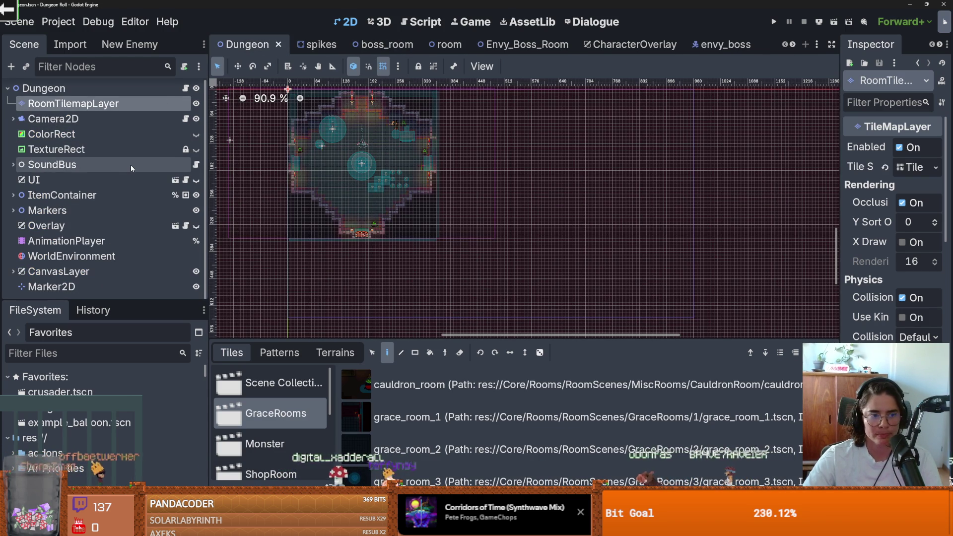
click(185, 121)
scroll(413, 182, down, 3)
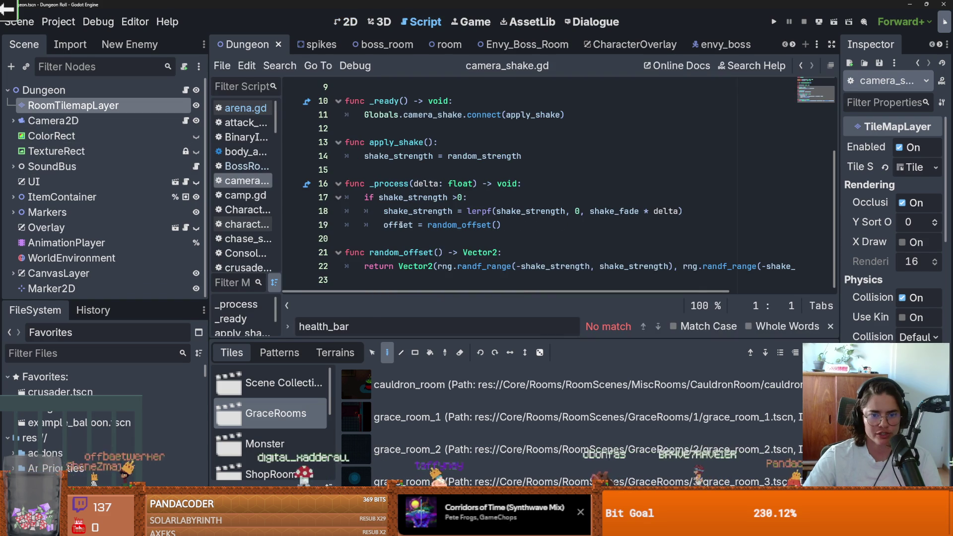
click(13, 121)
click(13, 121)
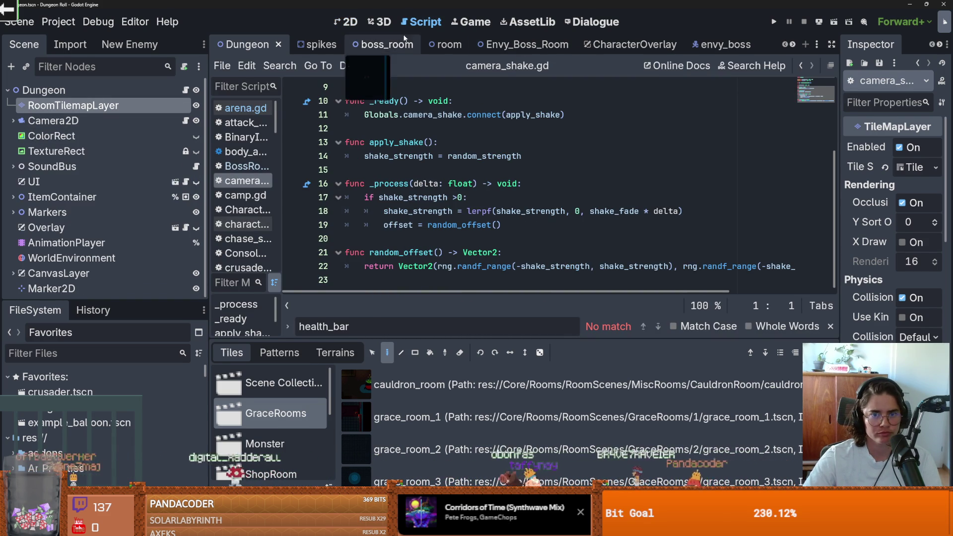
click(374, 44)
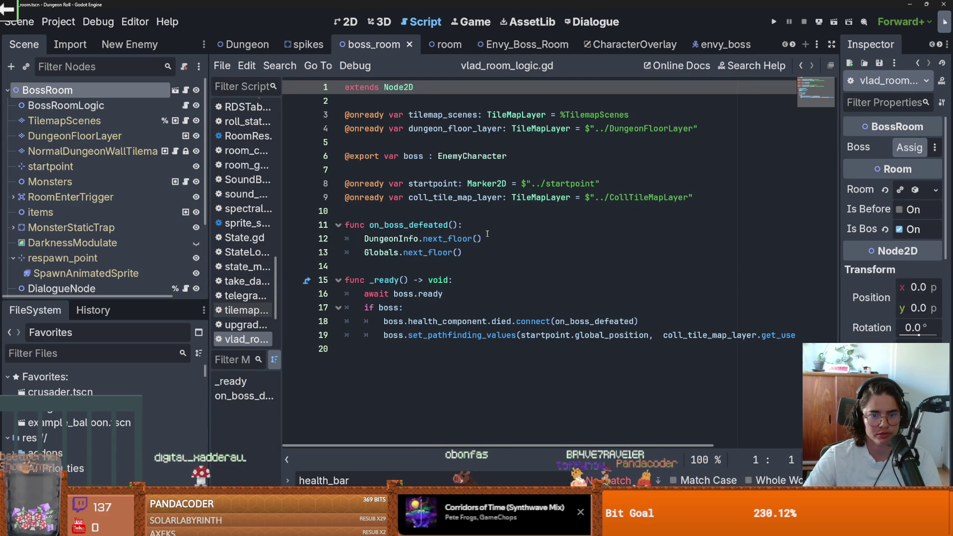
scroll(109, 199, down, 3)
scroll(169, 154, up, 3)
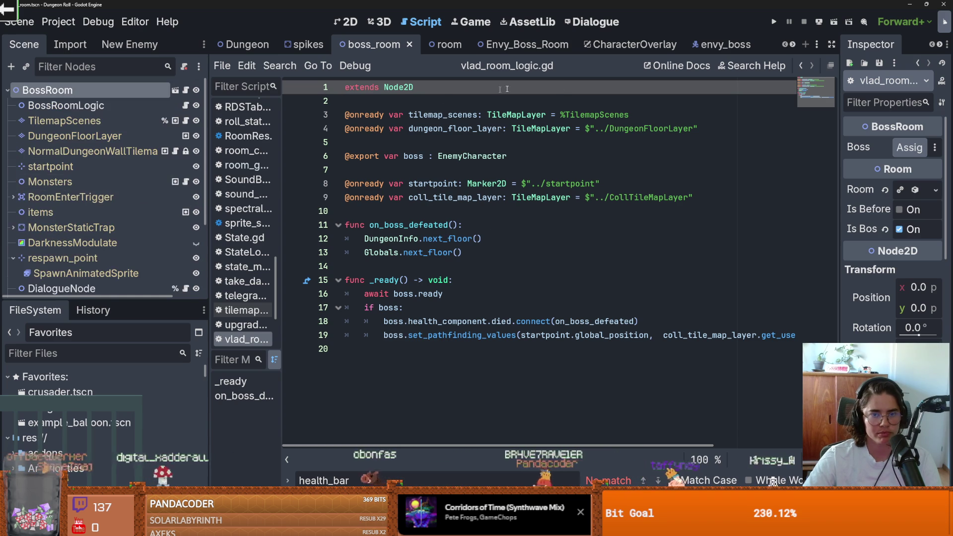
click(243, 44)
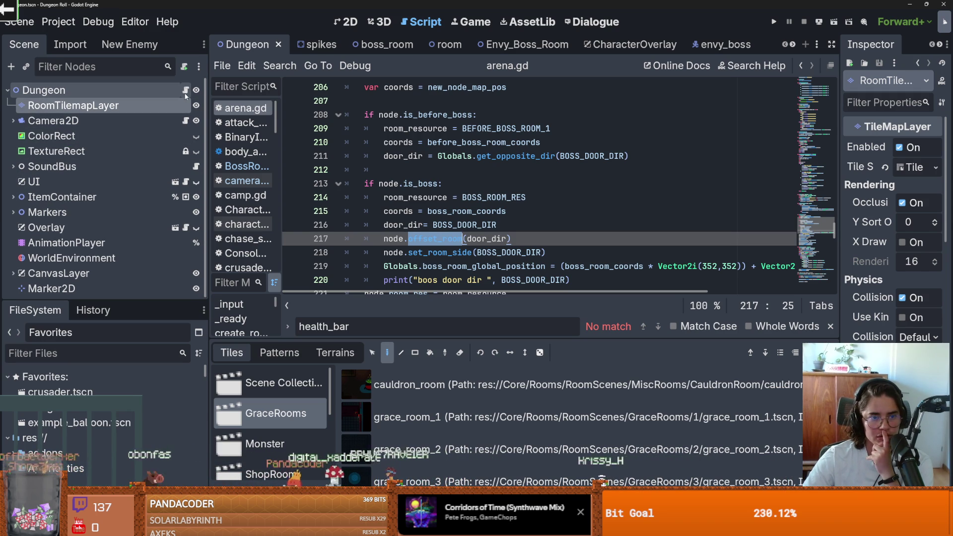
Search all project files for move_camera.
scroll(468, 234, down, 6)
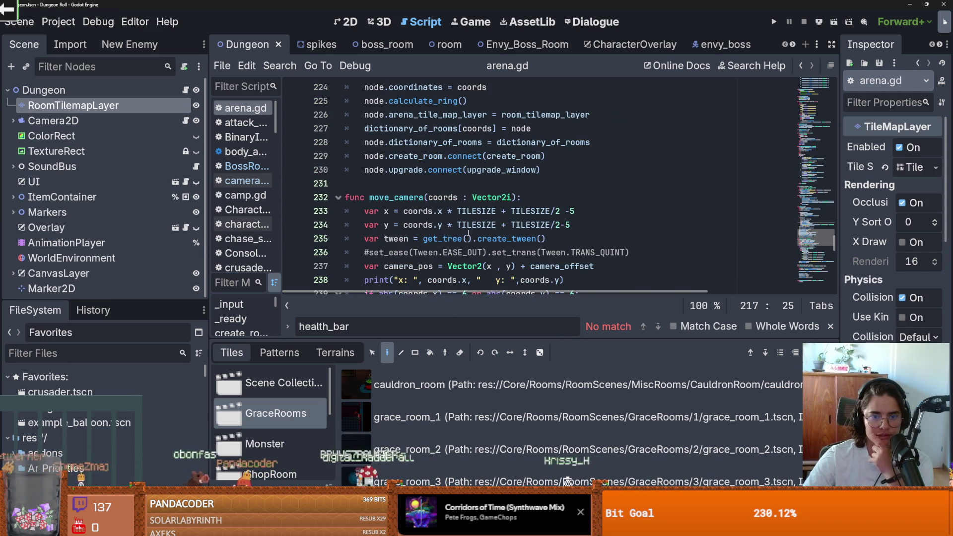
scroll(468, 234, down, 1)
click(410, 156)
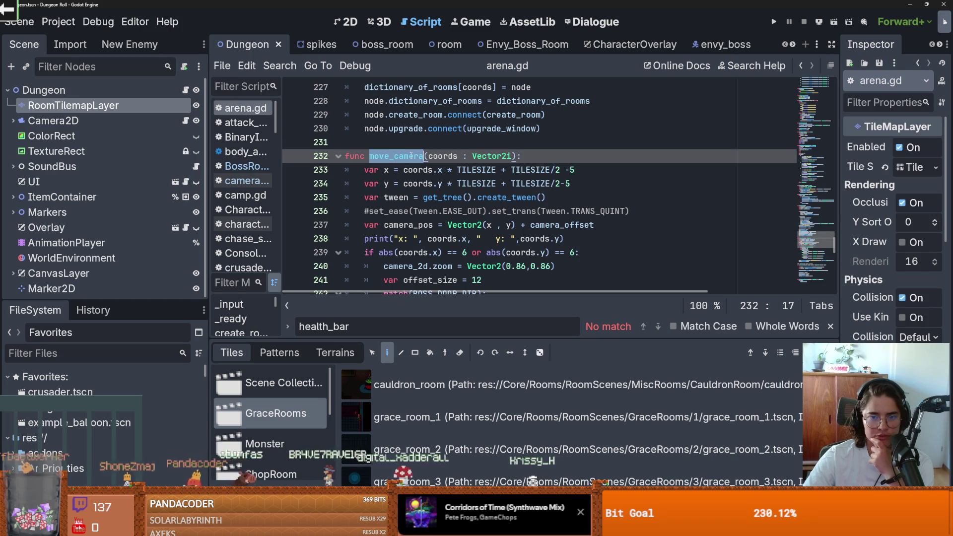
mouse_move(495, 178)
scroll(463, 184, down, 1)
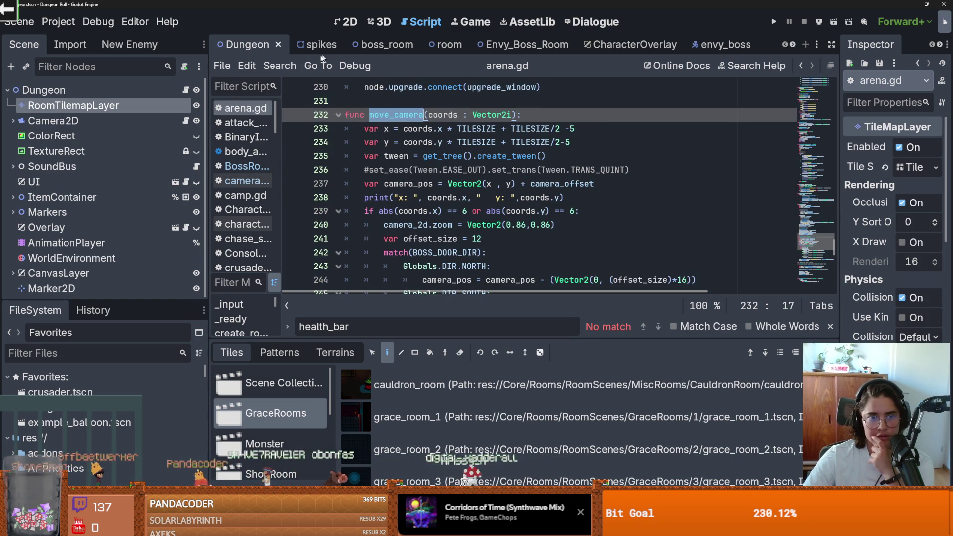
click(279, 65)
click(326, 148)
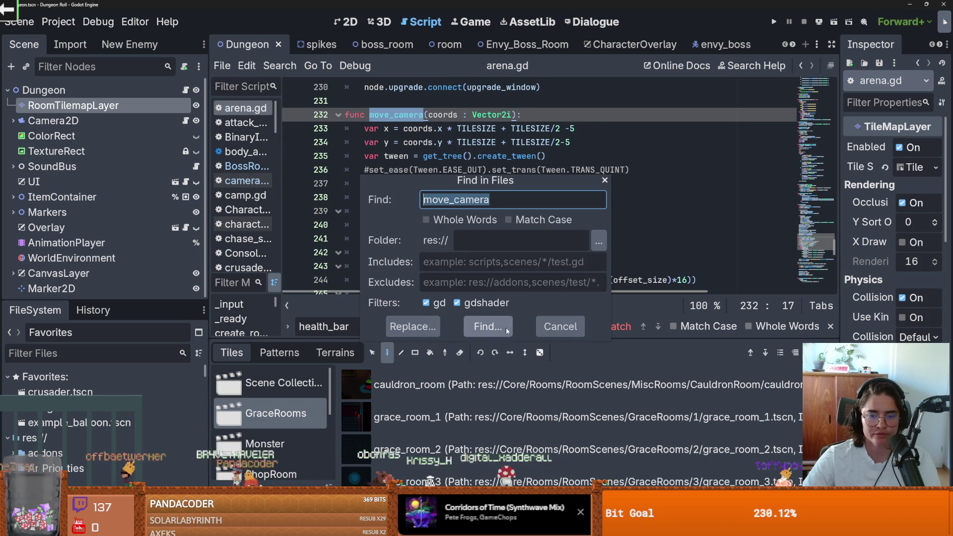
click(506, 328)
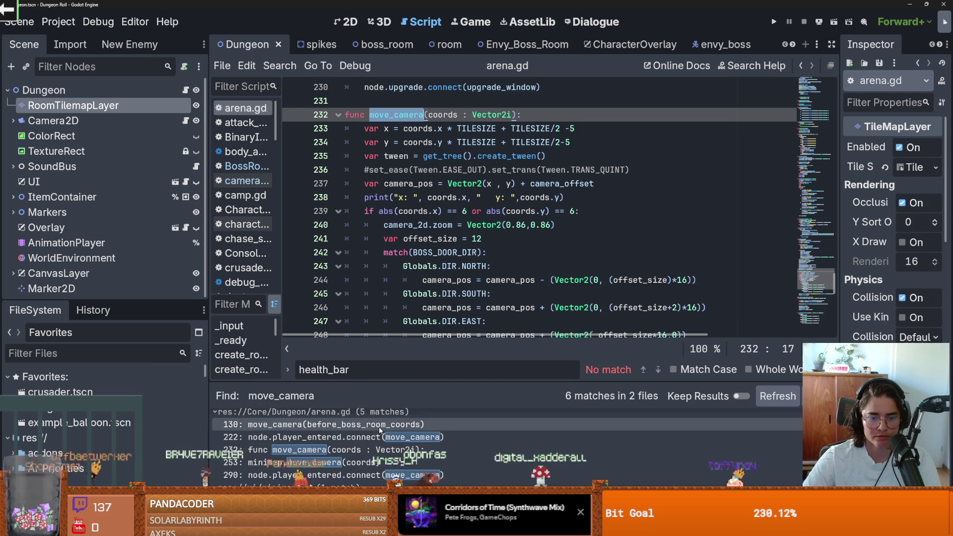
Inspect the move_camera call on line 130 and before_boss_room_coords on lines 130–131.
click(344, 425)
scroll(460, 197, up, 2)
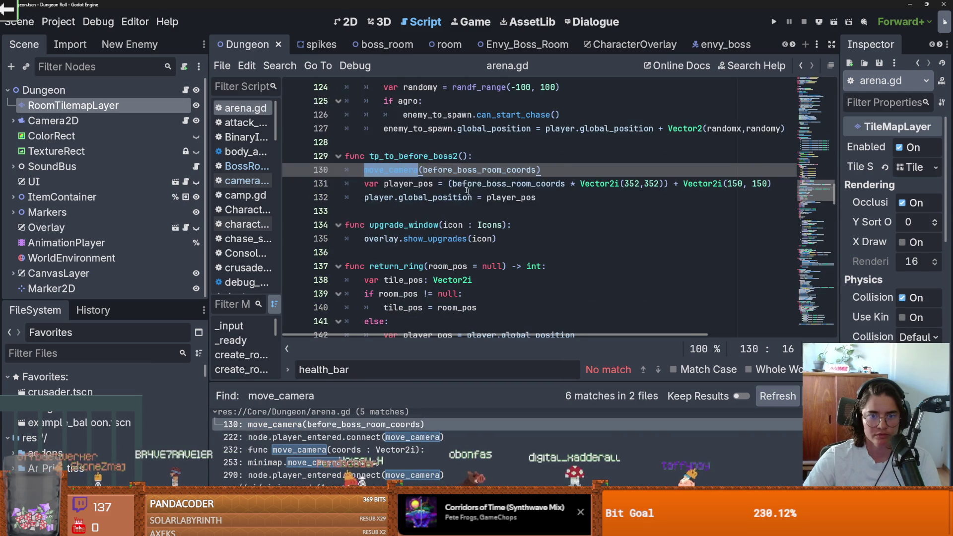
double_click(479, 170)
scroll(605, 190, up, 1)
scroll(605, 190, down, 1)
click(605, 187)
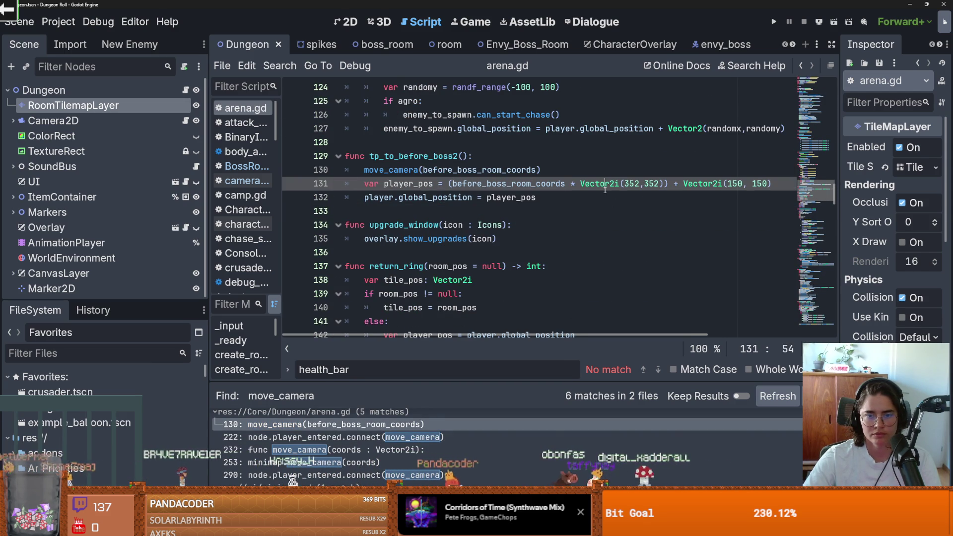
double_click(506, 183)
mouse_move(514, 183)
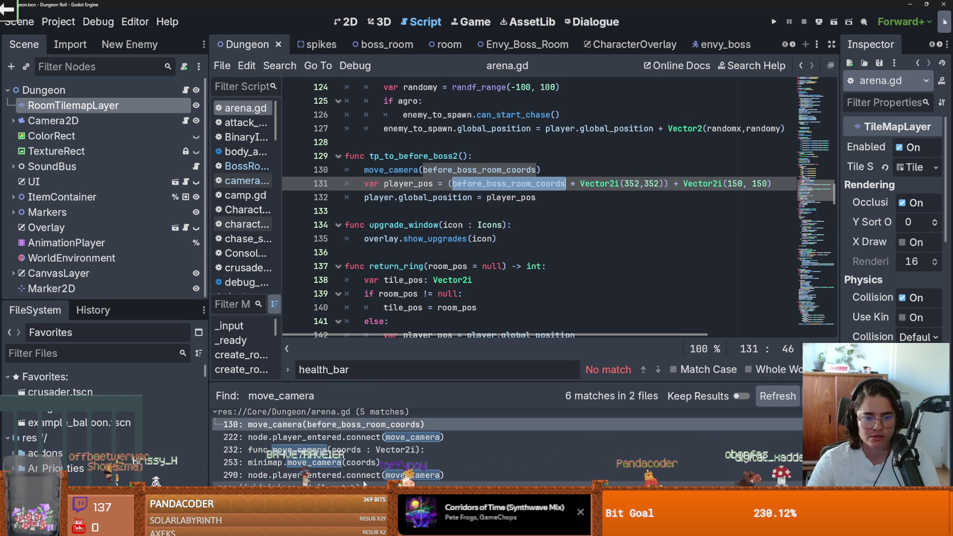
Check the move_camera connections on lines 222 and 290, then open the Envy_Boss_Room scene.
click(364, 437)
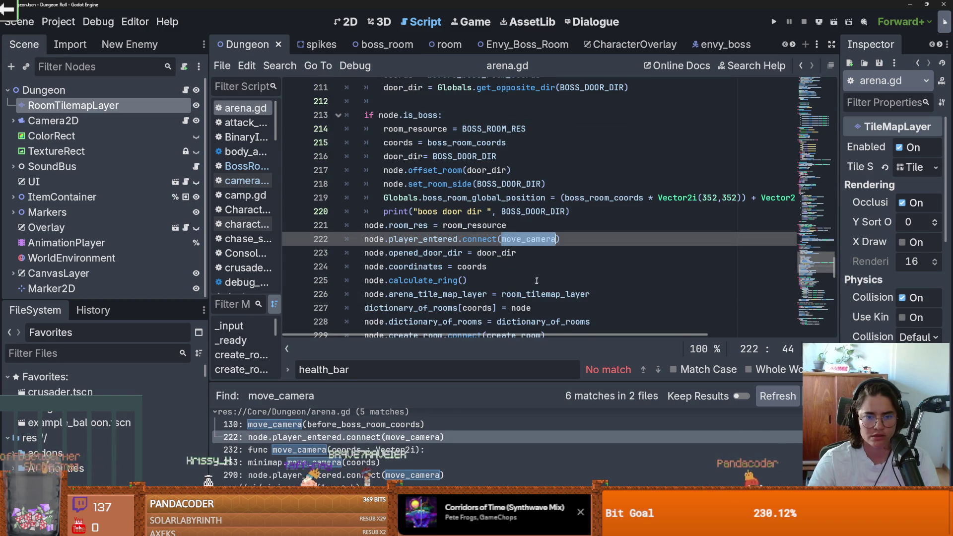
scroll(455, 442, down, 2)
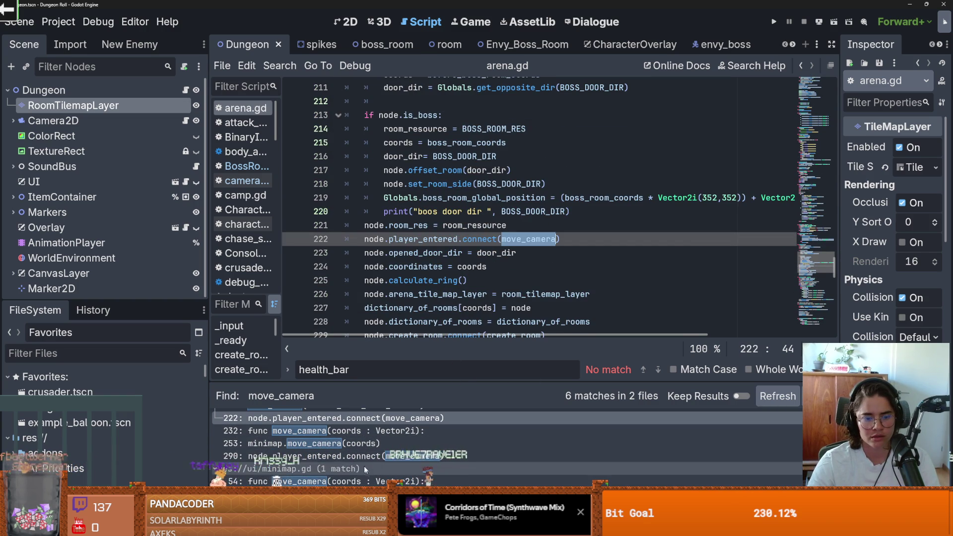
click(365, 455)
scroll(450, 305, down, 1)
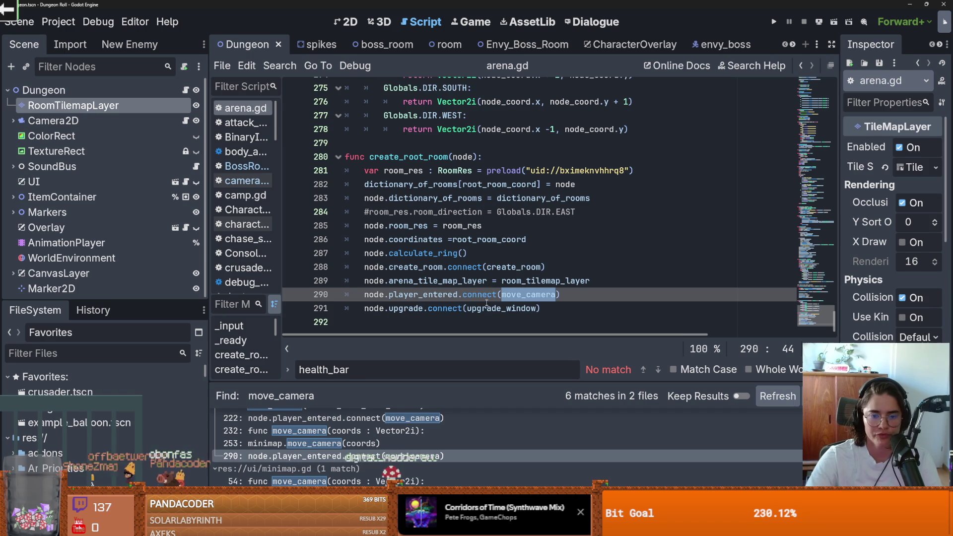
double_click(439, 294)
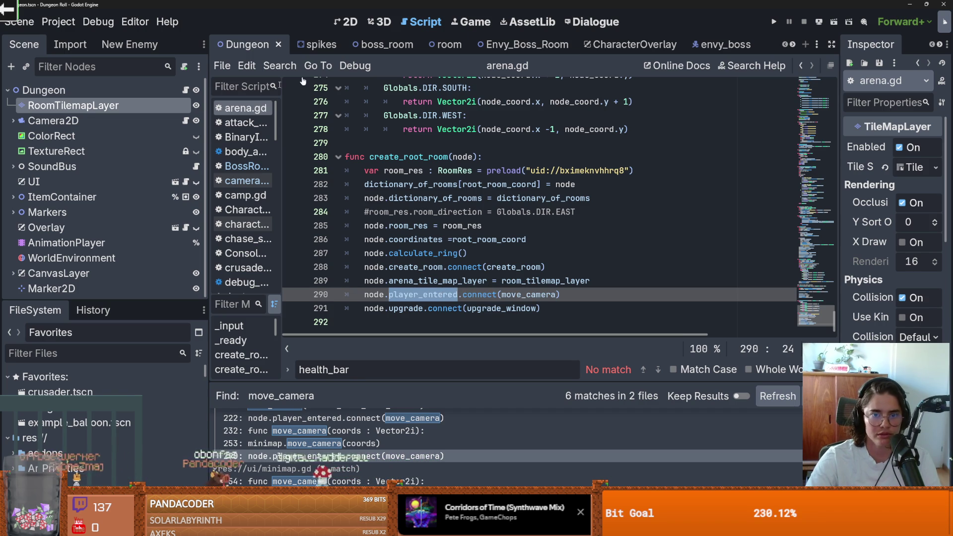
click(521, 44)
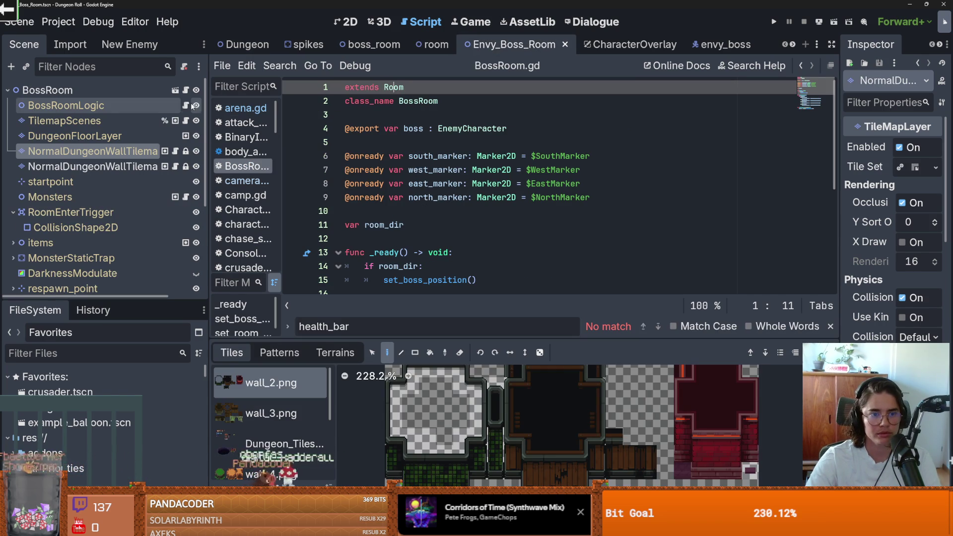
Go back from BossRoom.gd to room_generation.gd and inspect on_player_entered_room on lines 29–30.
click(186, 105)
scroll(454, 183, down, 5)
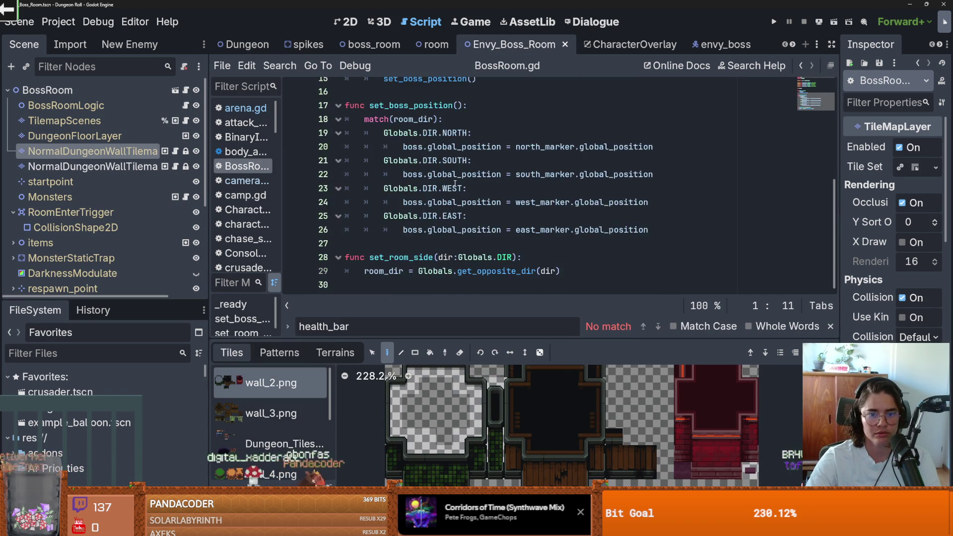
scroll(454, 183, up, 5)
key(alt+Left)
scroll(467, 196, up, 3)
scroll(446, 184, down, 2)
double_click(405, 157)
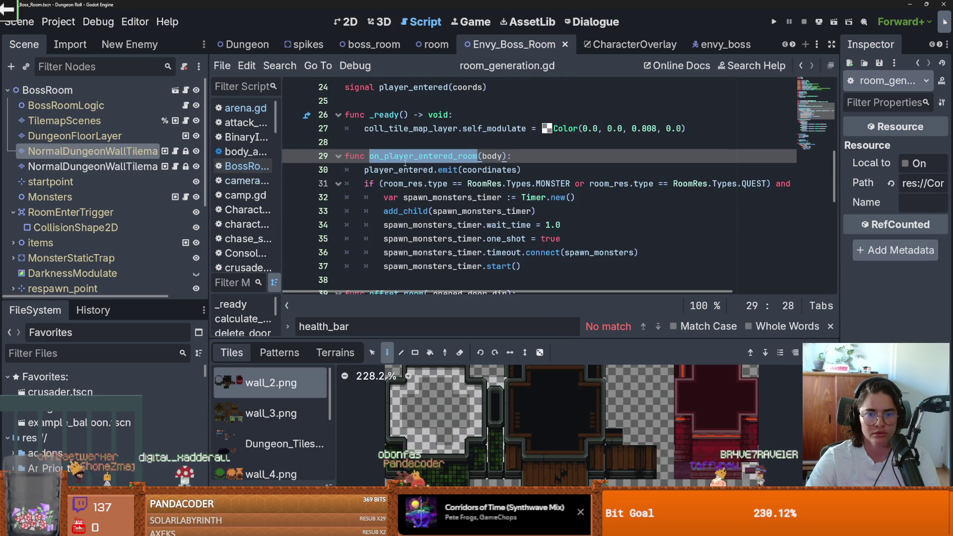
click(513, 170)
scroll(509, 186, up, 5)
scroll(508, 187, down, 5)
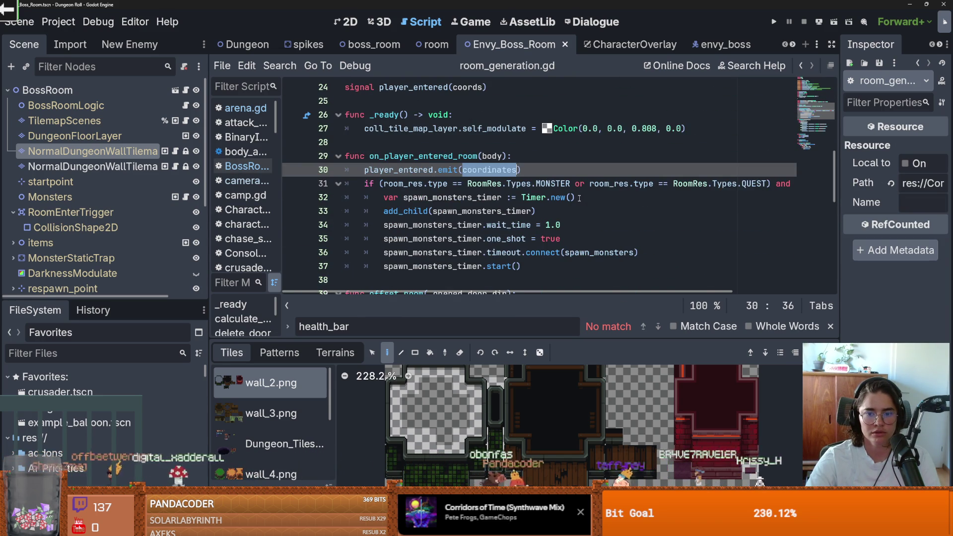
scroll(579, 197, down, 2)
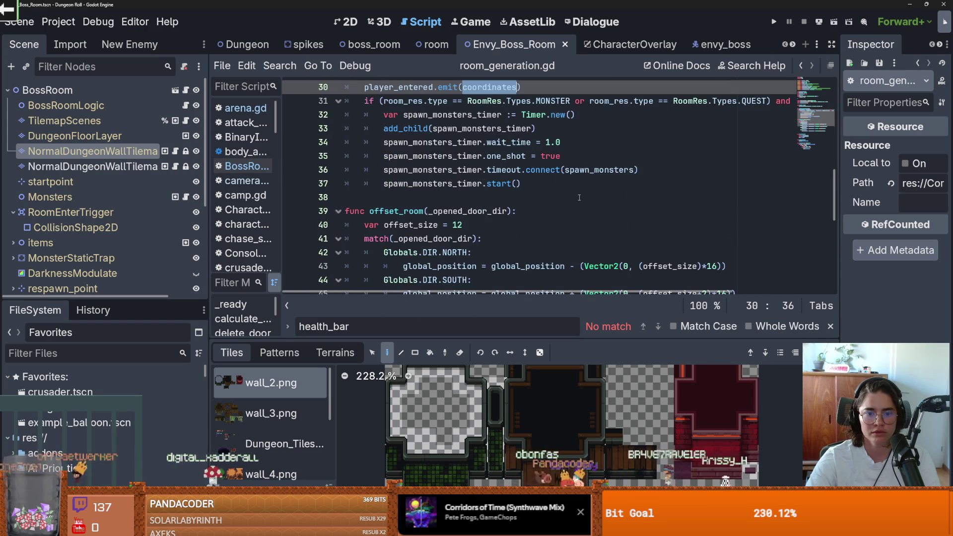
scroll(579, 197, down, 7)
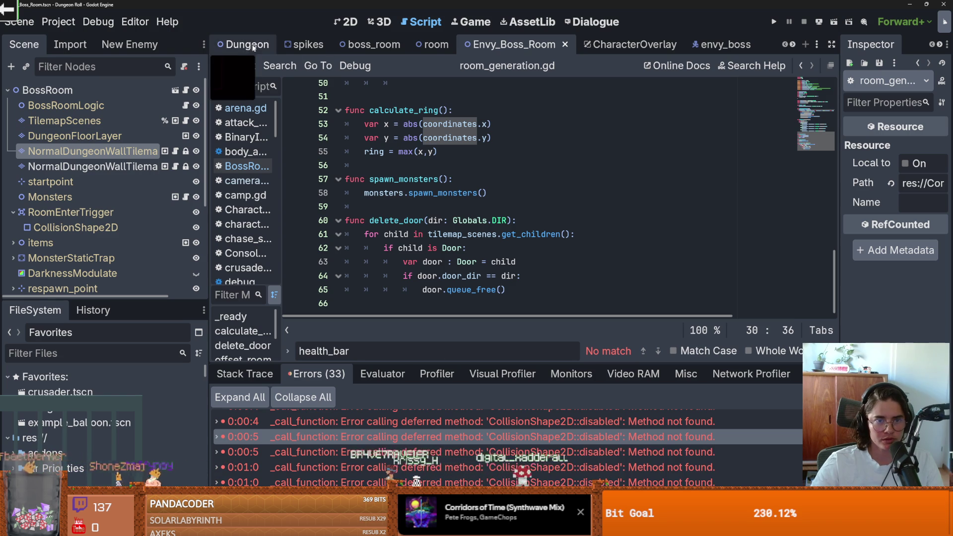
Open the boss room's vlad_room_logic.gd, then return to the Dungeon scene.
click(185, 105)
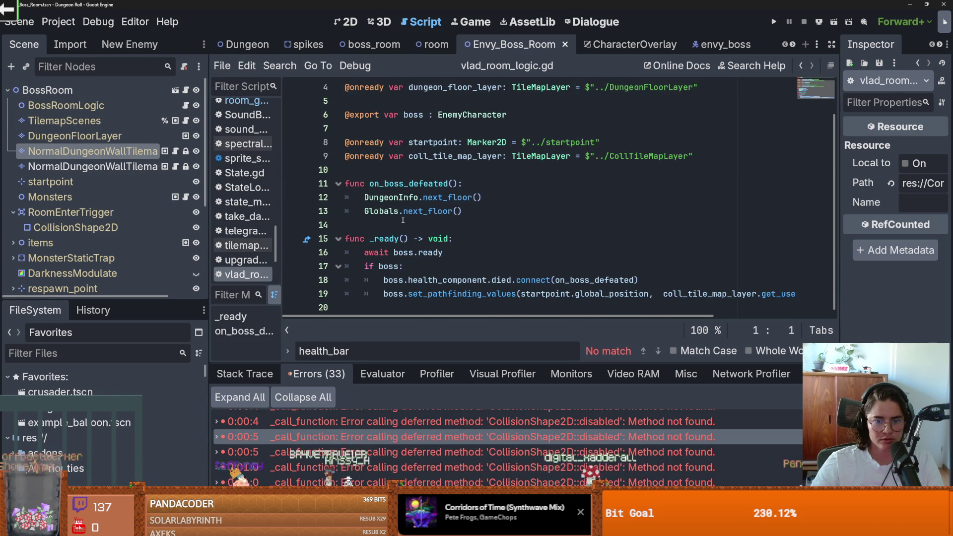
scroll(402, 220, up, 1)
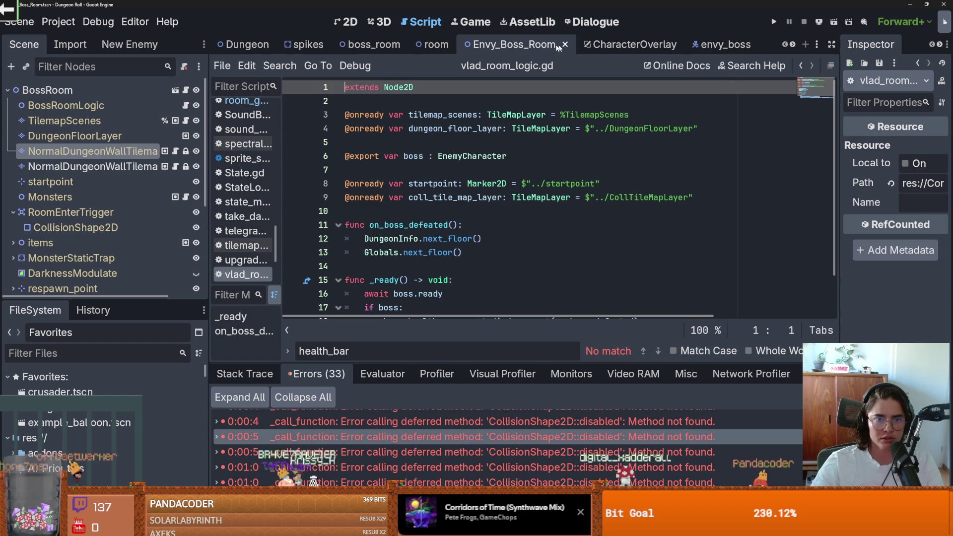
click(243, 44)
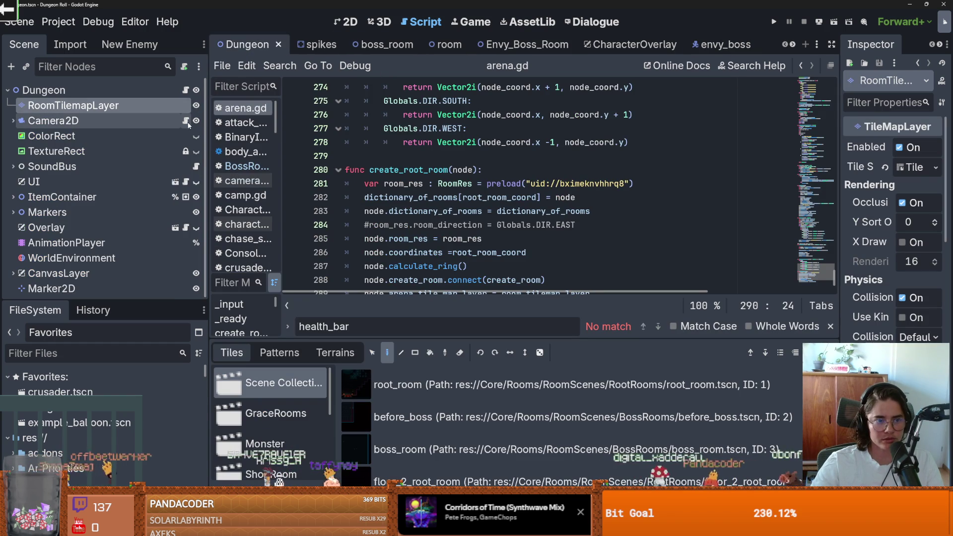
click(13, 121)
click(13, 121)
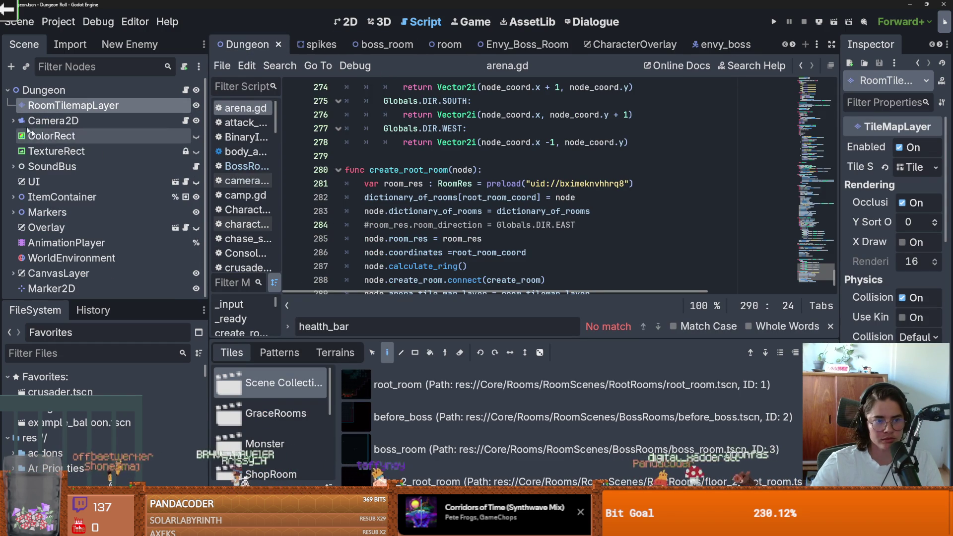
scroll(109, 166, down, 1)
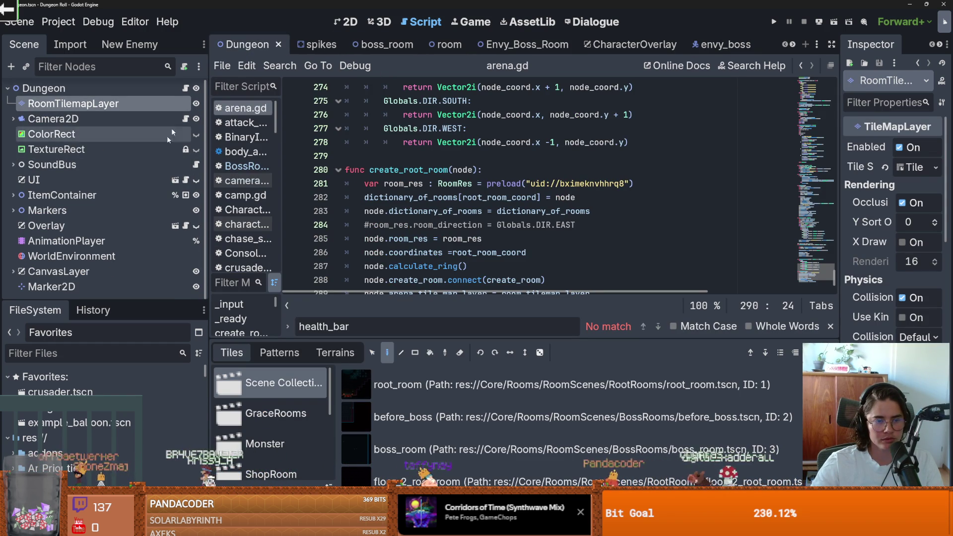
click(245, 108)
scroll(482, 220, down, 2)
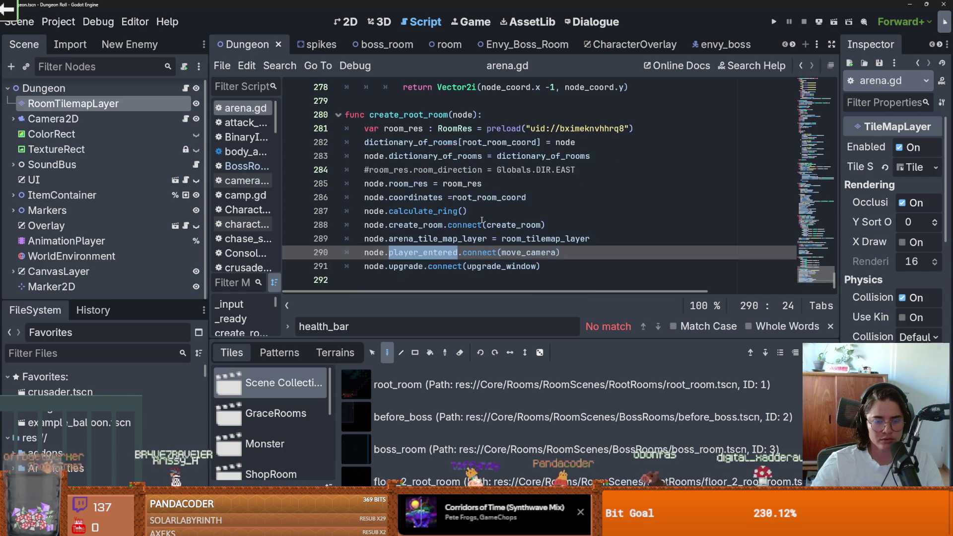
double_click(500, 252)
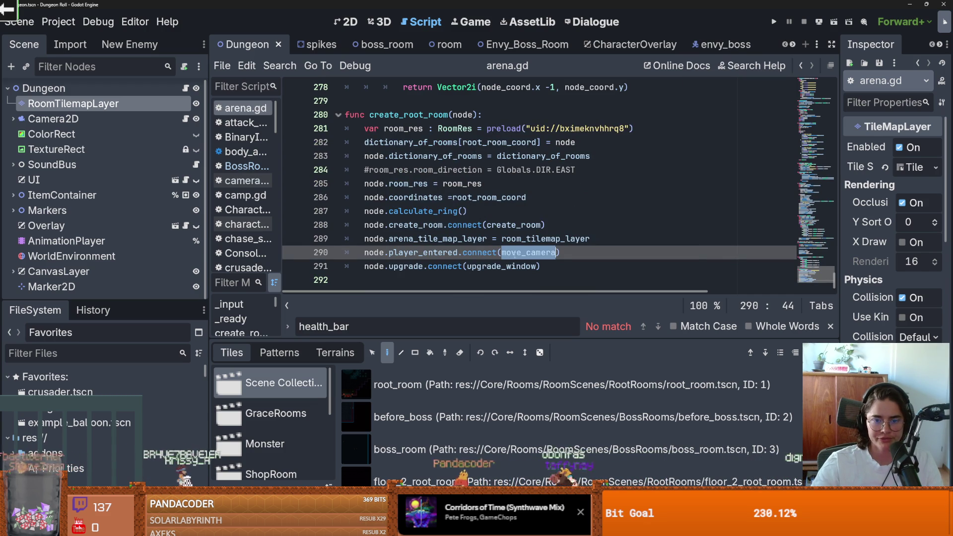
scroll(538, 253, up, 8)
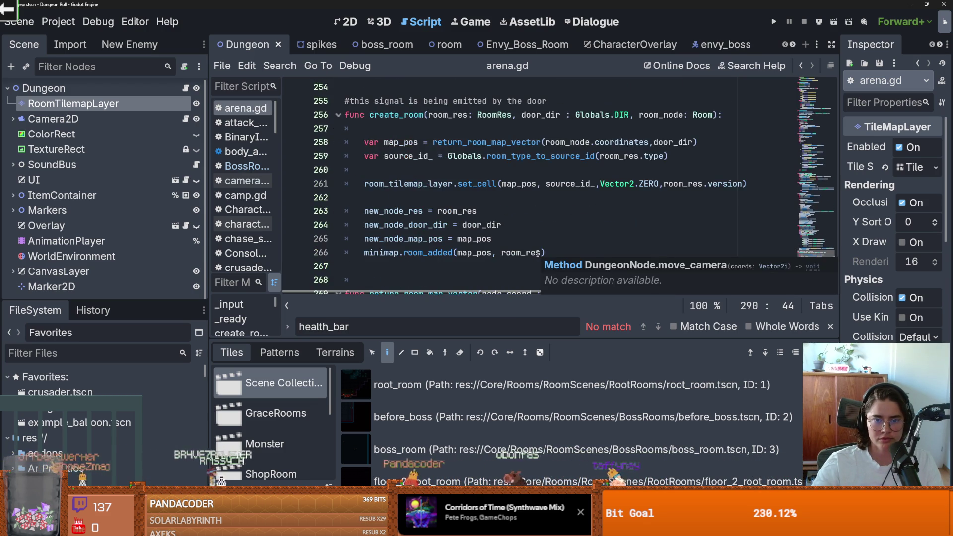
scroll(496, 238, down, 3)
scroll(446, 223, up, 10)
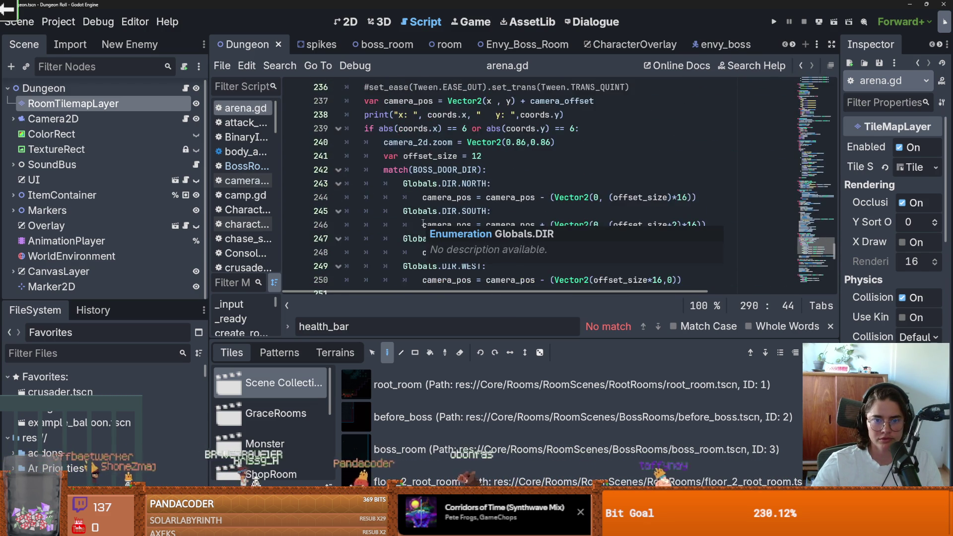
scroll(426, 221, down, 4)
double_click(425, 198)
double_click(476, 198)
scroll(537, 225, up, 6)
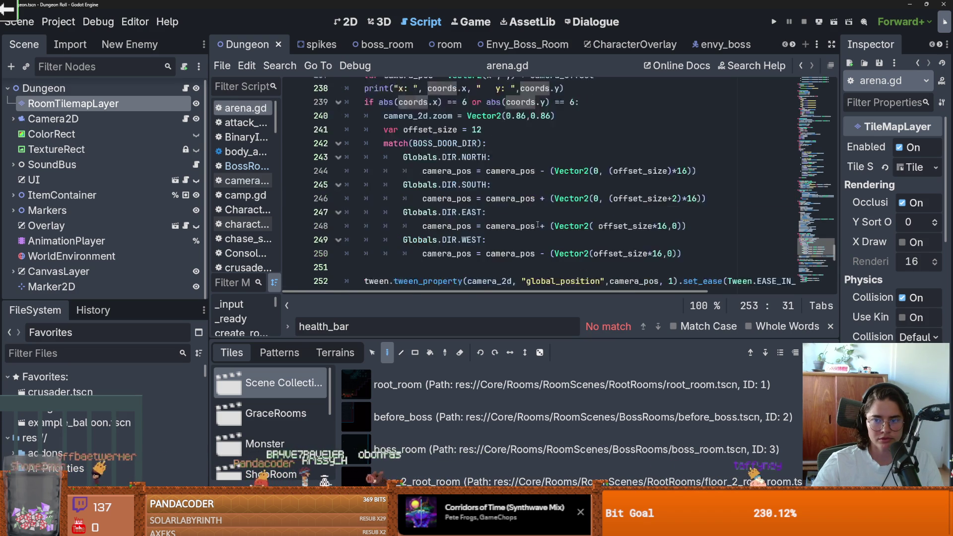
scroll(414, 176, down, 1)
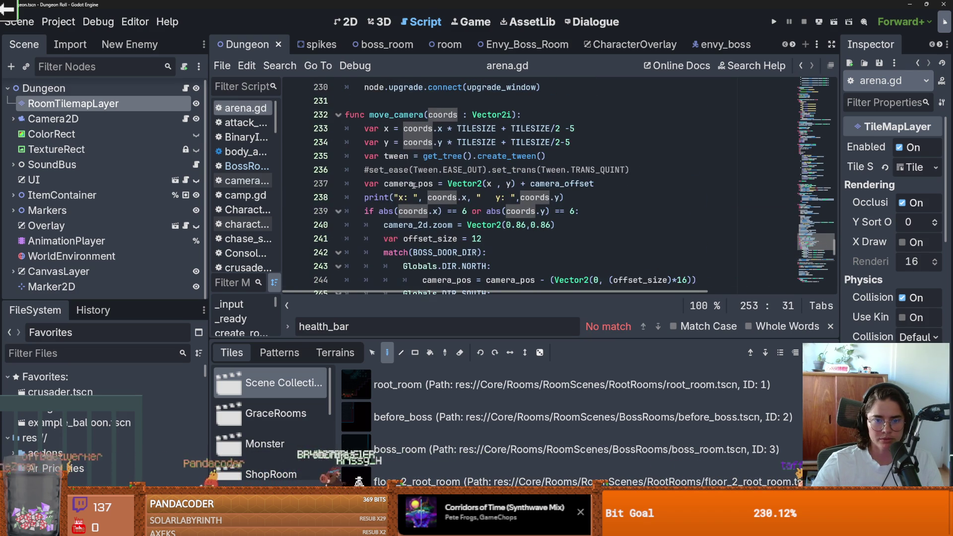
click(477, 197)
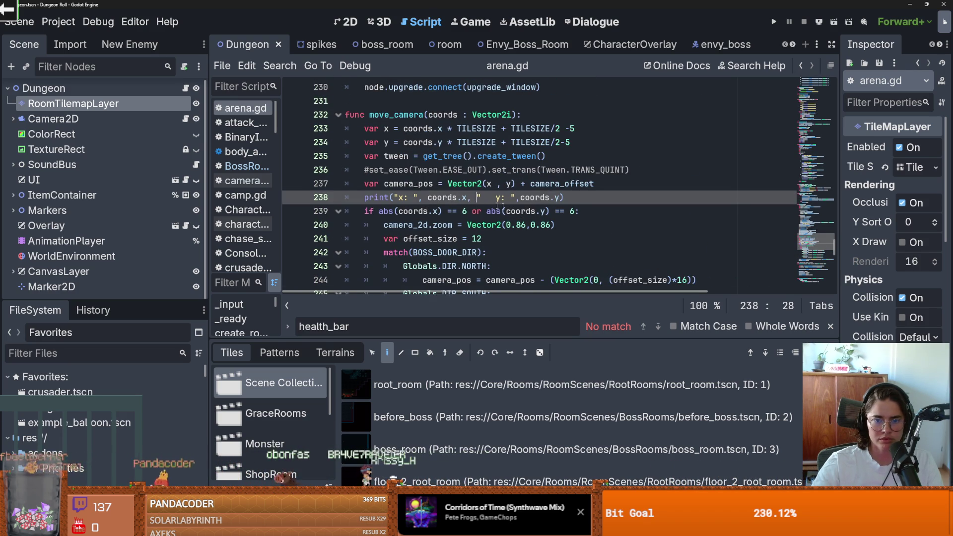
drag(575, 202, 392, 199)
key(BackSpace)
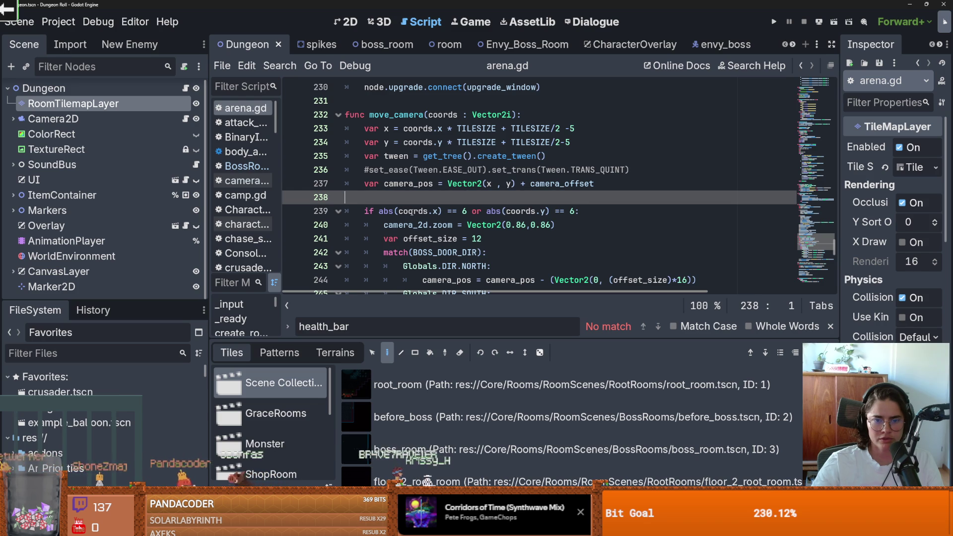
click(438, 211)
scroll(496, 226, down, 1)
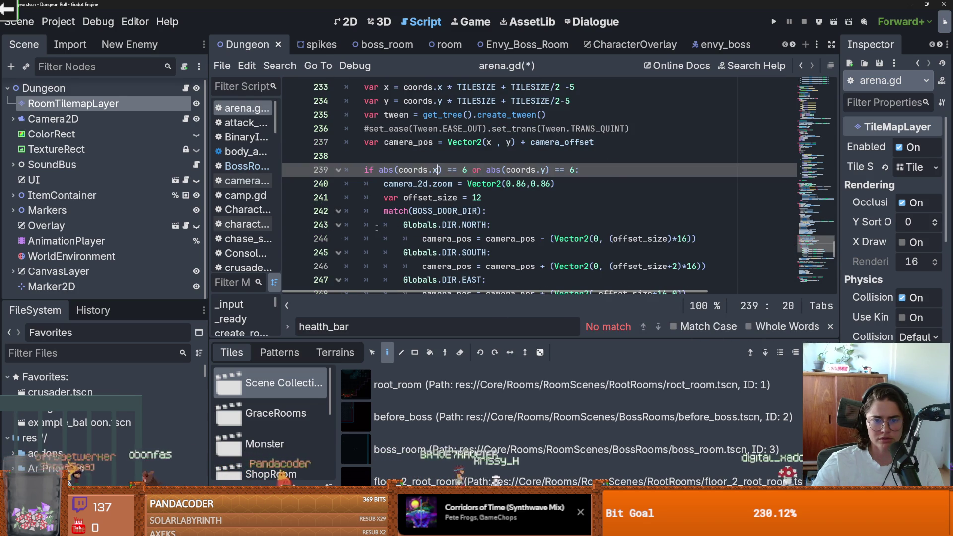
double_click(436, 211)
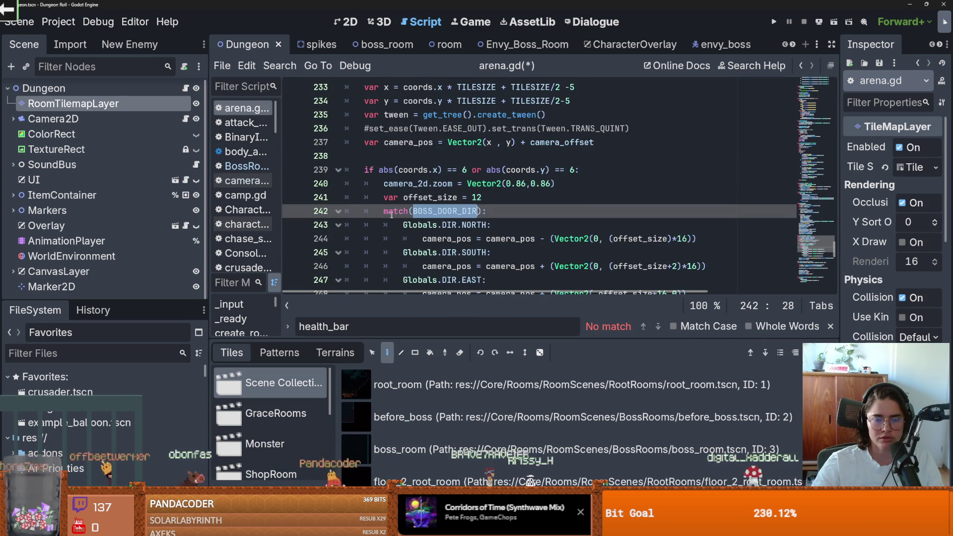
scroll(414, 206, down, 1)
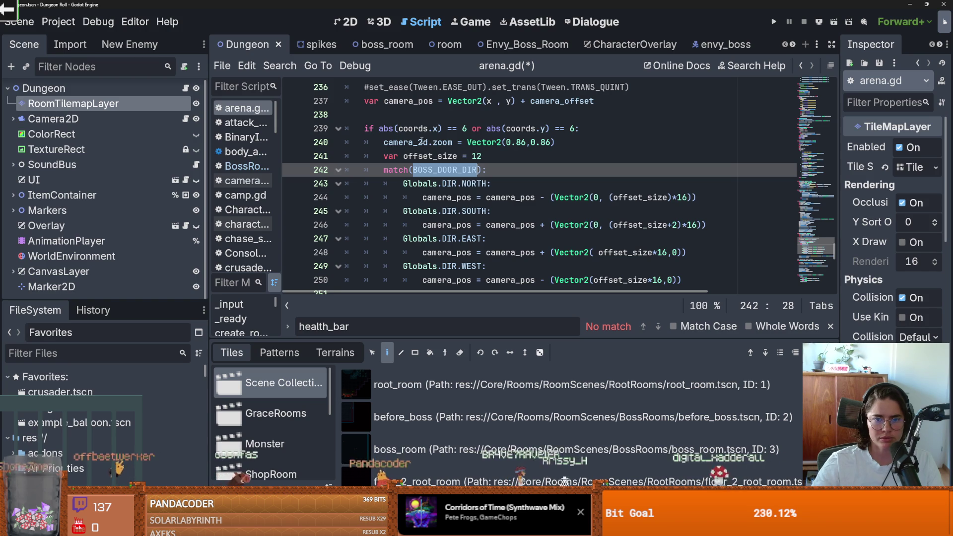
scroll(436, 139, up, 2)
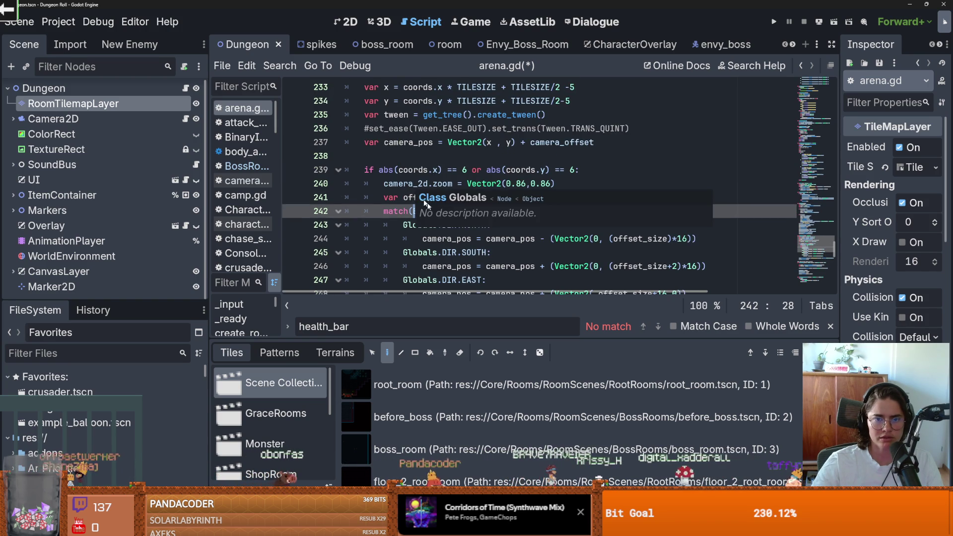
scroll(443, 172, down, 1)
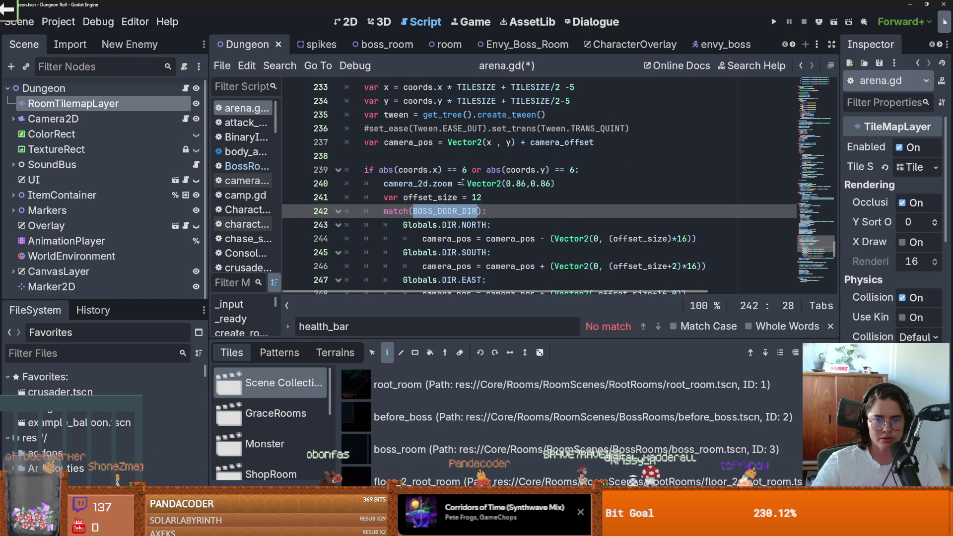
scroll(433, 195, down, 1)
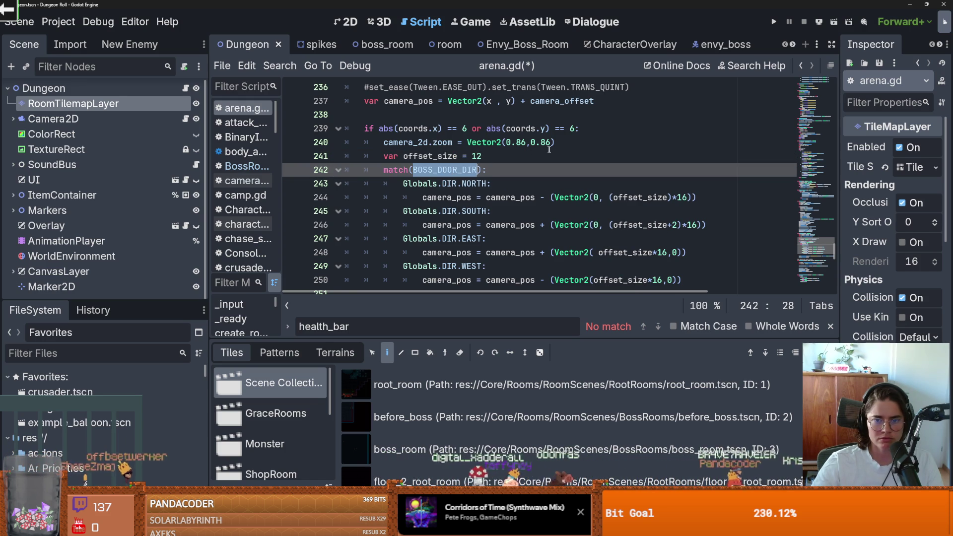
click(564, 143)
Comment out the camera zoom line, run the game, and teleport using tp_to_before_boss.
key(ctrl+k)
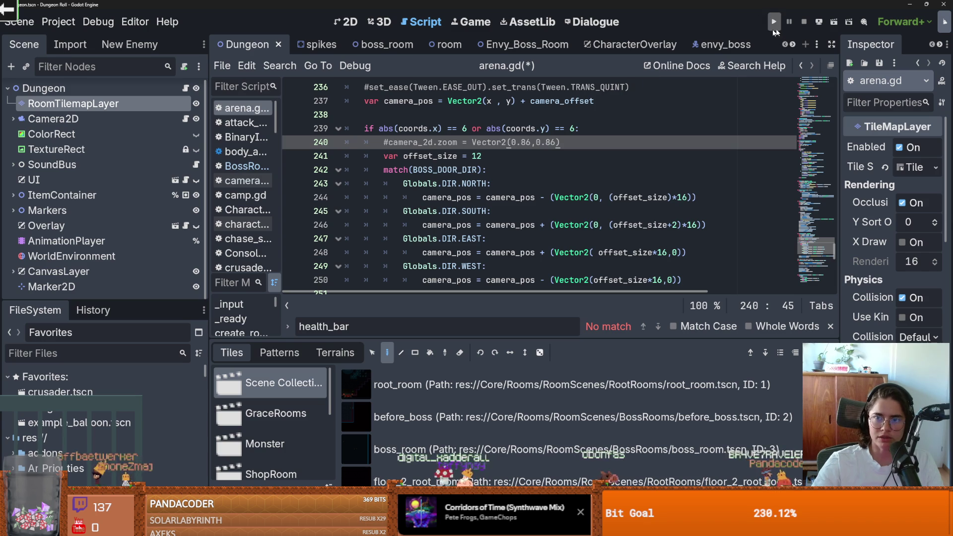
key(F5)
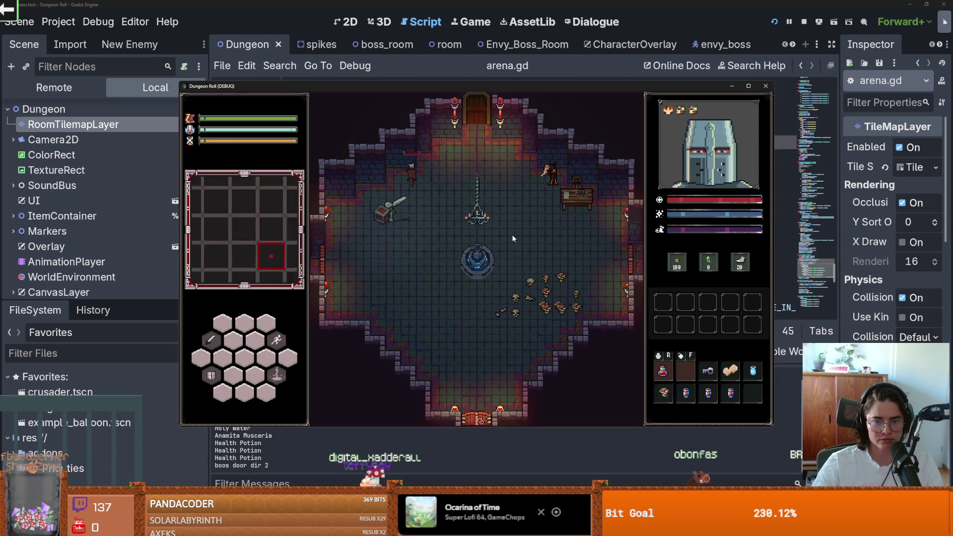
key(grave)
key(Up)
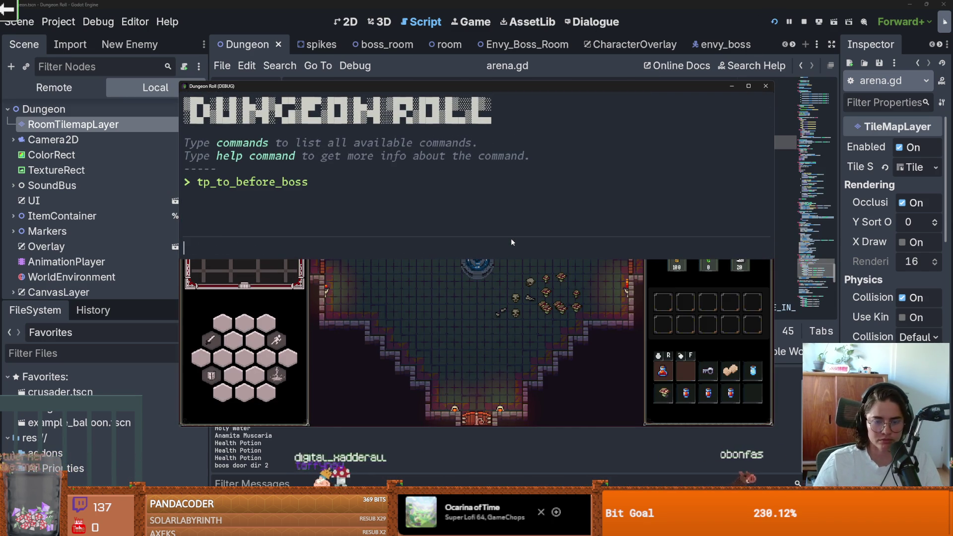
key(Return)
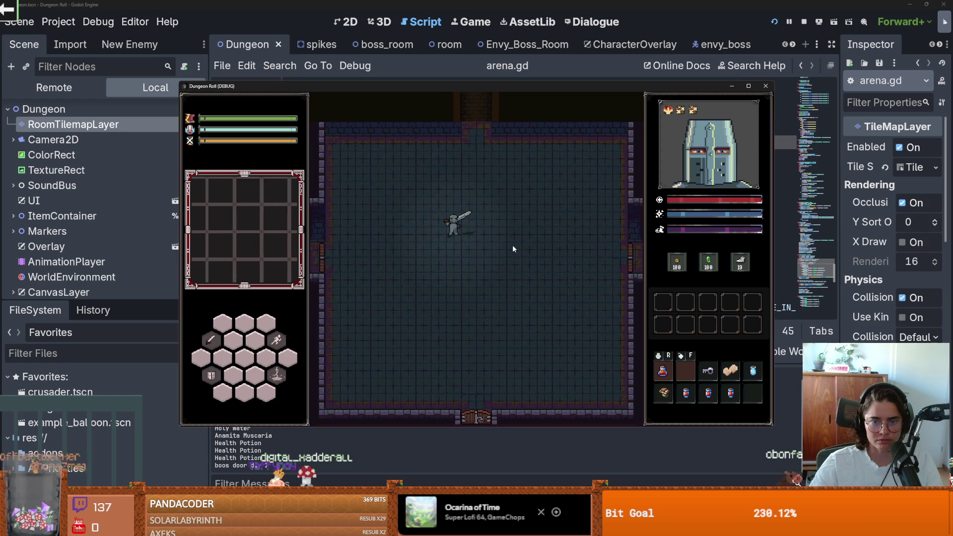
Walk into the boss arena and get through the Envious Crusader's intro dialogue.
key(w)
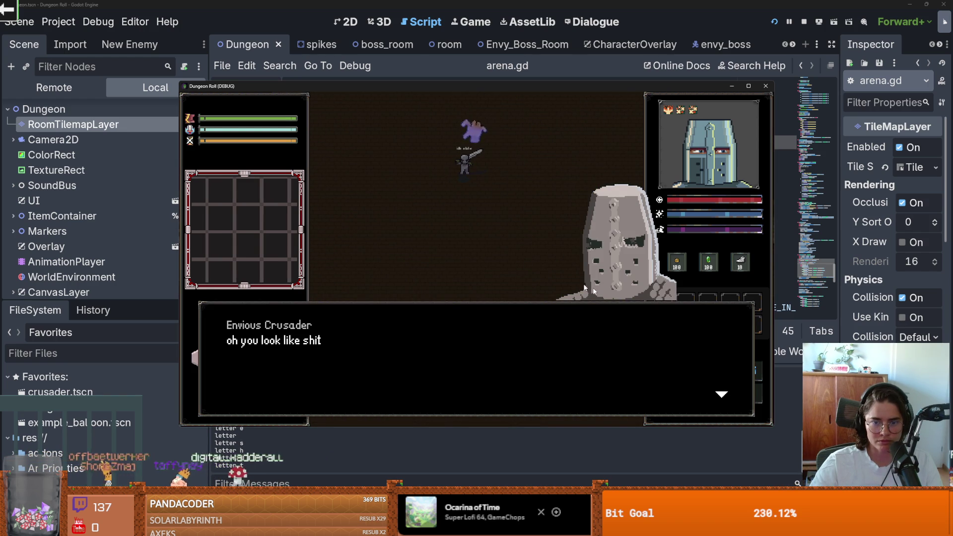
click(655, 335)
click(654, 335)
click(655, 335)
click(654, 330)
click(653, 330)
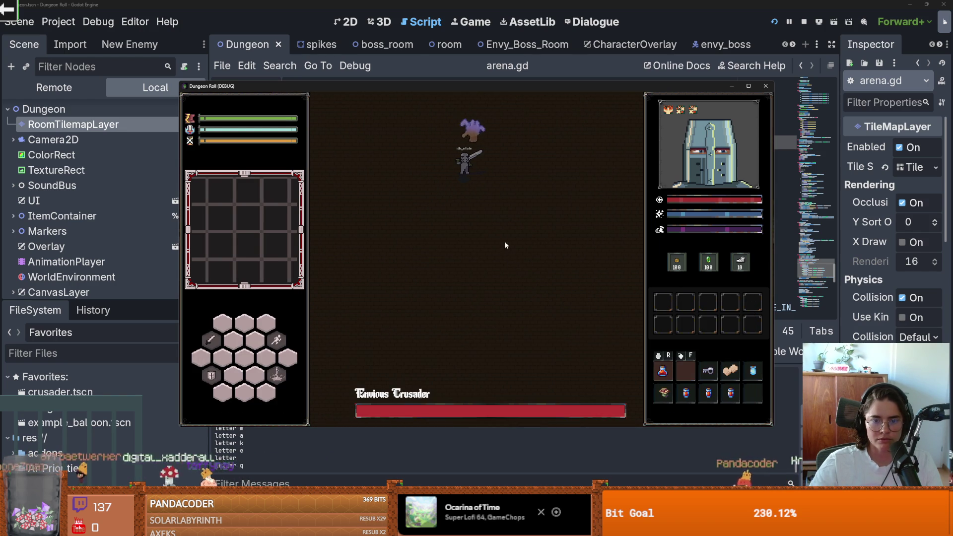
Inspect the Game node in the editor's remote scene tree, then minimize the editor.
key(grave)
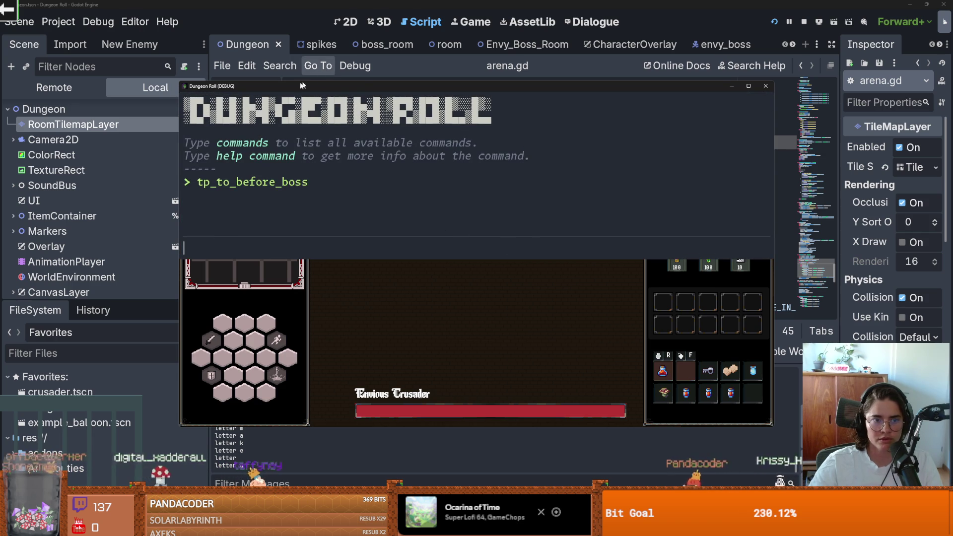
click(54, 88)
scroll(45, 275, down, 1)
click(13, 286)
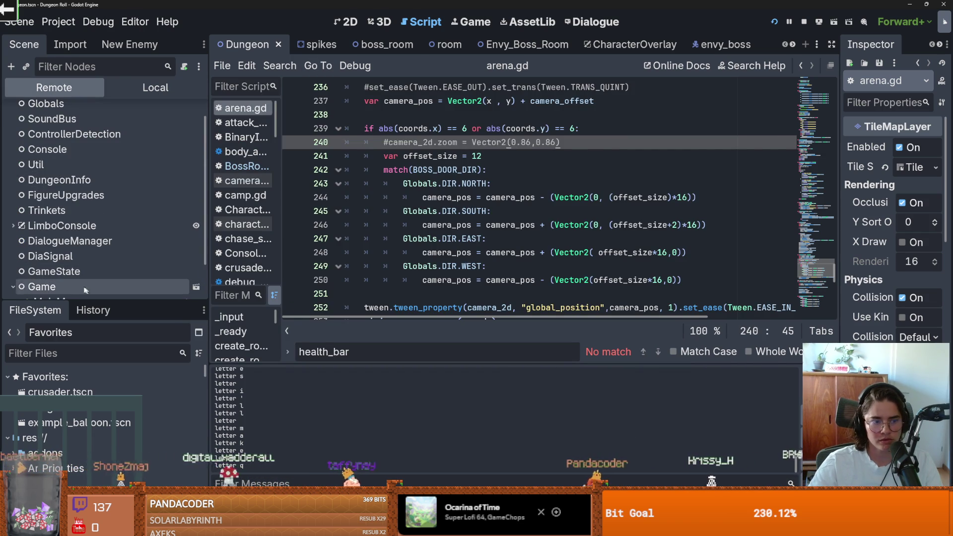
scroll(99, 223, down, 3)
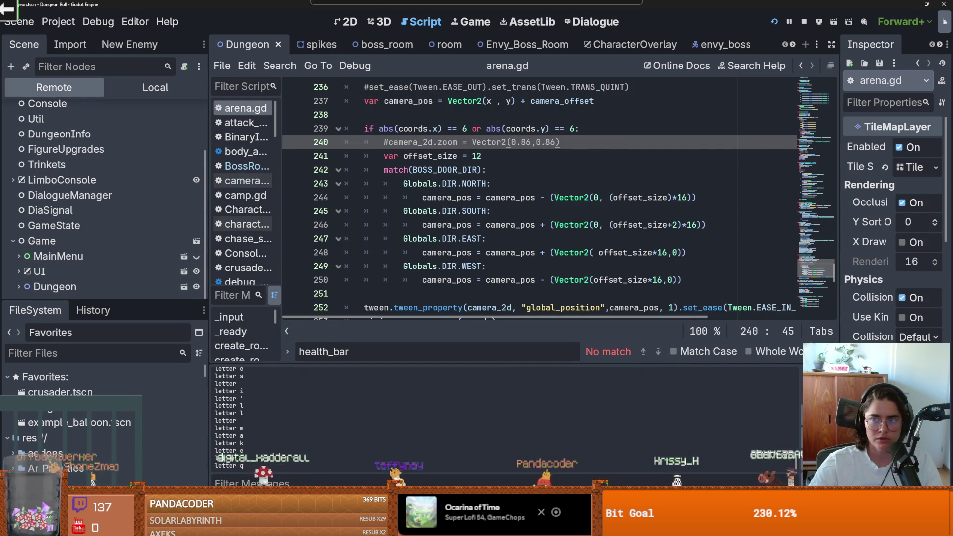
click(787, 485)
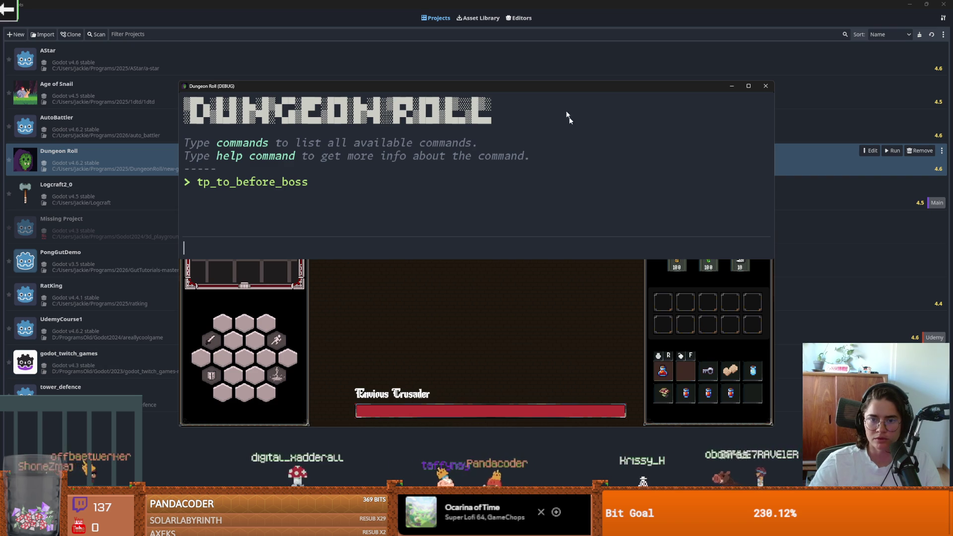
Maximize the game window and view the boss room while toggling the debug console.
double_click(543, 85)
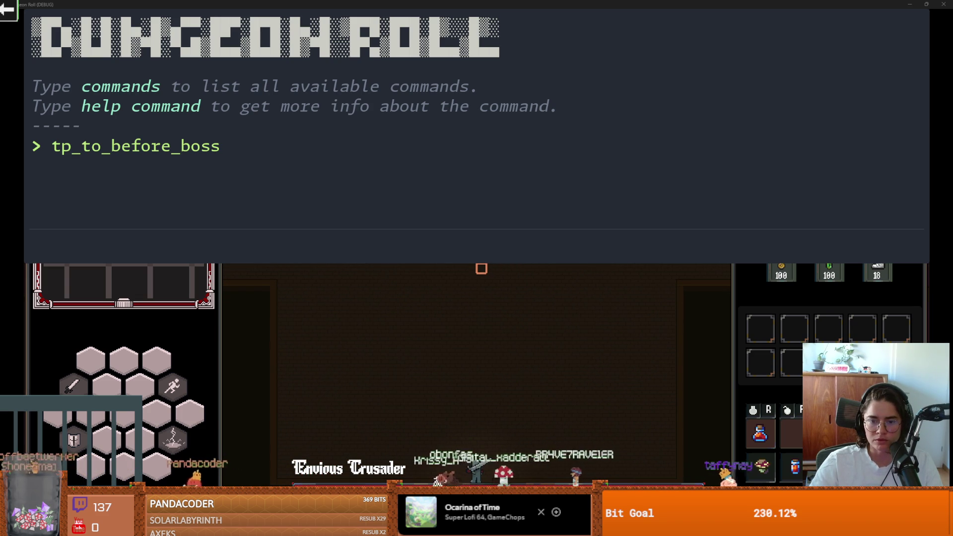
key(grave)
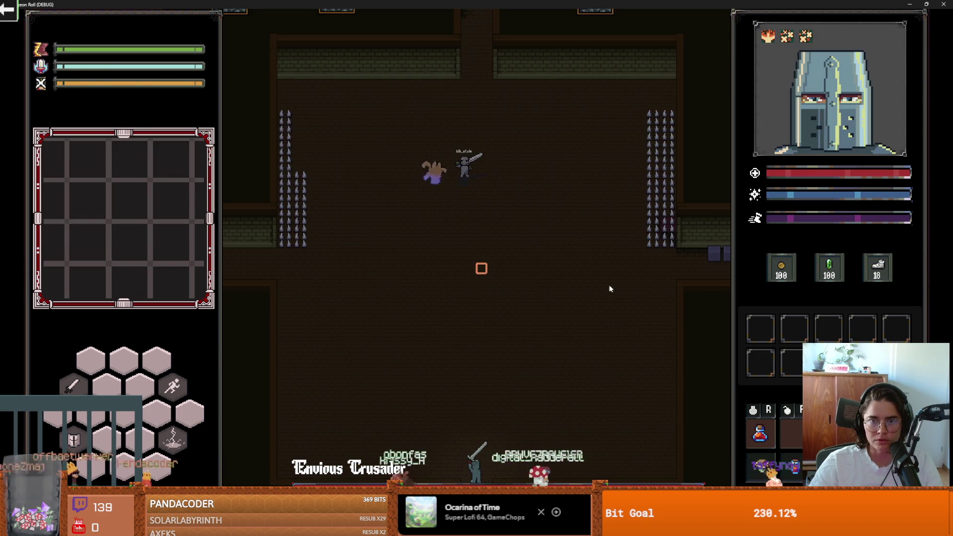
key(grave)
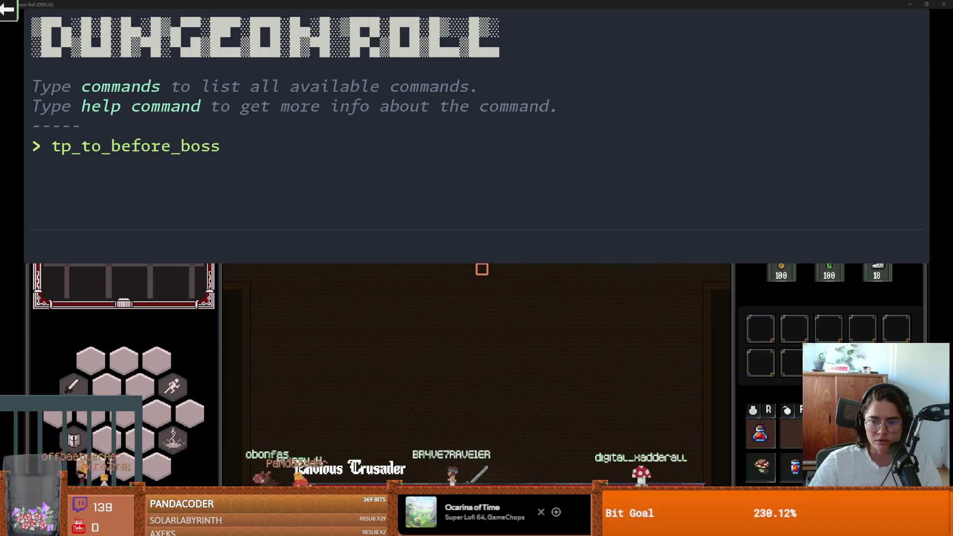
key(grave)
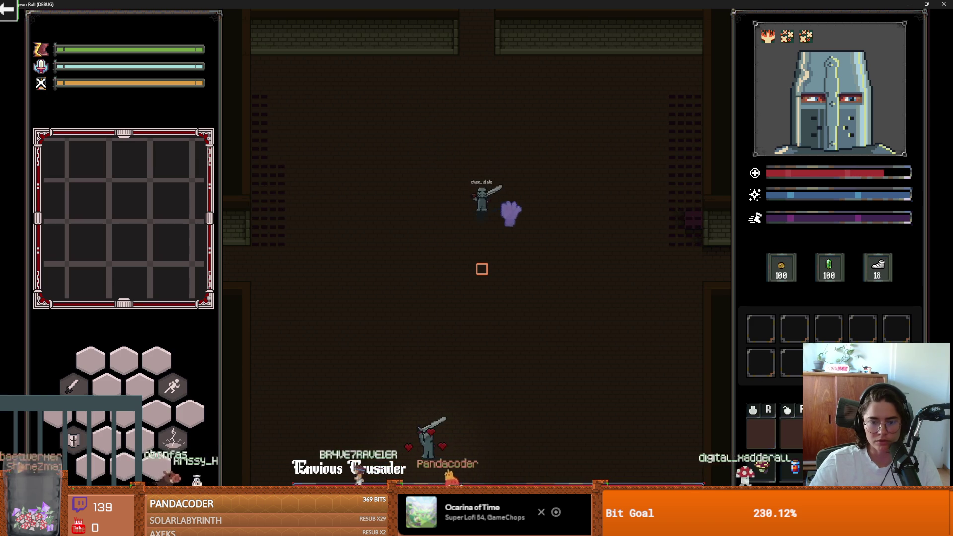
key(grave)
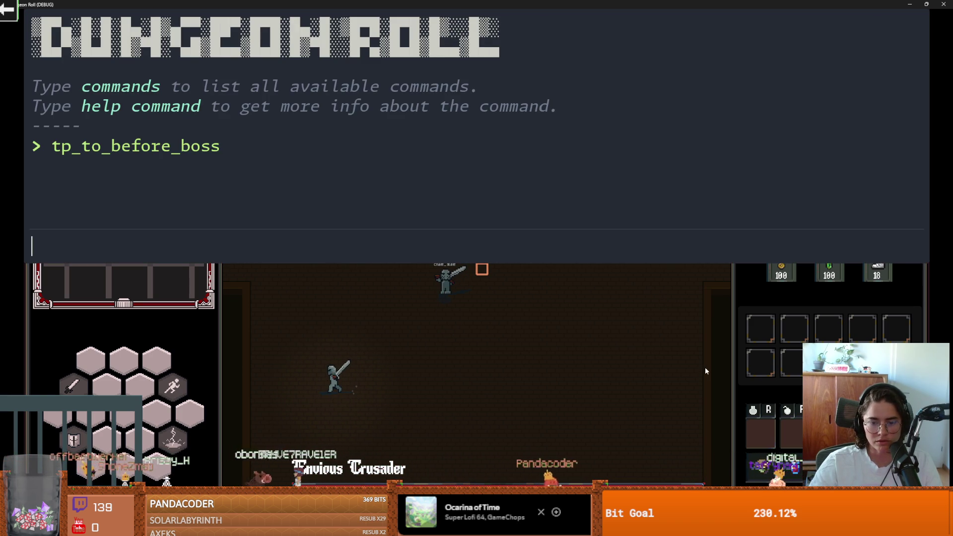
key(grave)
key(grave)
key(grave)
key(grave)
key(grave)
key(grave)
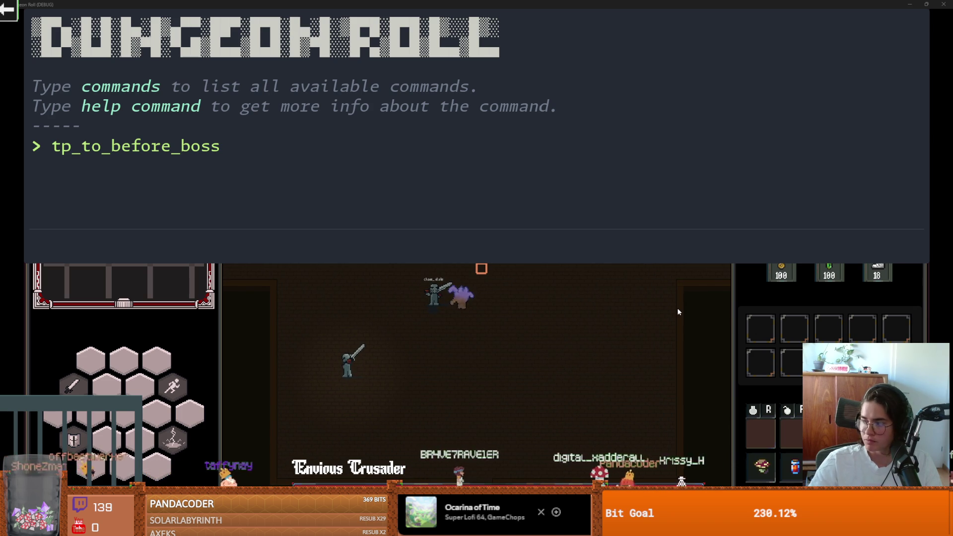
key(grave)
Move the character down and up the boss room, use the console, and close the game.
key(s)
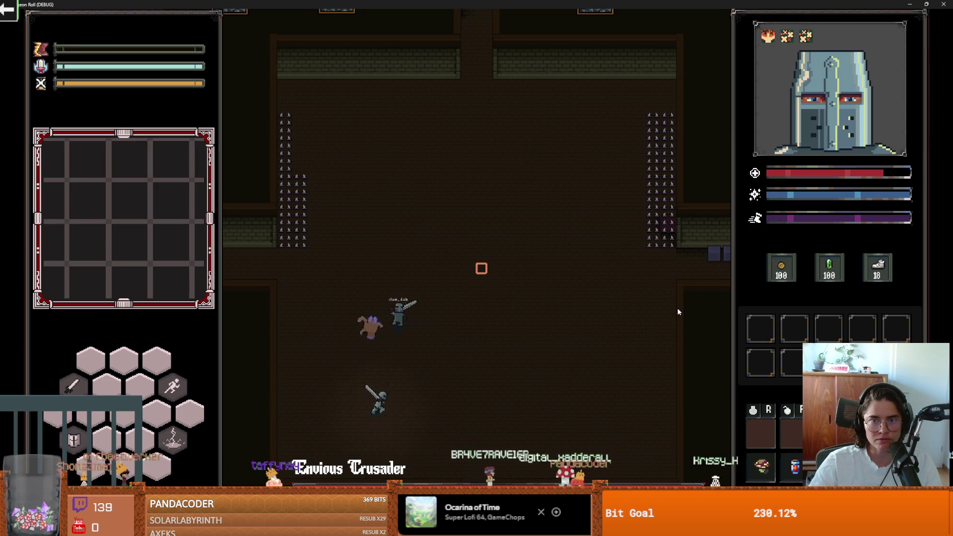
key(w)
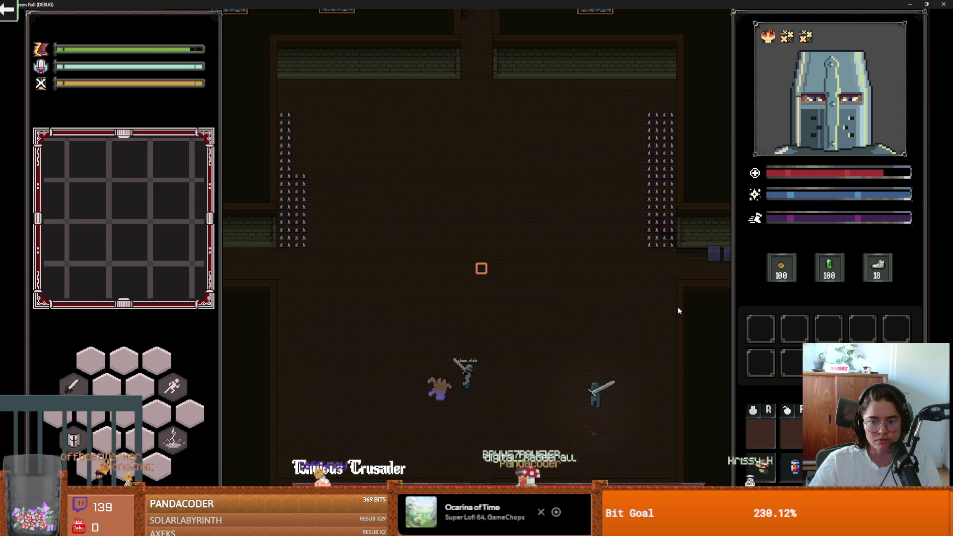
key(grave)
text(g)
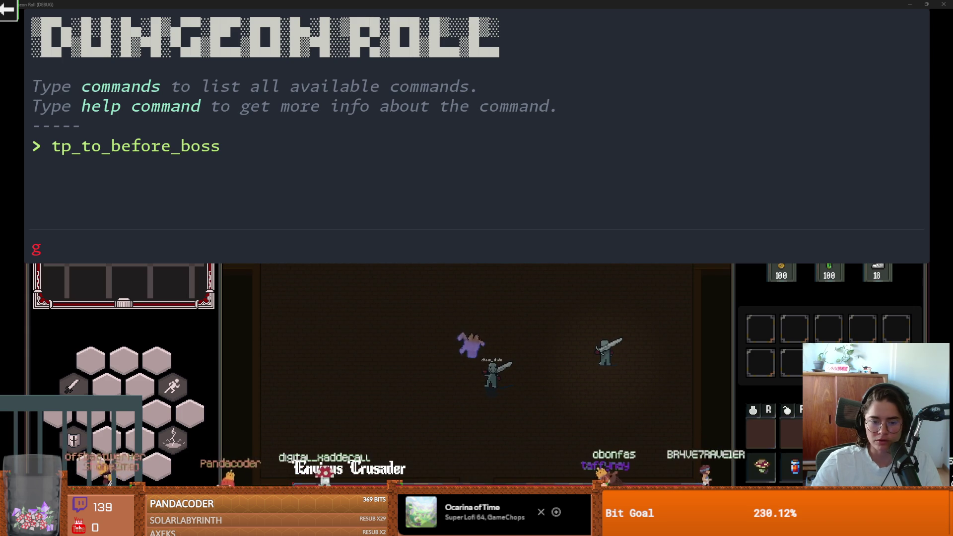
key(grave)
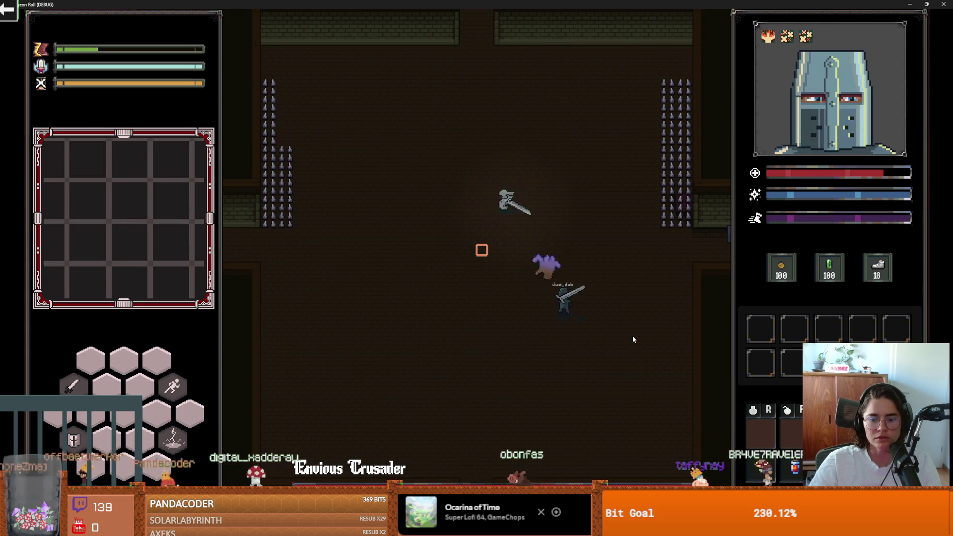
key(grave)
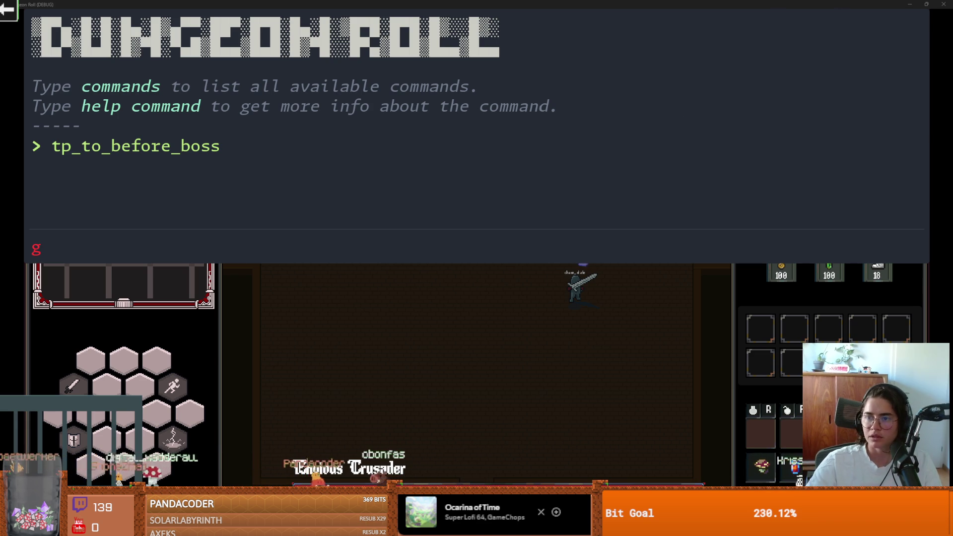
click(939, 7)
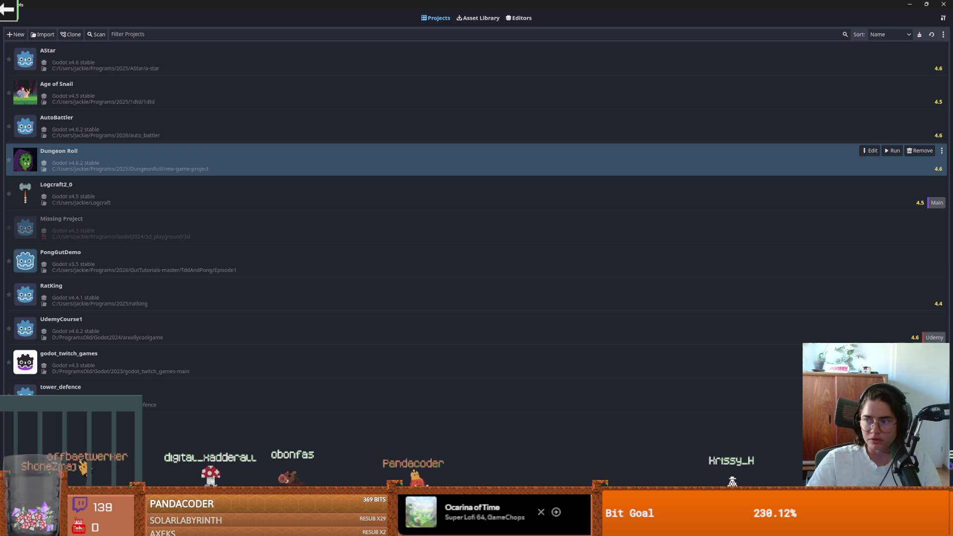
Back in the Dungeon Roll editor, open Camera2D's arena.gd script and highlight offset_size.
key(alt+Tab)
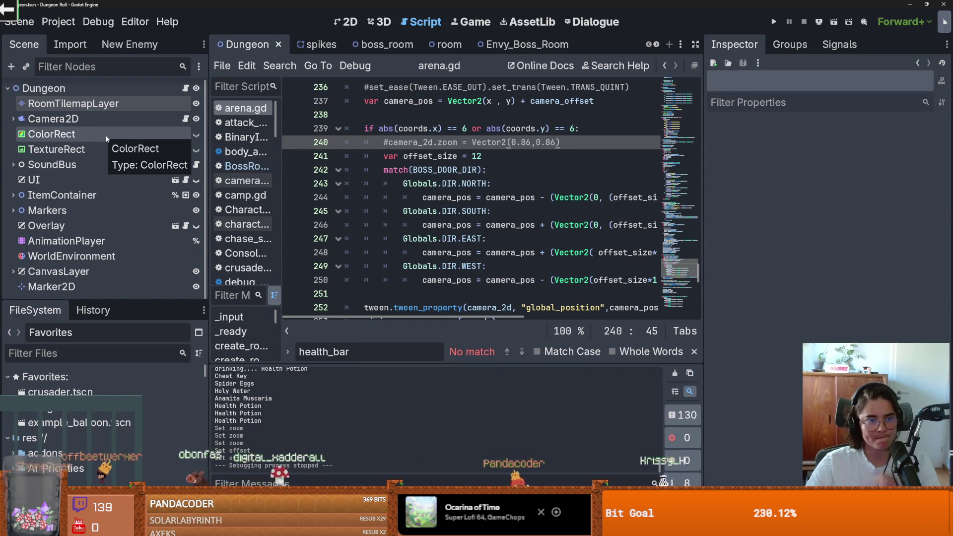
double_click(110, 118)
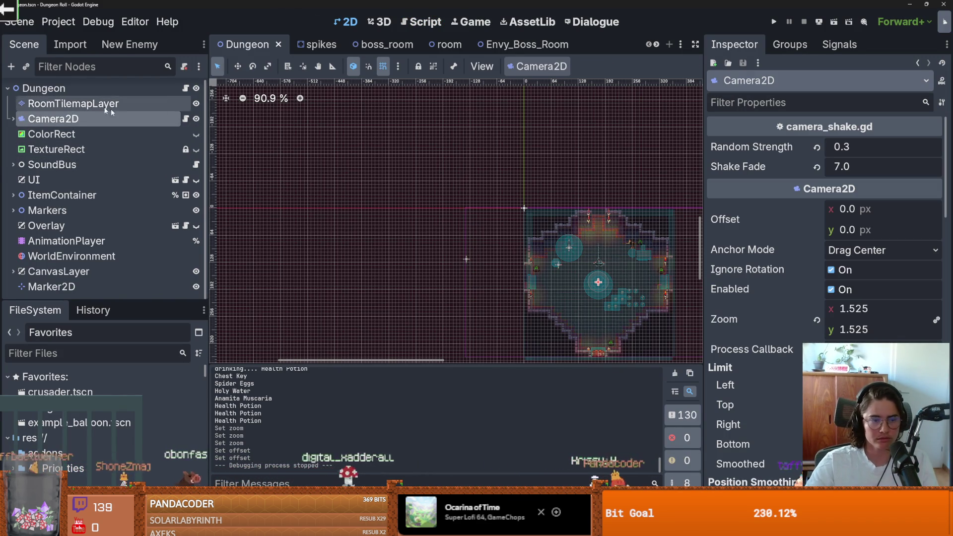
click(185, 116)
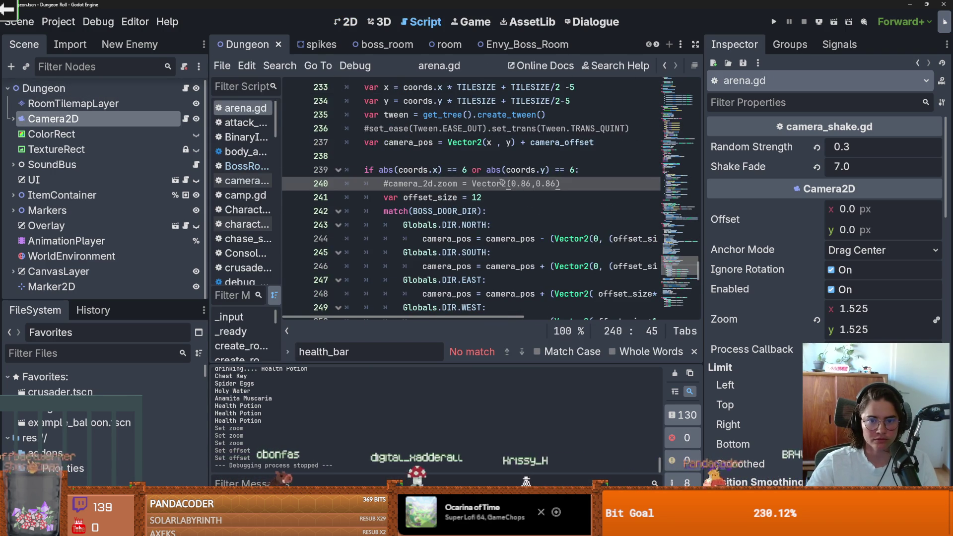
double_click(428, 197)
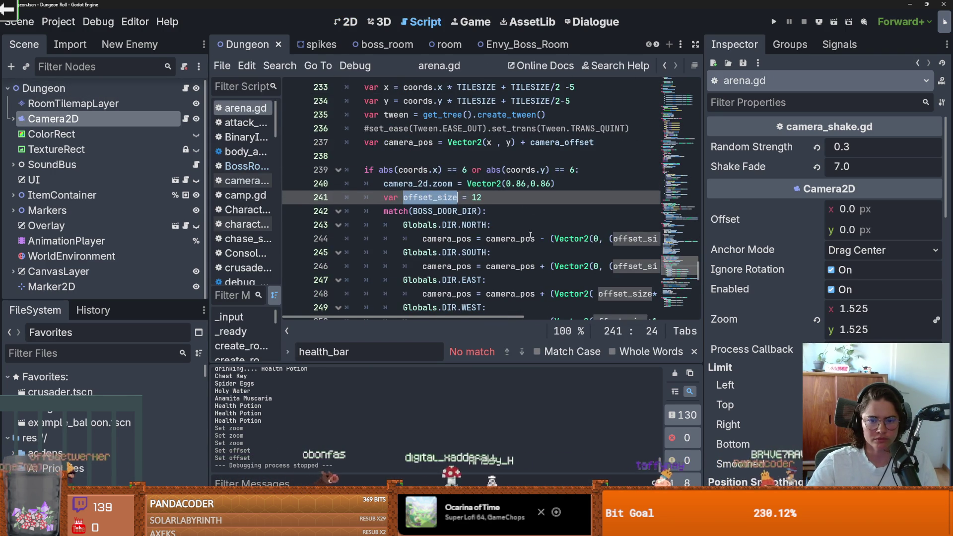
scroll(429, 197, down, 1)
Drag the dock splitters to widen the script editor and narrow the scene tree.
drag(703, 226, 824, 226)
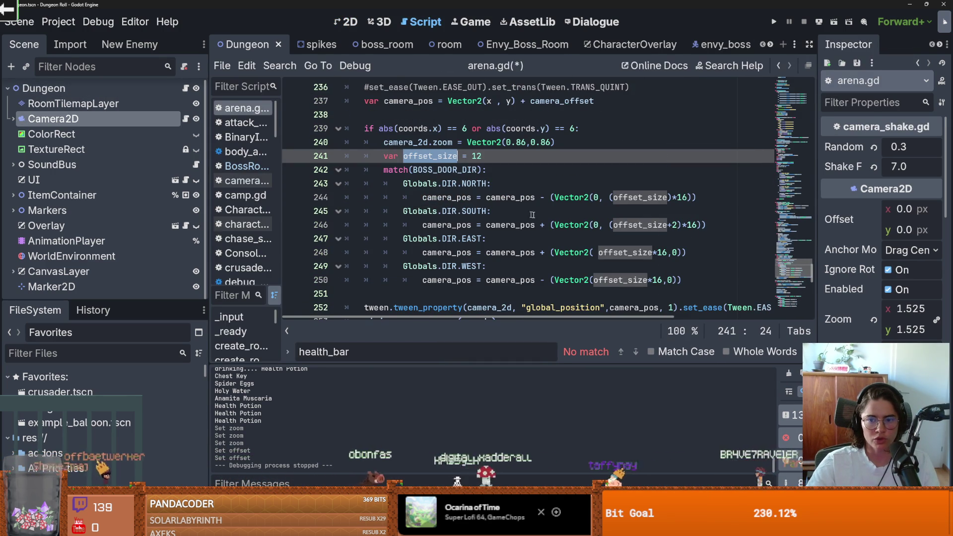
drag(214, 209, 102, 209)
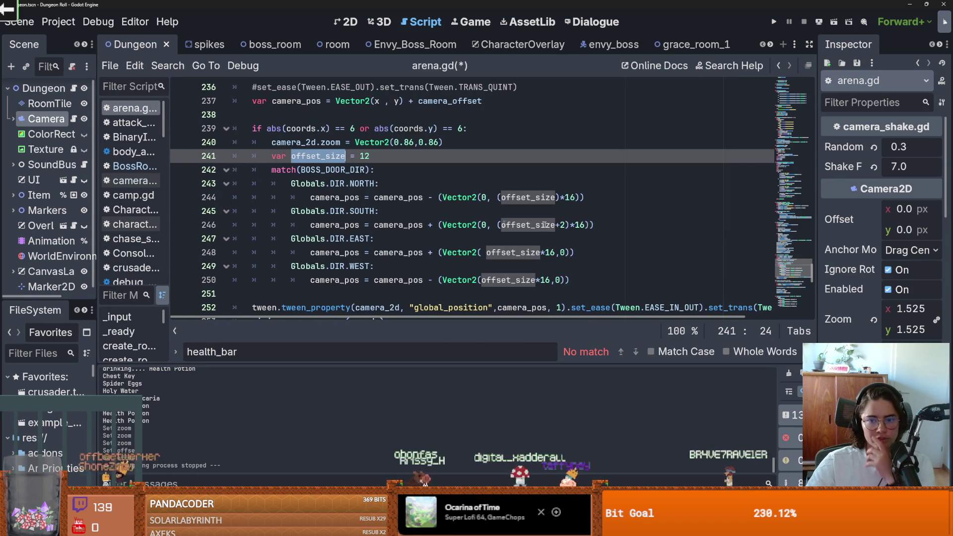
scroll(397, 199, up, 2)
scroll(396, 184, down, 2)
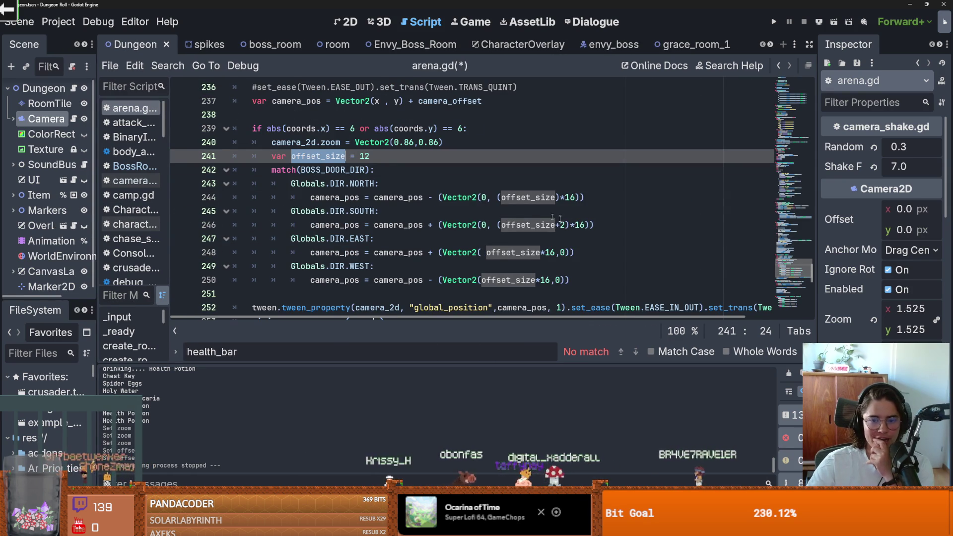
Check offset_size on line 244, readjust the inspector width, and enter 1.15 as line 240's first zoom value.
double_click(541, 197)
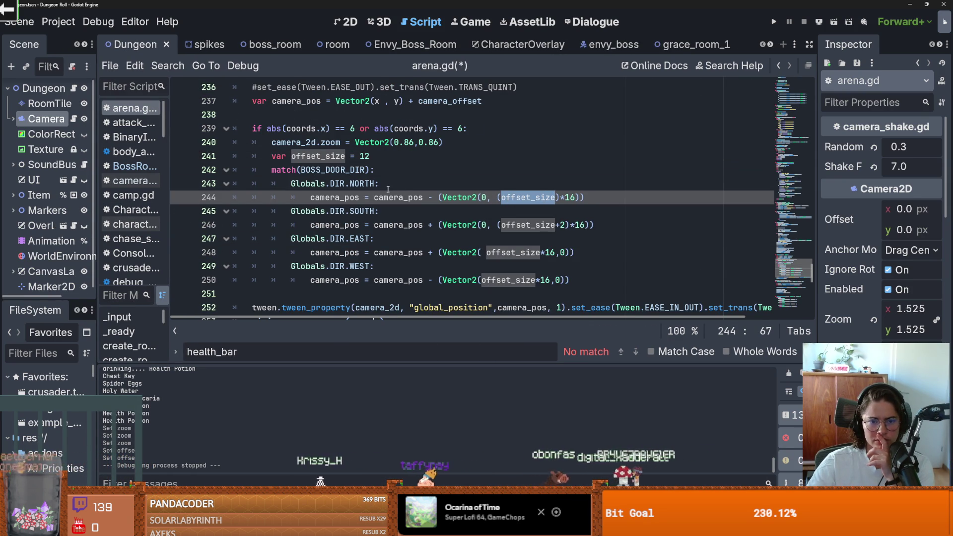
drag(816, 213, 708, 215)
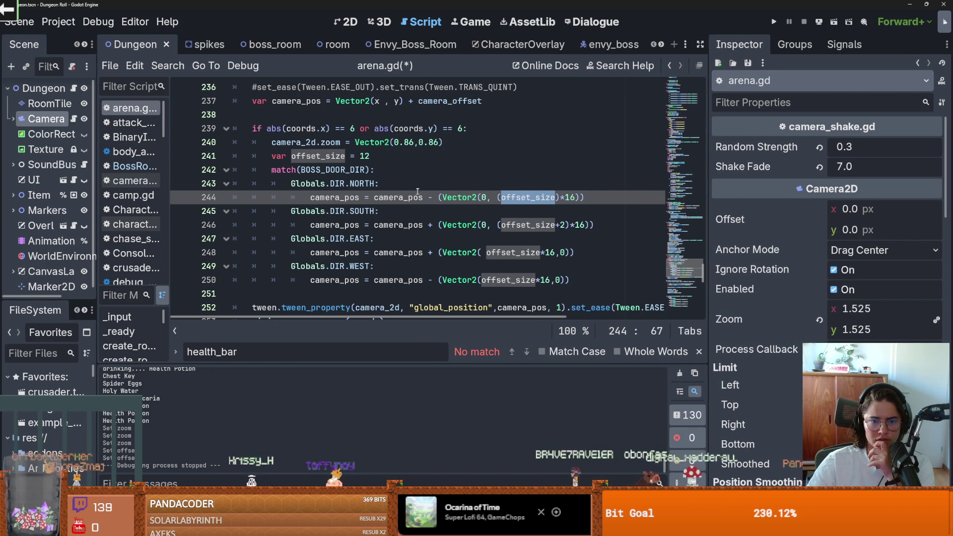
scroll(426, 178, down, 1)
scroll(427, 177, up, 1)
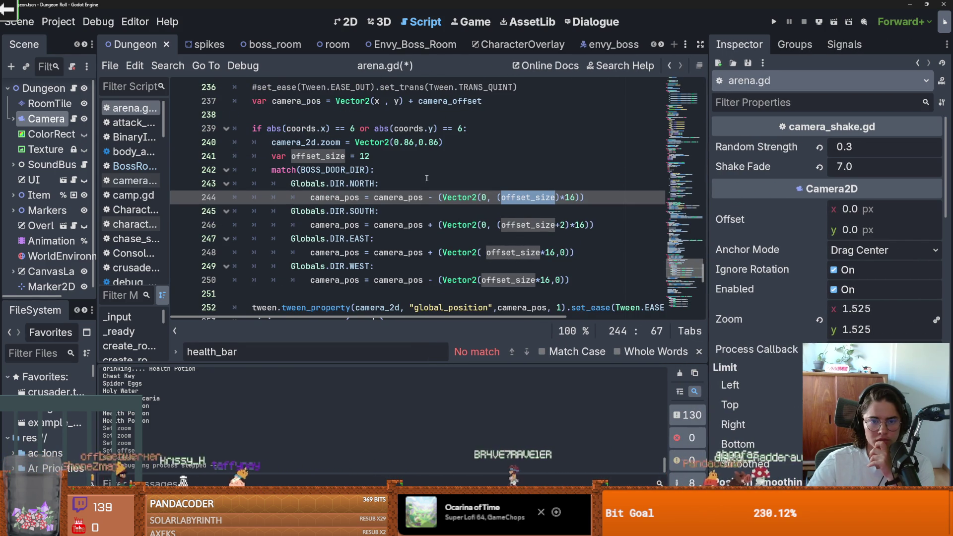
double_click(398, 142)
text(1.)
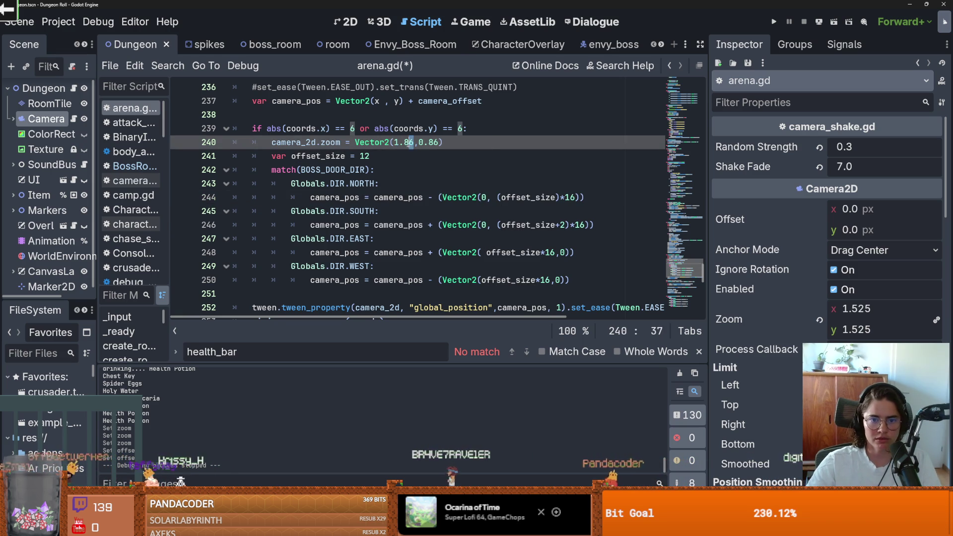
text(15)
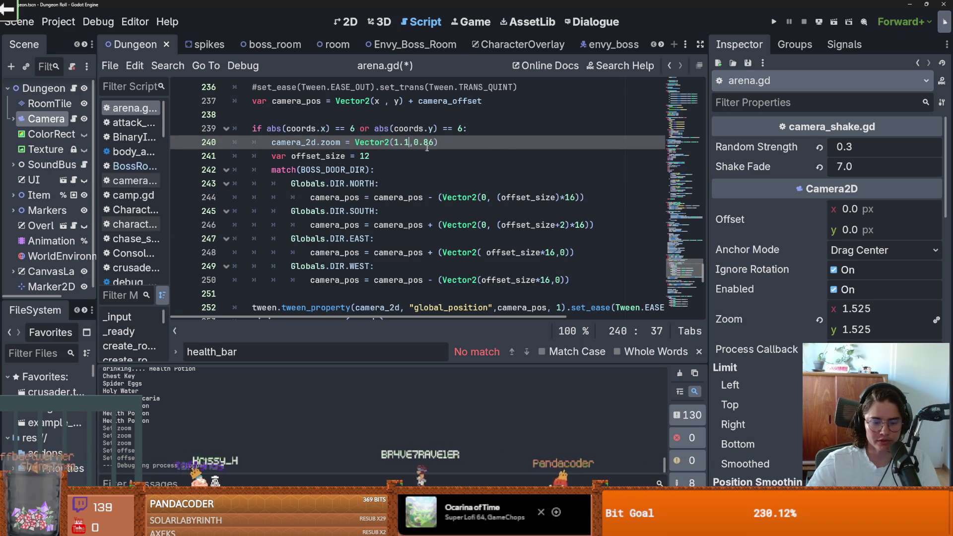
Change the second zoom value on line 240, add a blank line after it, and save.
double_click(432, 143)
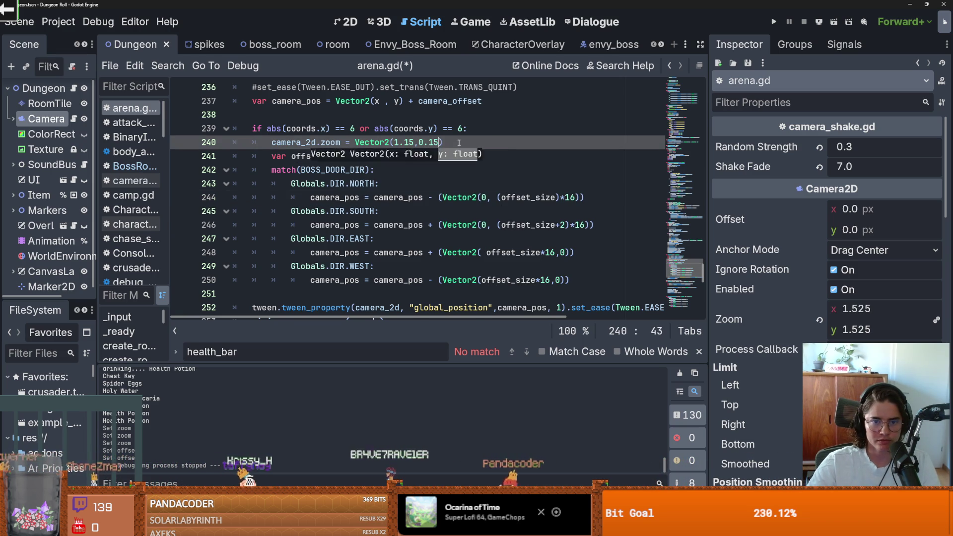
text(15)
key(Return)
key(ctrl+s)
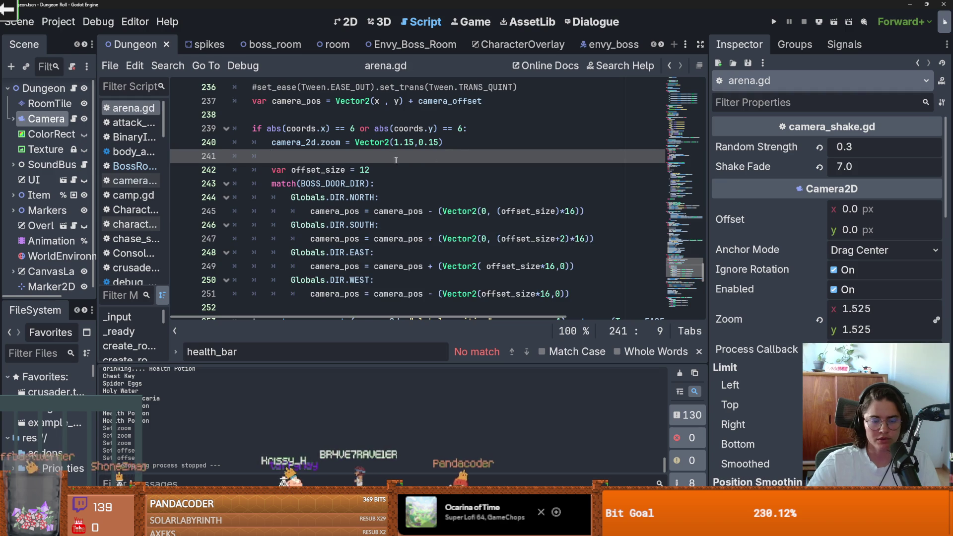
scroll(410, 171, down, 3)
scroll(410, 172, up, 2)
scroll(410, 171, down, 1)
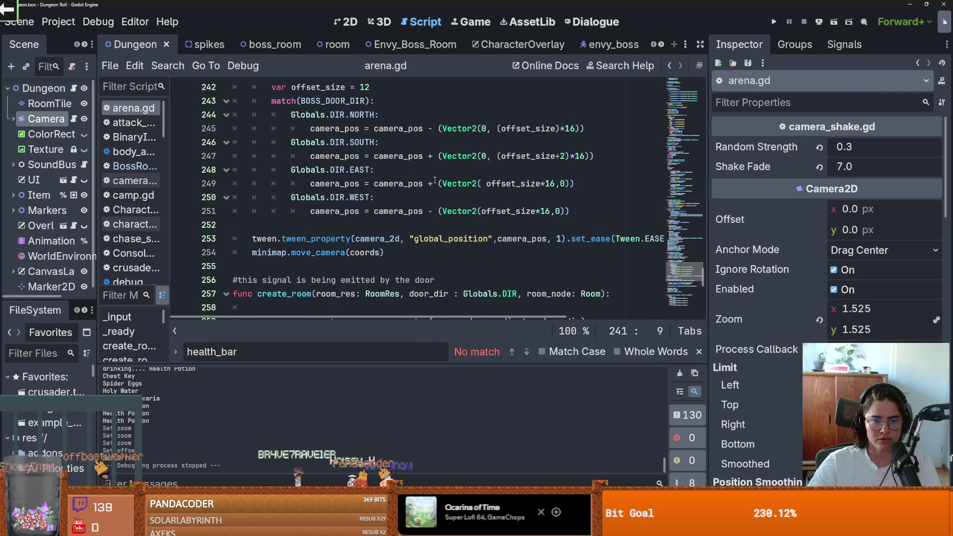
scroll(437, 180, right, 2)
scroll(438, 180, right, 5)
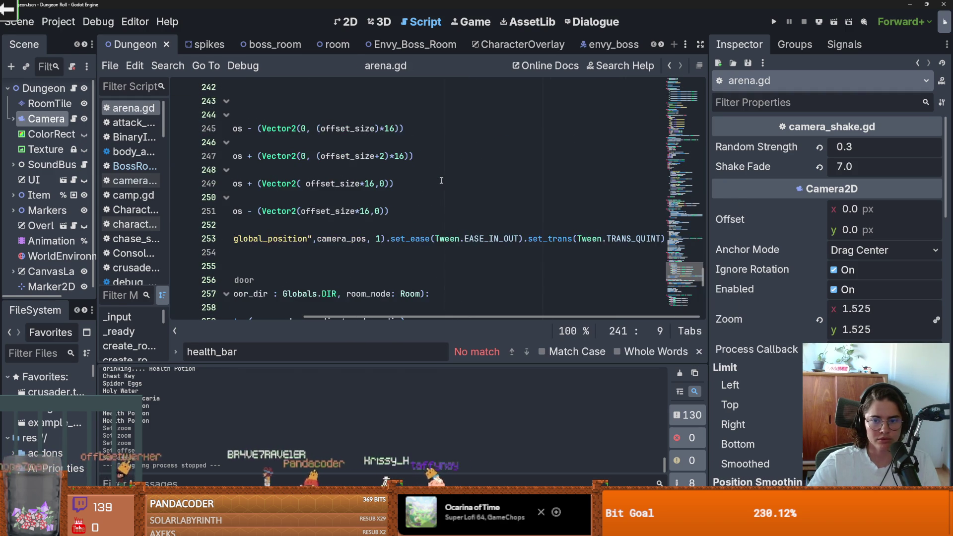
scroll(440, 180, left, 7)
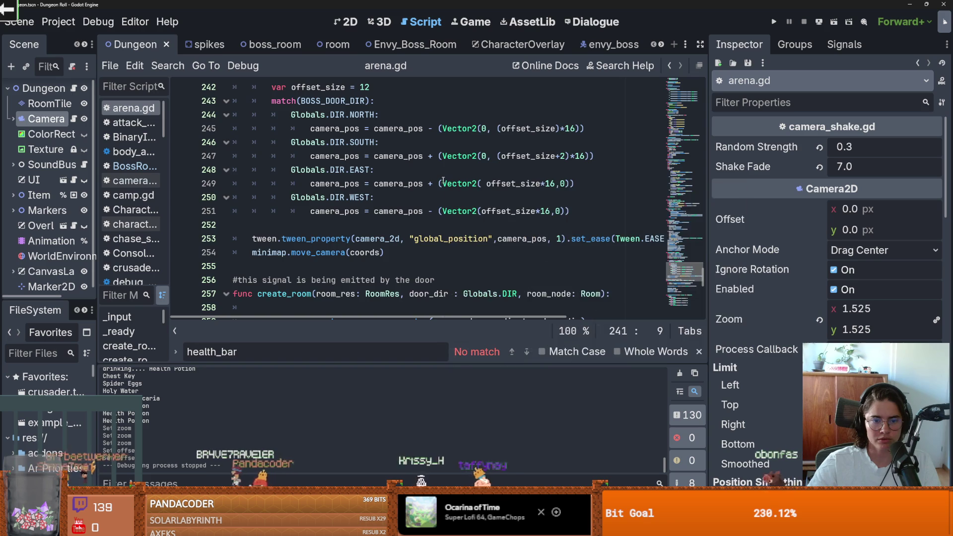
scroll(443, 181, up, 2)
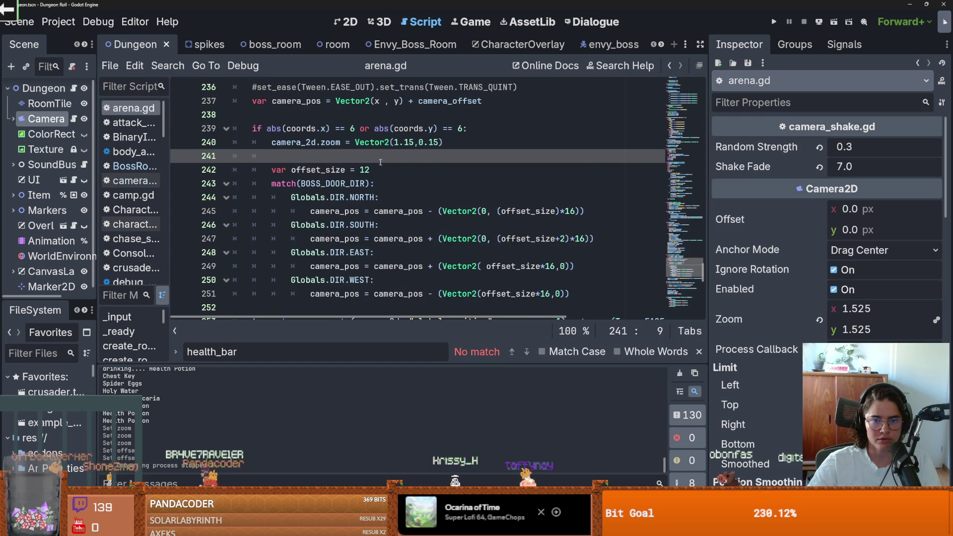
Fix the second zoom value so line 240 reads Vector2(1.15,1.15), and save.
click(425, 144)
key(BackSpace)
text(1)
key(ctrl+s)
Highlight every use of camera_pos in arena.gd.
click(299, 159)
scroll(299, 159, down, 1)
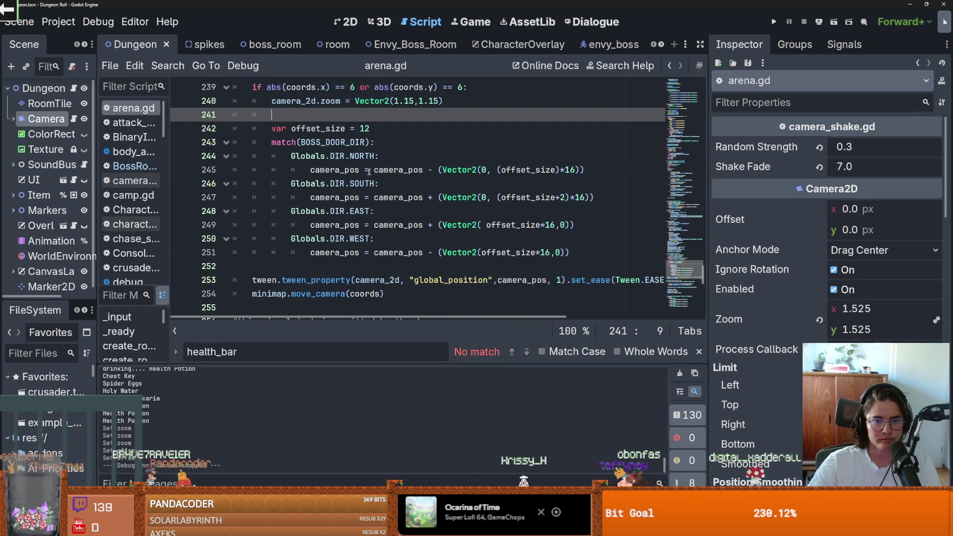
double_click(345, 171)
scroll(384, 175, down, 2)
scroll(385, 175, up, 1)
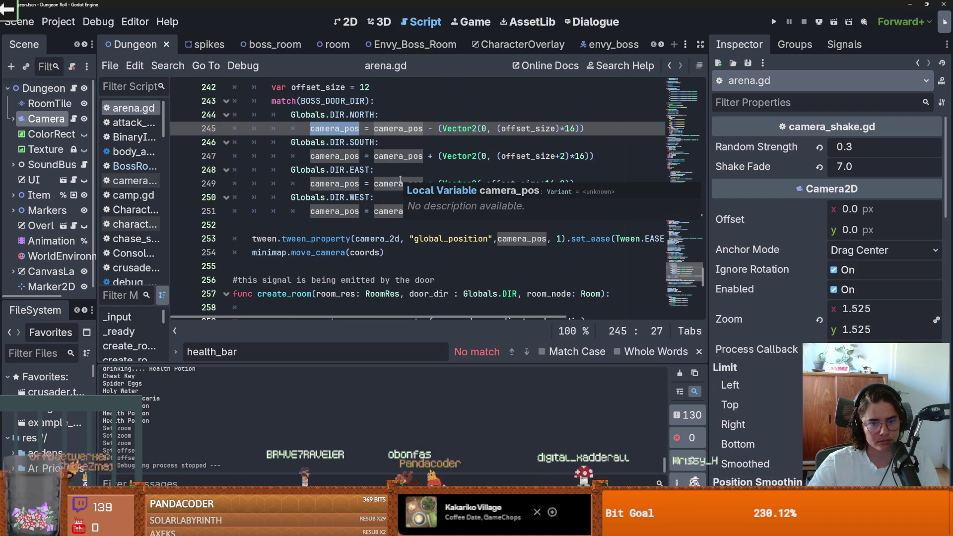
scroll(400, 179, up, 2)
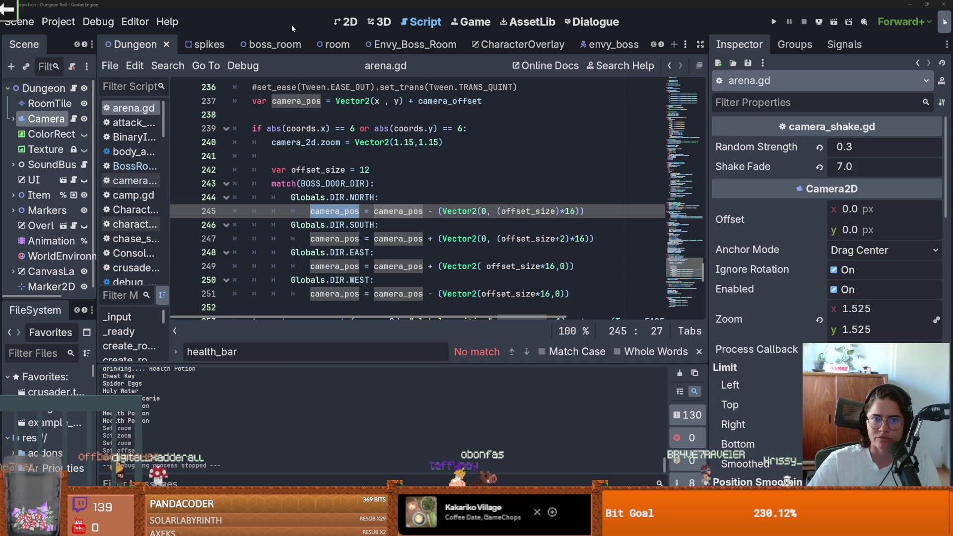
Check the Camera2D offset in the 2D view, then return to arena.gd.
click(346, 21)
scroll(461, 223, up, 4)
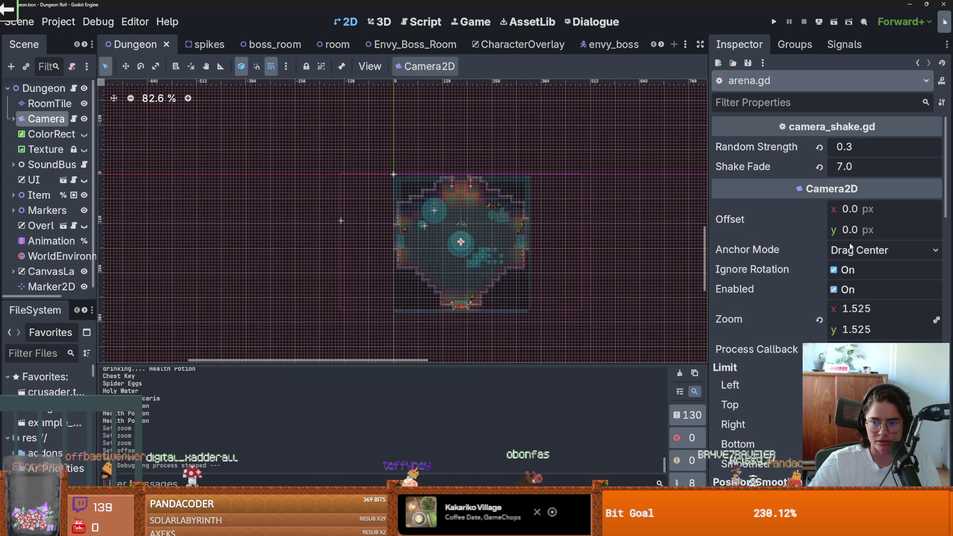
drag(849, 230, 867, 230)
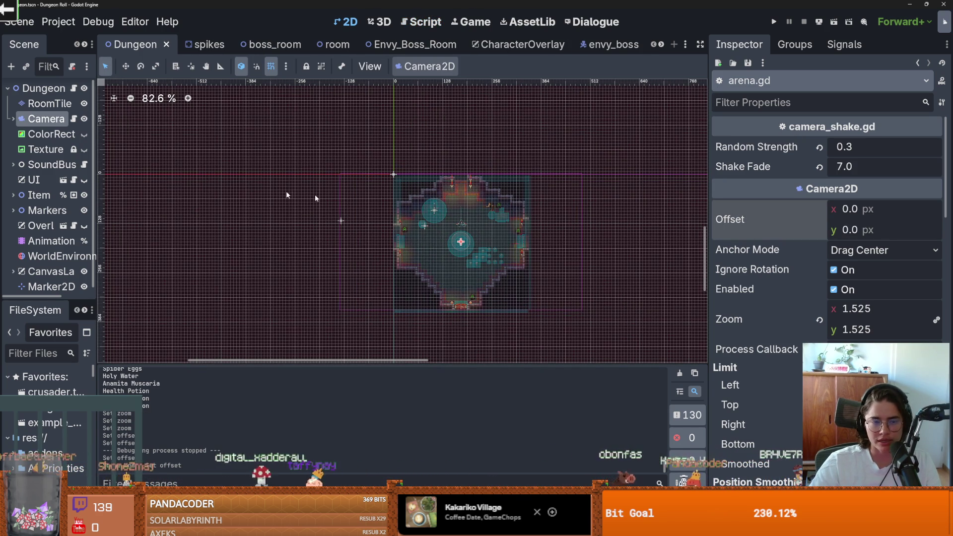
key(ctrl+F3)
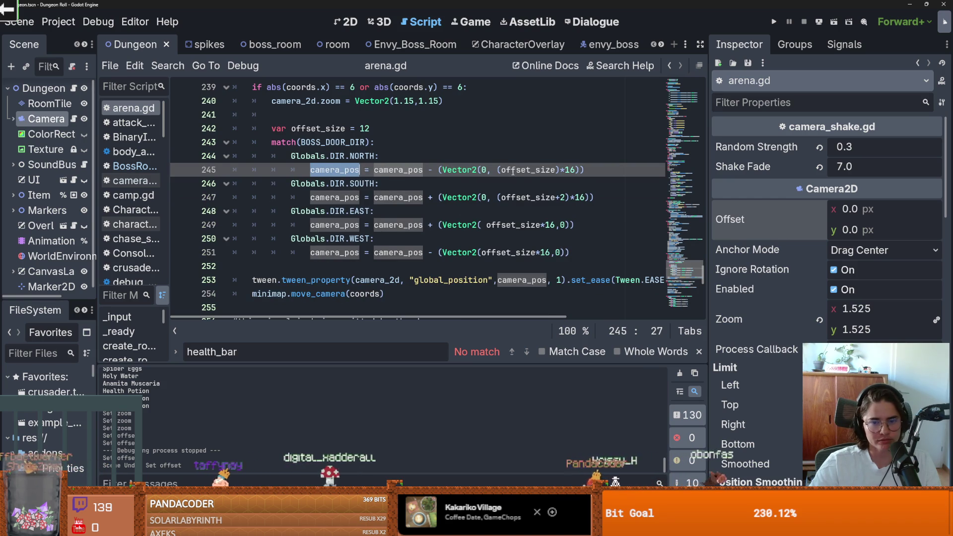
scroll(610, 201, up, 1)
Wrap the north offset on line 245 in parentheses and append + 18.0.
scroll(610, 202, down, 1)
scroll(571, 199, up, 1)
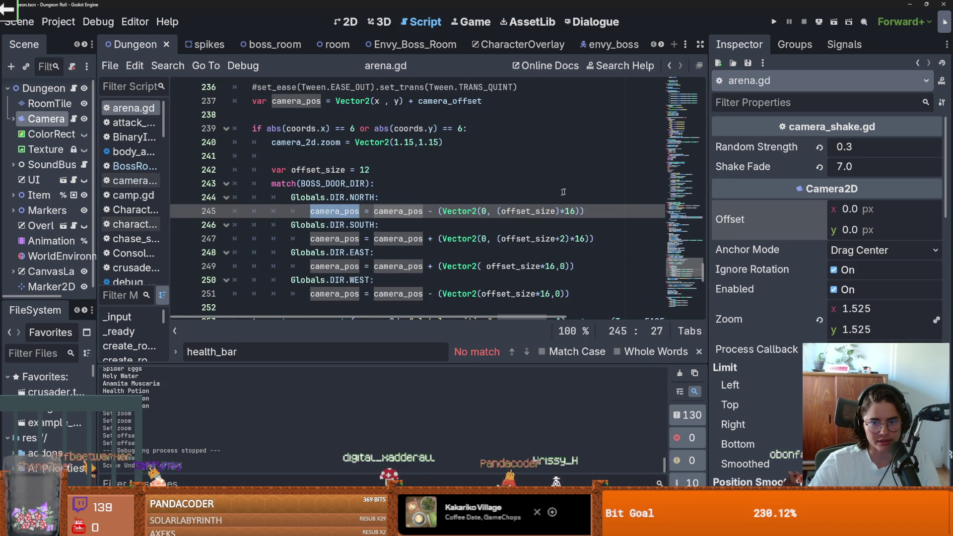
click(583, 211)
text(+)
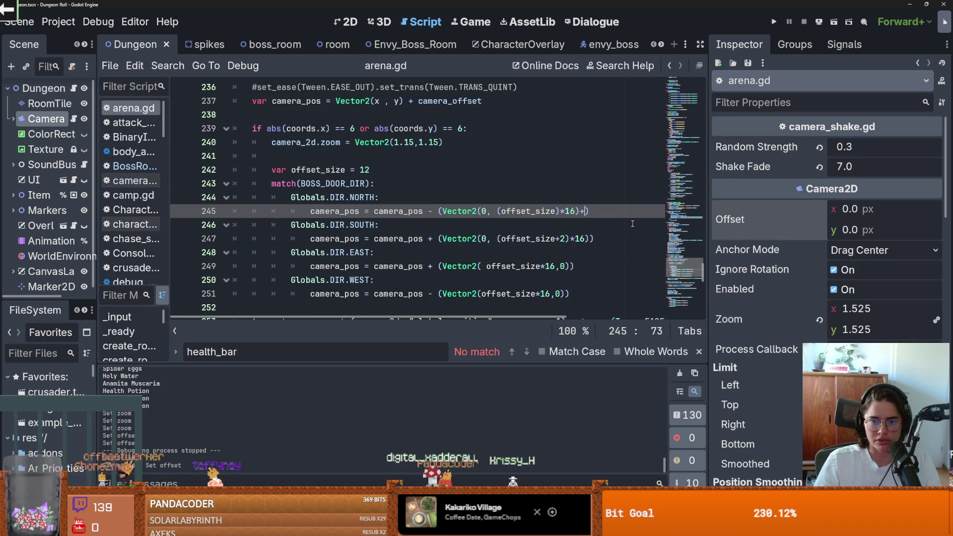
text(18.0)
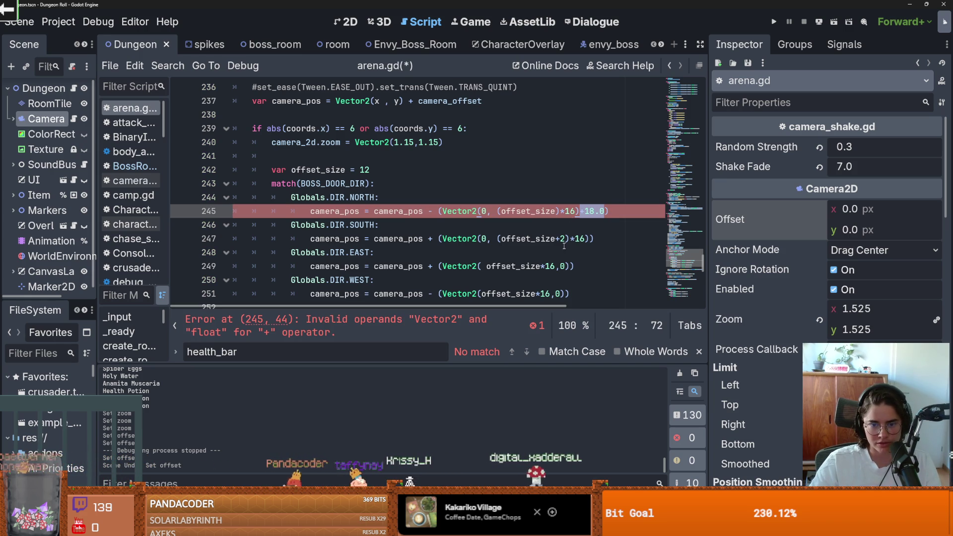
double_click(543, 211)
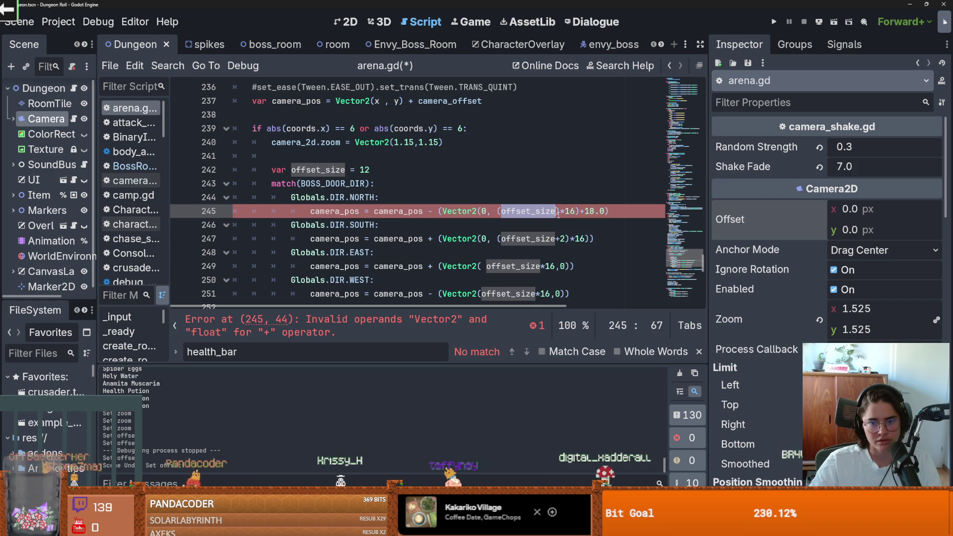
click(518, 239)
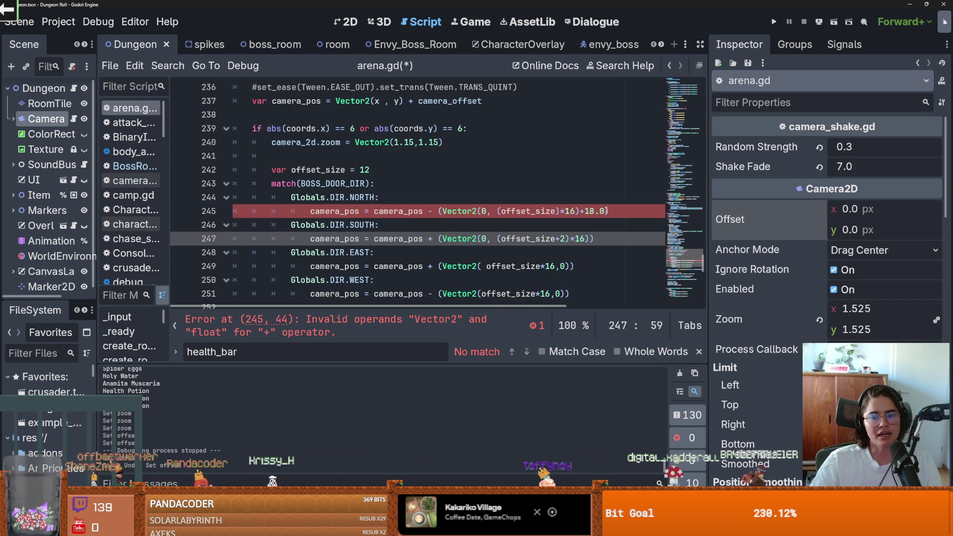
drag(606, 211, 579, 211)
key(BackSpace)
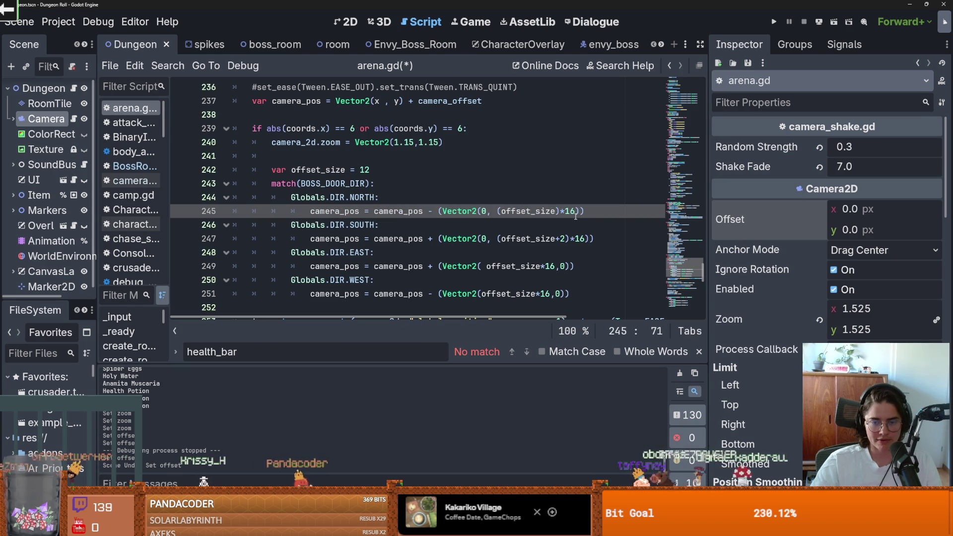
key(Right)
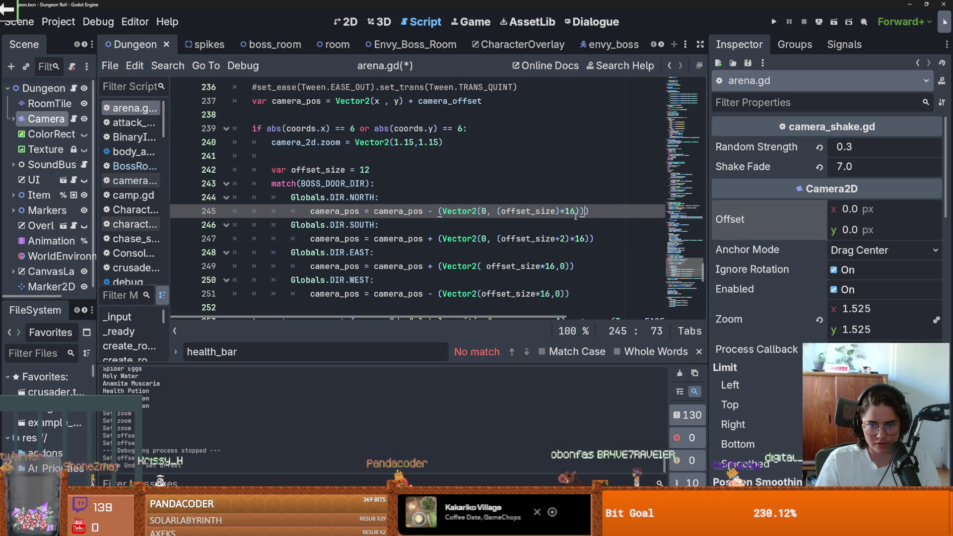
key(ctrl+Left)
text(()
click(576, 210)
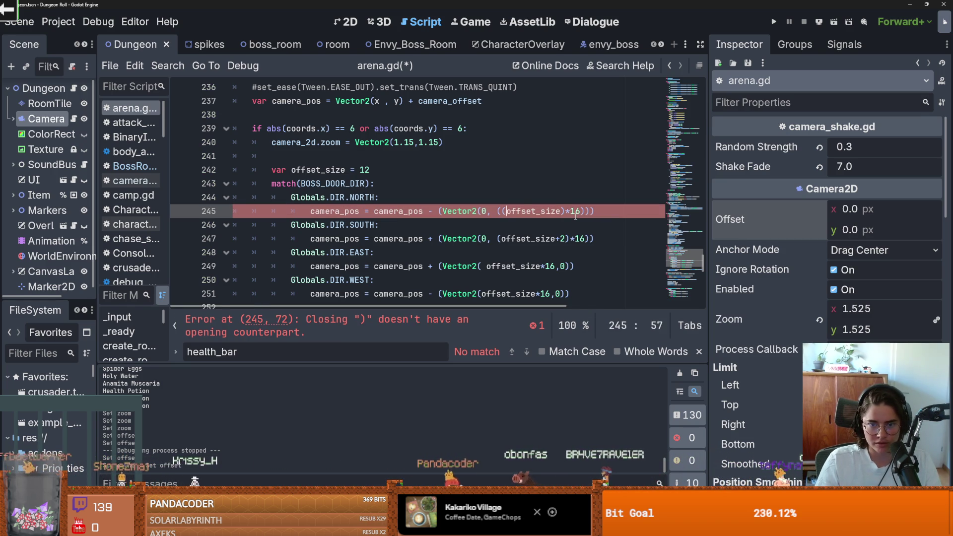
key(Right)
text() + 18.0)
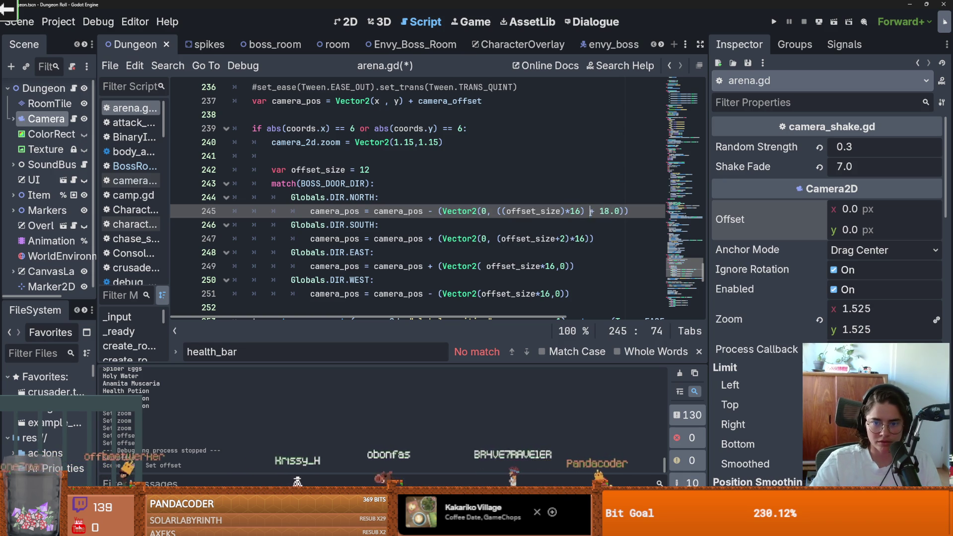
Add + 18.0 to the south, east and west offset lines and save arena.gd.
key(shift+Left)
key(shift+Left)
key(shift+Left)
click(585, 238)
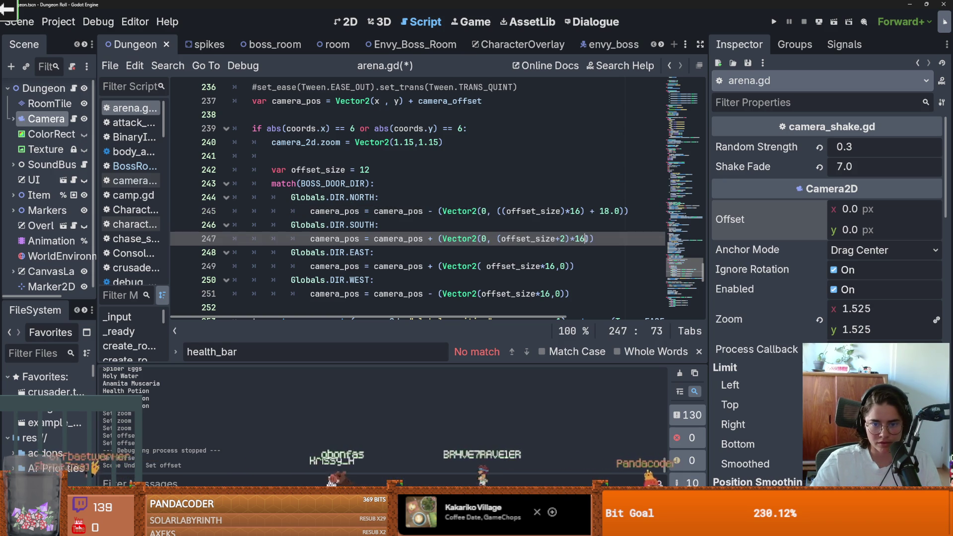
drag(587, 238, 496, 236)
text(()
text(+ 18.0)
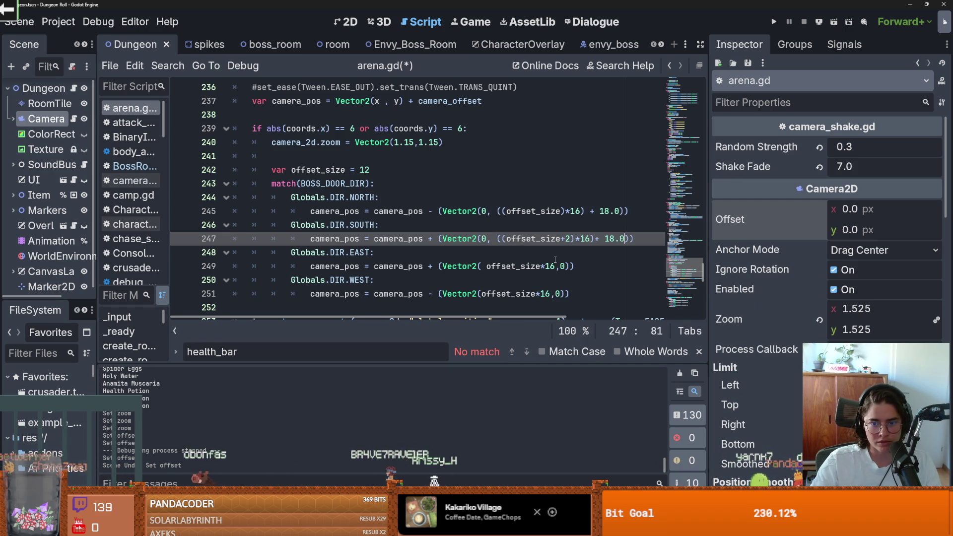
scroll(555, 259, down, 1)
click(565, 226)
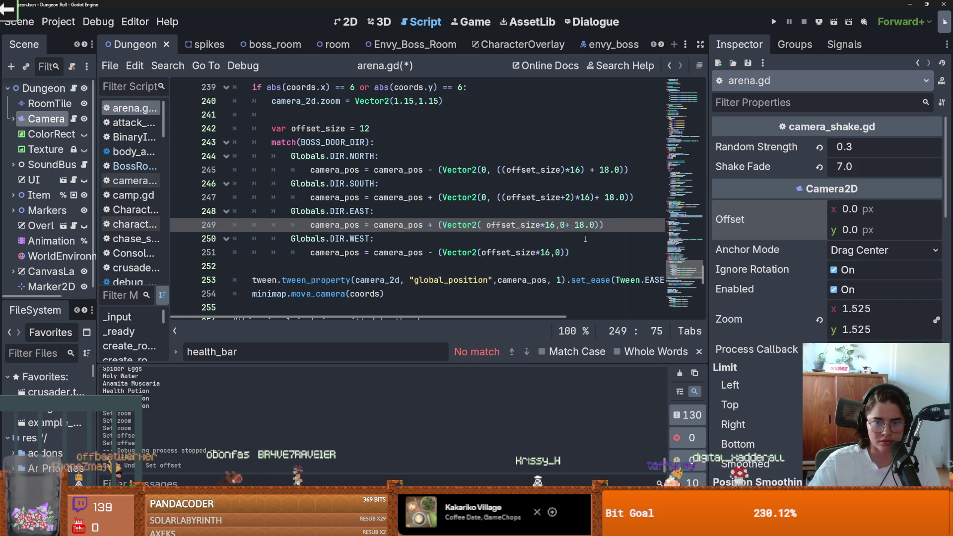
click(559, 252)
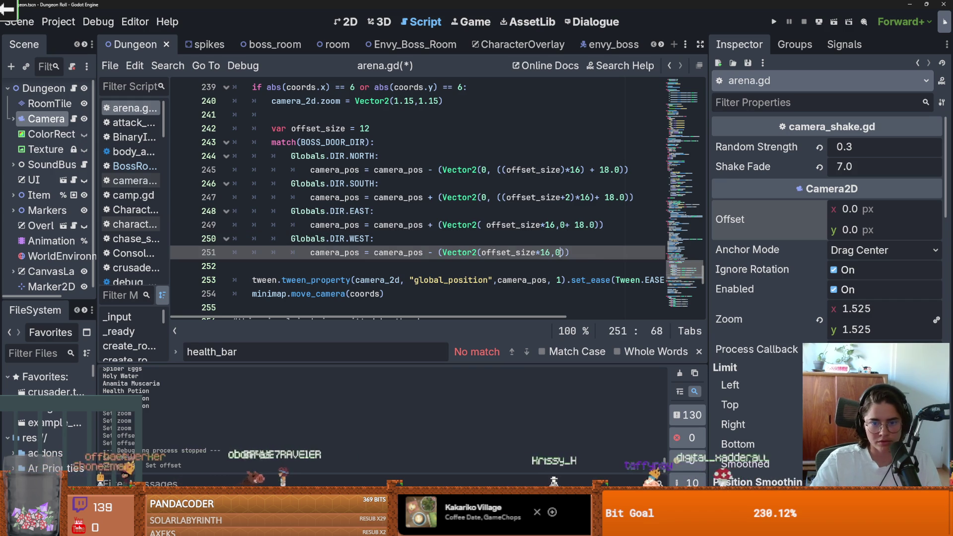
click(479, 233)
key(ctrl+s)
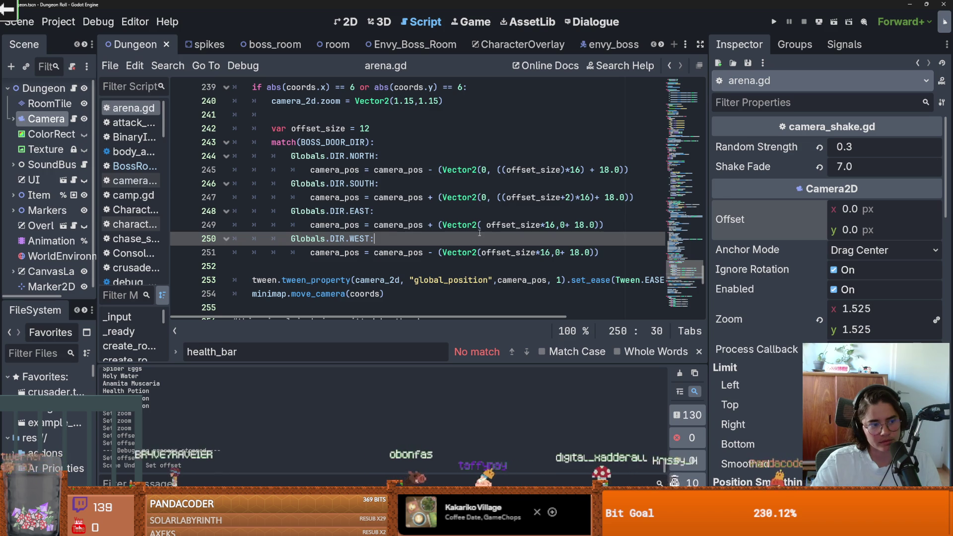
click(480, 227)
key(ctrl+s)
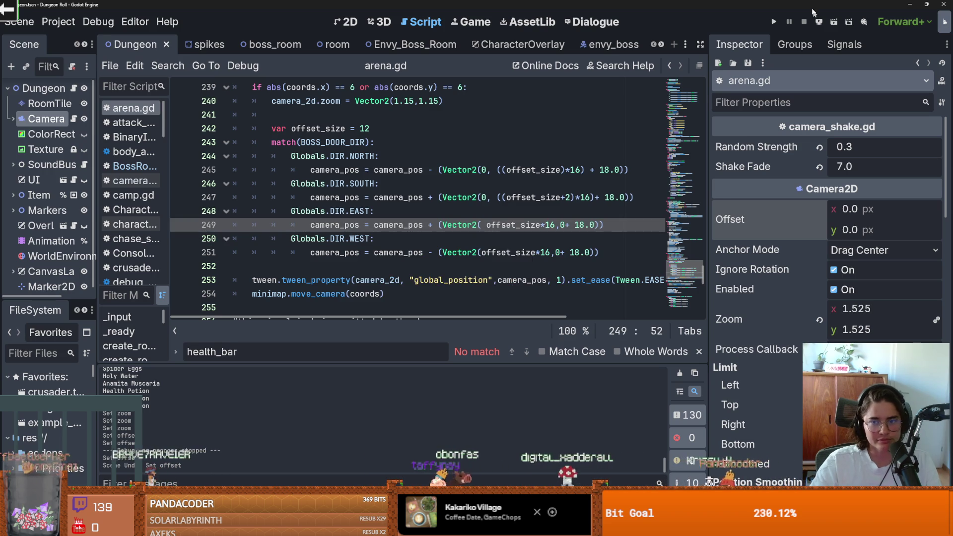
Run the project and teleport before the boss with tp_to_before_boss.
click(776, 21)
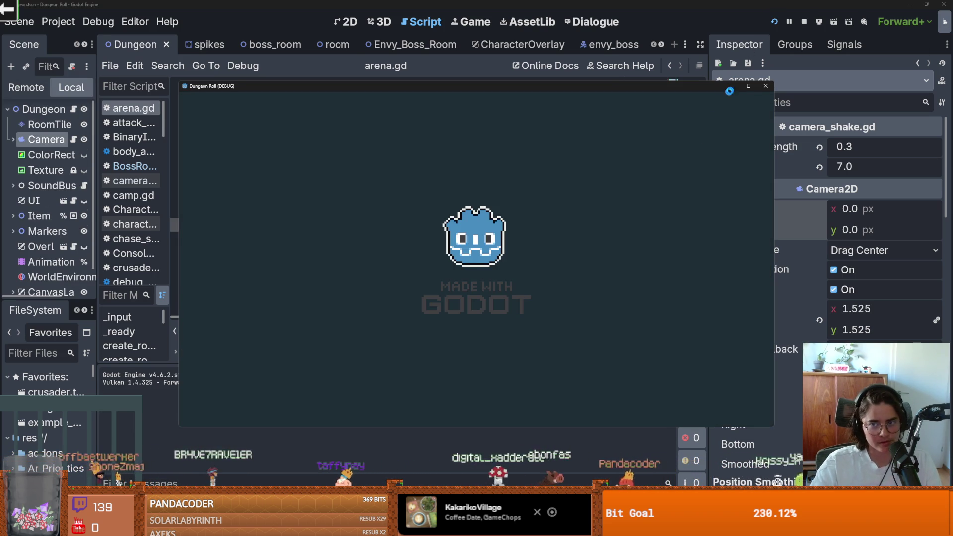
key(grave)
text(tp_to_before_boss)
key(Return)
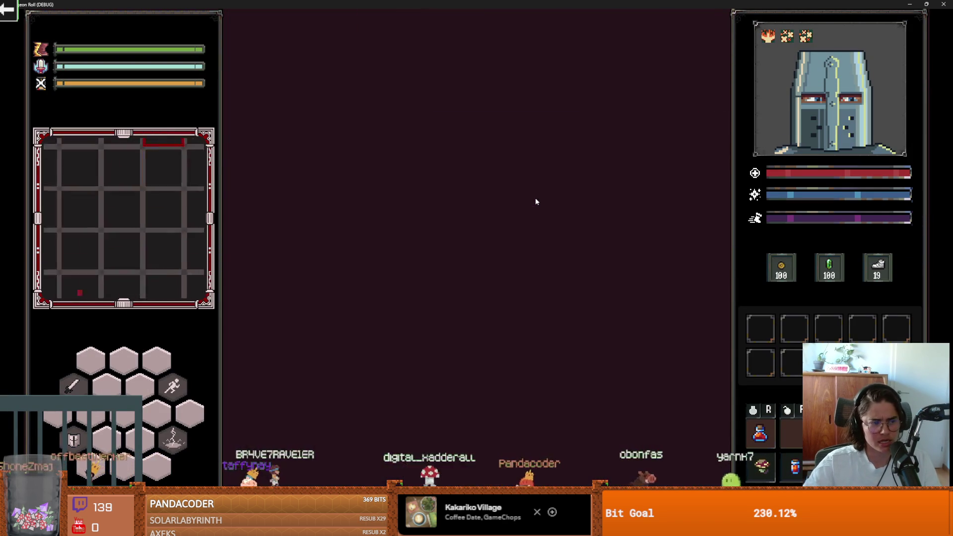
Walk into the boss room, start the Envious Crusader fight, then window the game.
key(s)
key(d)
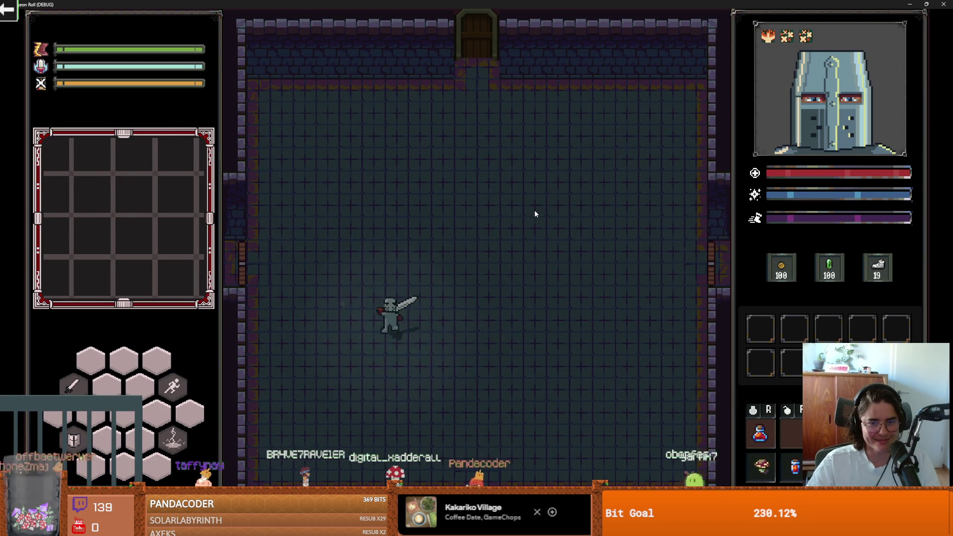
key(s)
key(d)
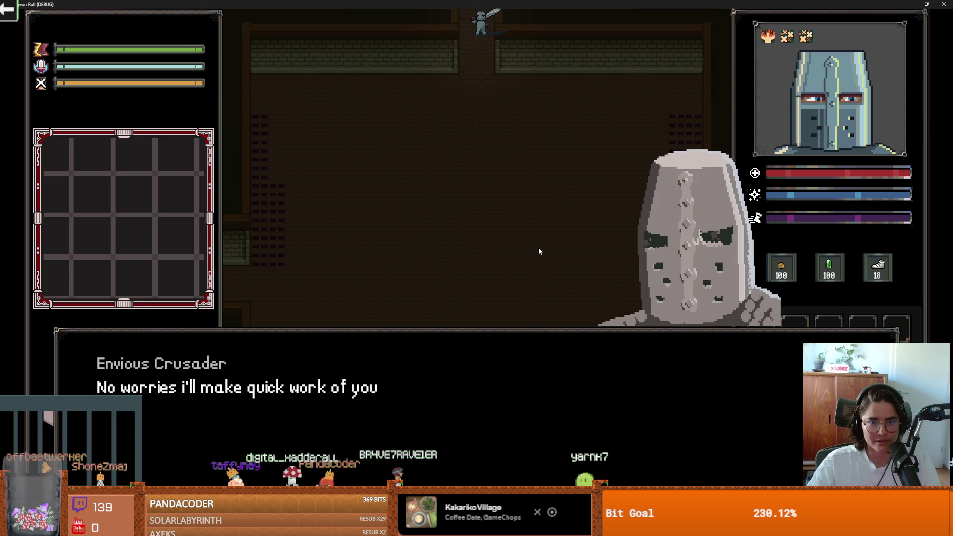
key(a)
key(d)
key(d)
key(s)
key(a)
key(s)
key(w)
key(a)
key(s)
key(w)
key(d)
double_click(687, 4)
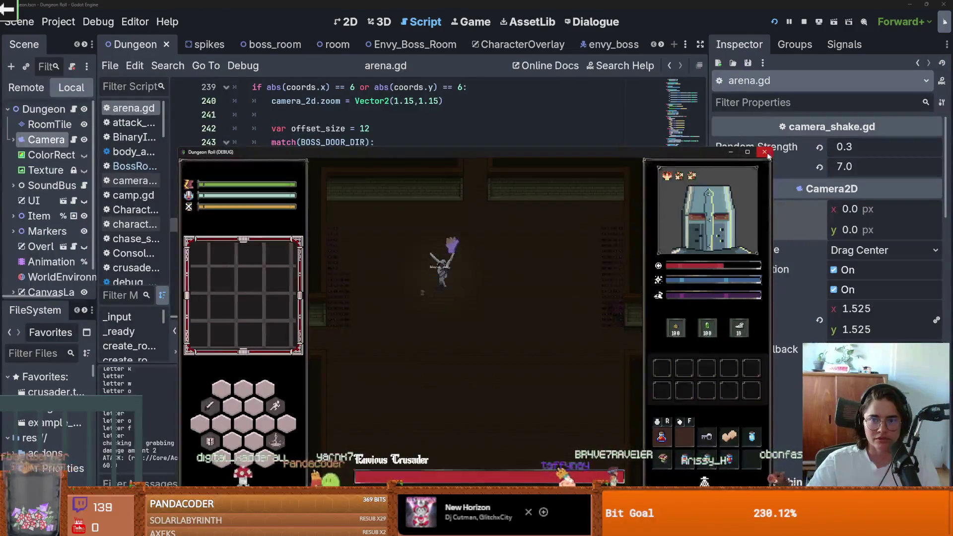
Close the game, preview a Camera2D offset change in 2D and undo it.
click(697, 114)
click(347, 22)
scroll(474, 228, up, 5)
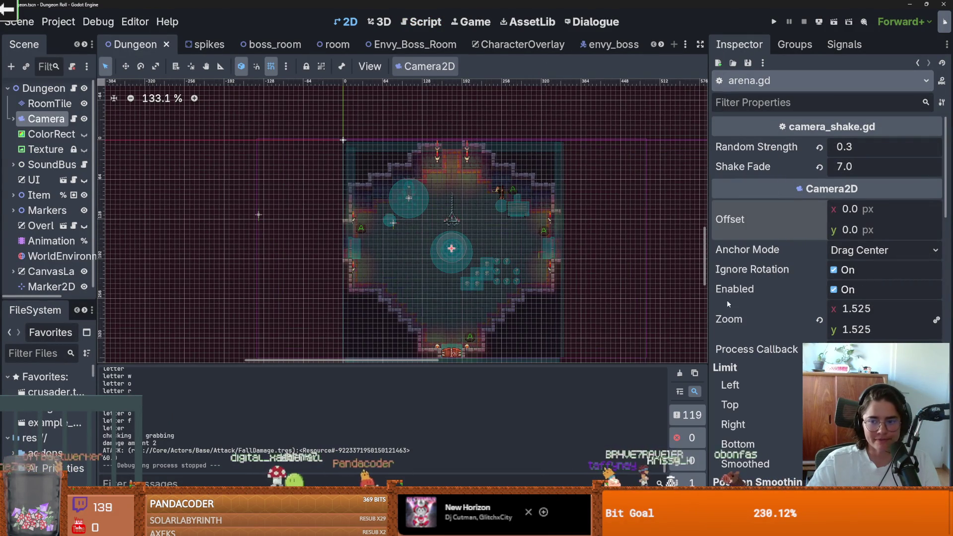
scroll(602, 299, down, 1)
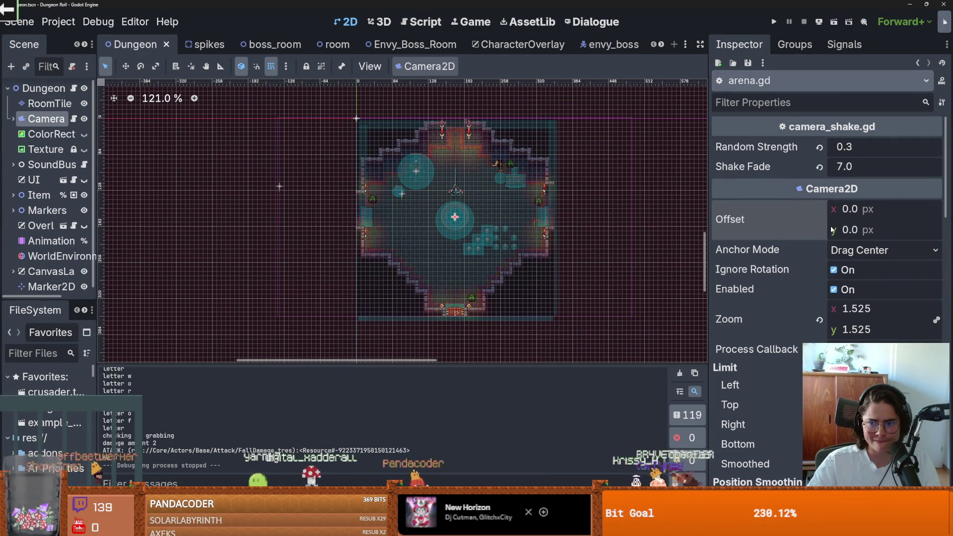
drag(843, 230, 824, 230)
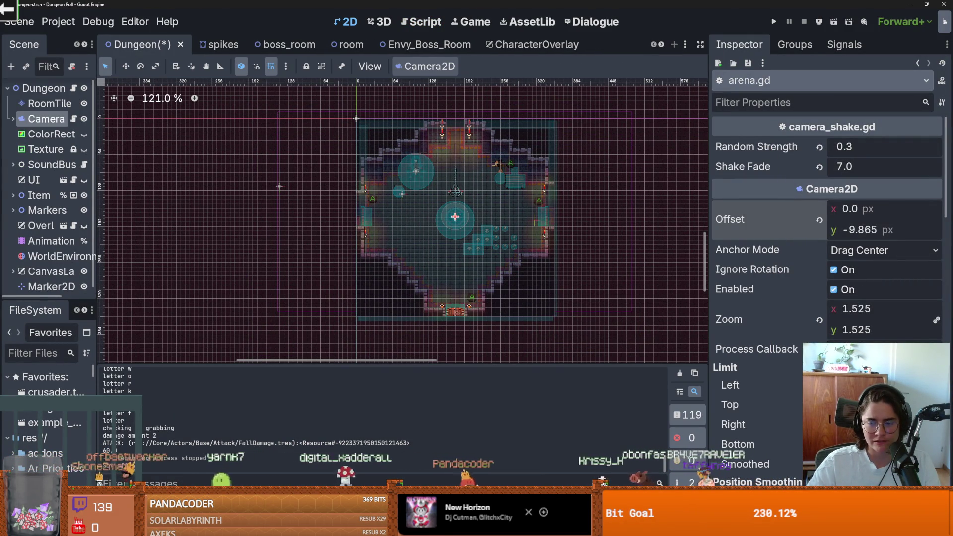
key(ctrl+z)
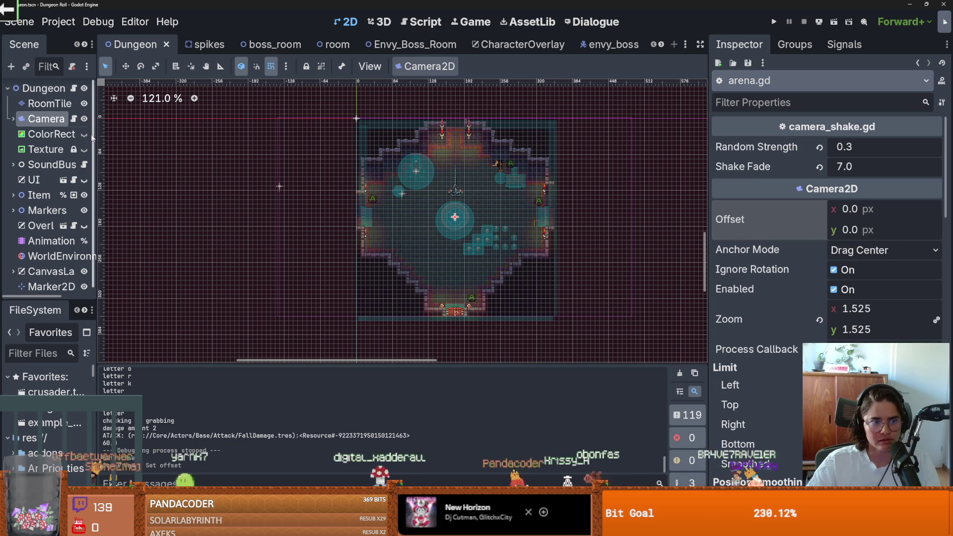
drag(93, 128, 211, 128)
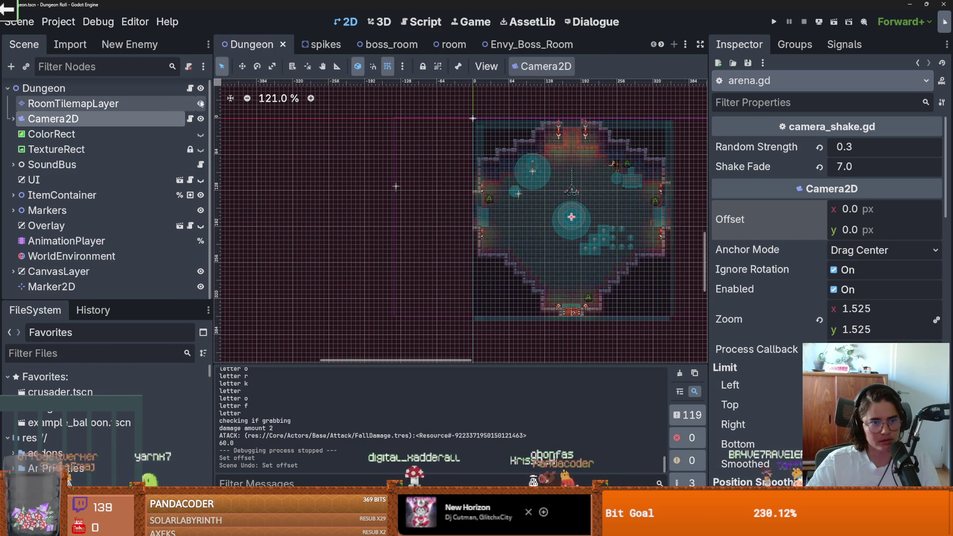
Change the north, south, east and west offsets from 18.0 to 38.0 and run the project.
key(ctrl+F3)
scroll(530, 235, up, 3)
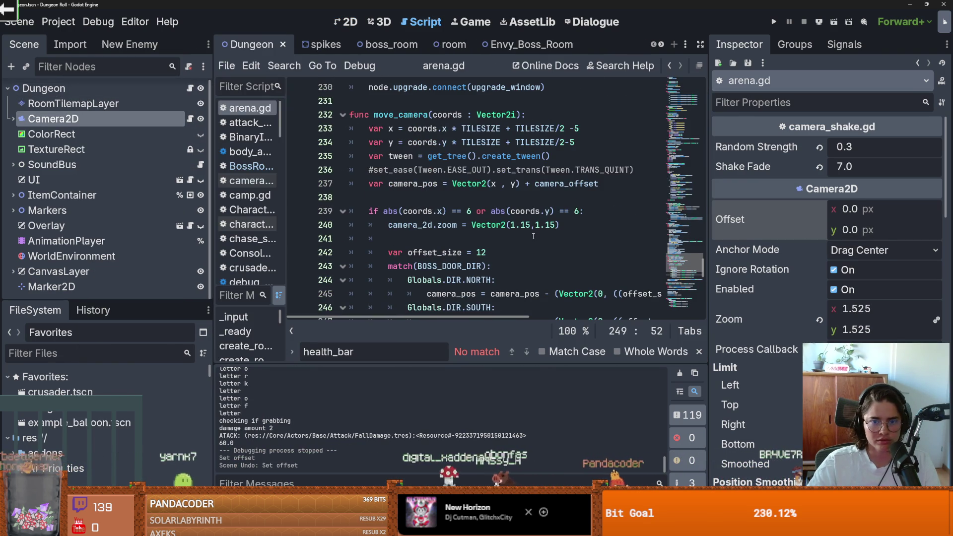
scroll(693, 259, down, 2)
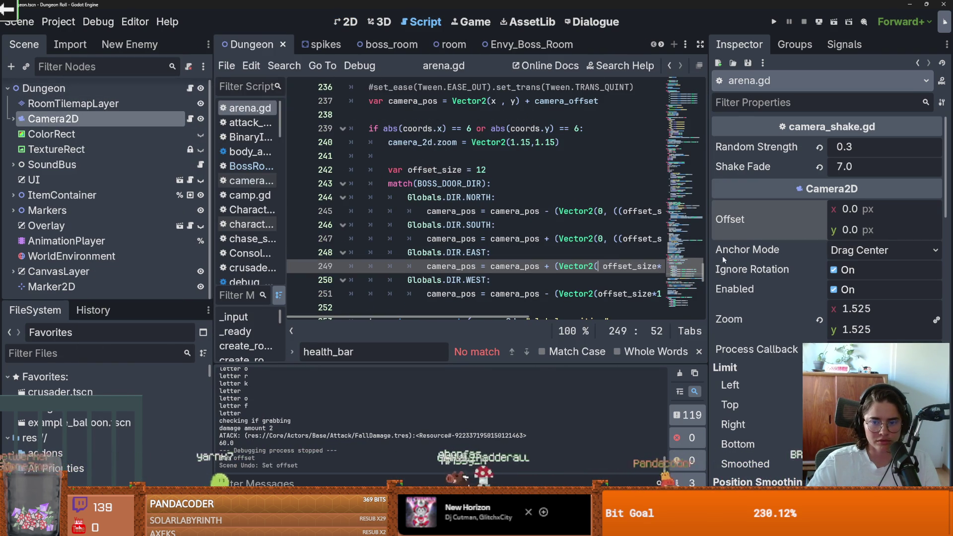
drag(709, 258, 848, 224)
scroll(725, 174, down, 1)
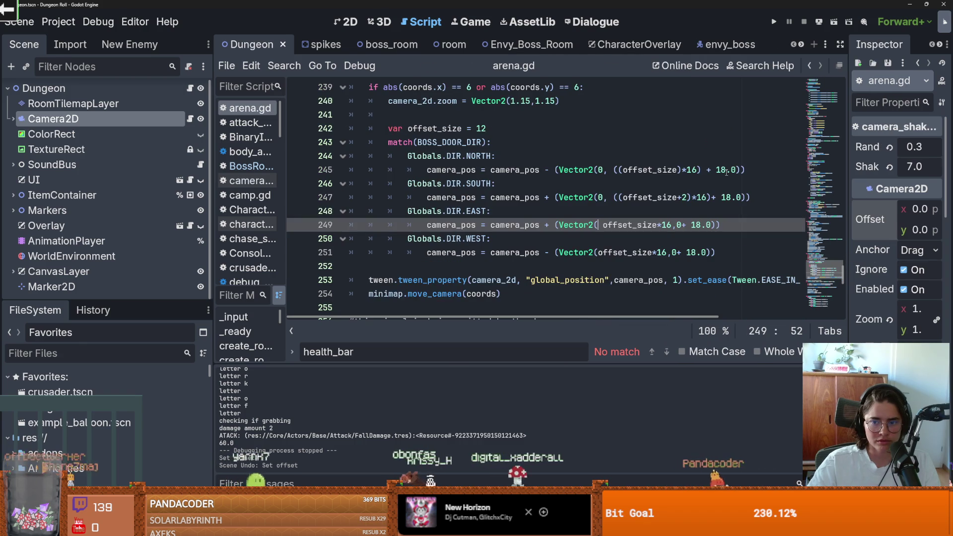
click(722, 171)
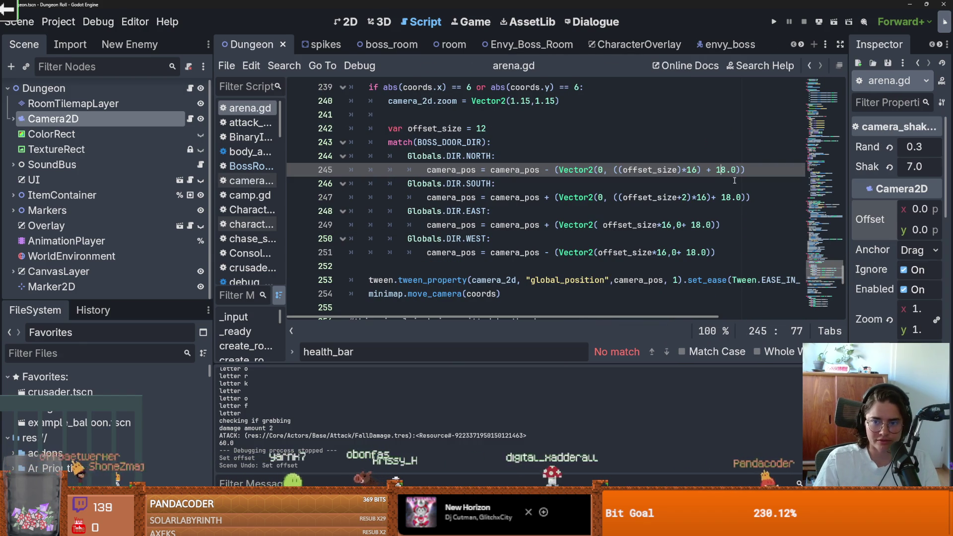
text(3)
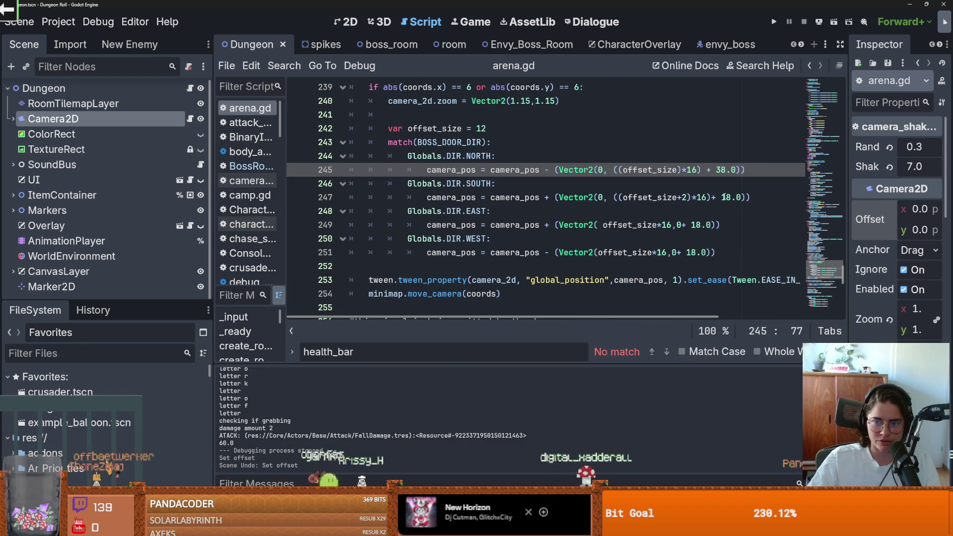
click(723, 197)
text(3)
click(693, 225)
text(3)
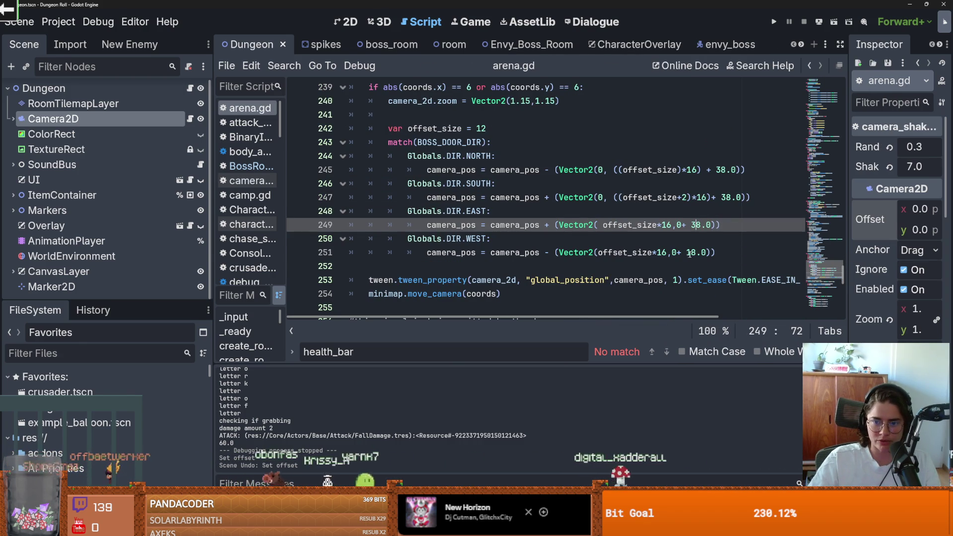
click(688, 252)
text(3)
click(773, 21)
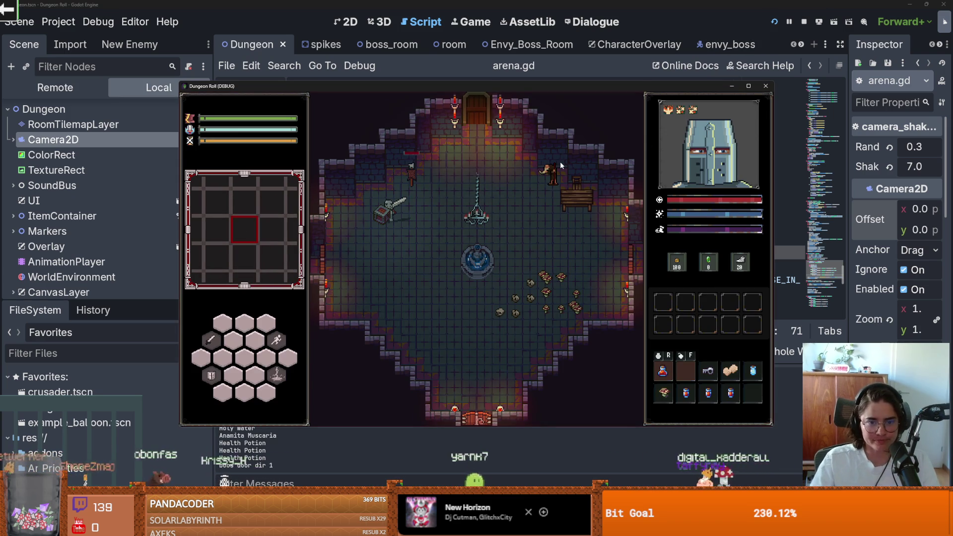
Teleport before the boss with the tp_to_before_boss console command.
key(grave)
text(tp_to_before_boss)
key(Return)
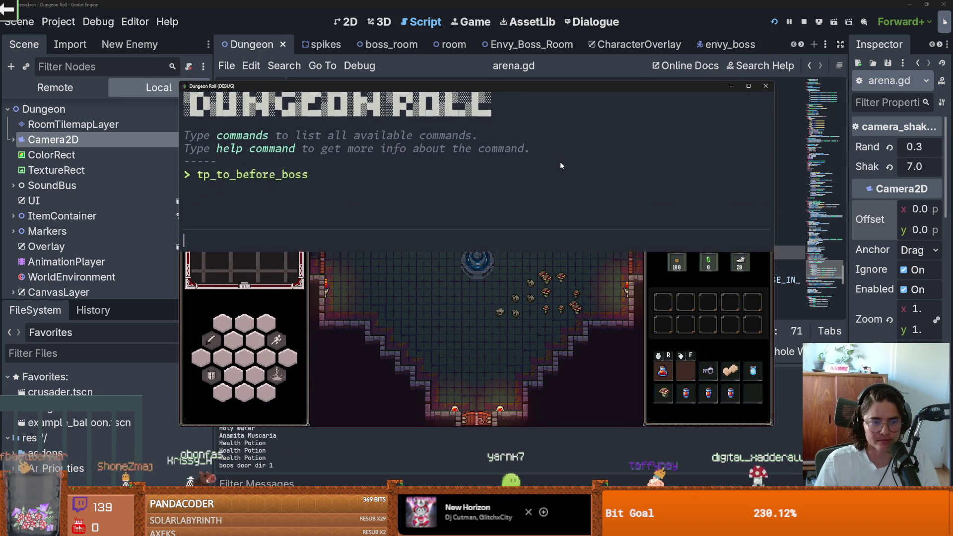
Walk into the boss room, skip the Envious Crusader's dialogue, then close the game.
key(d)
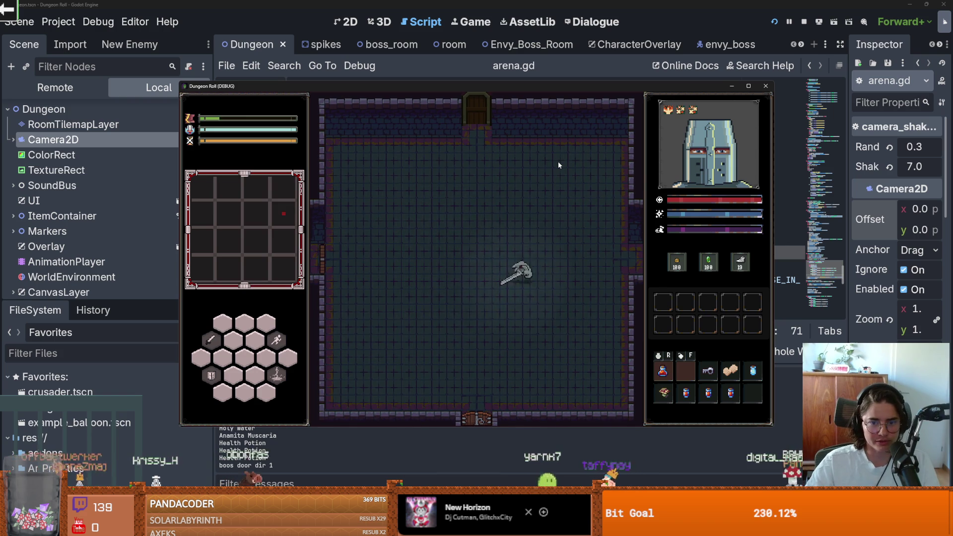
click(748, 86)
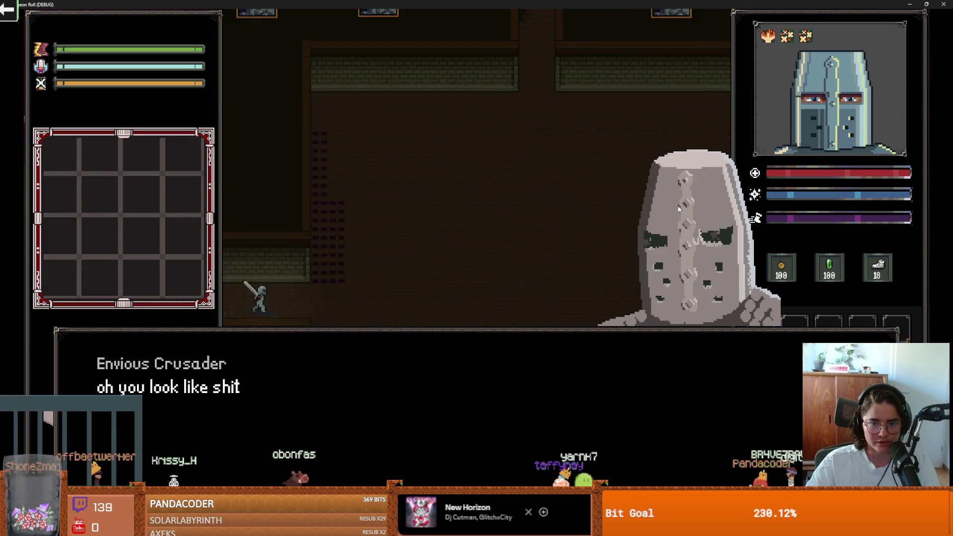
key(space)
key(space)
key(space)
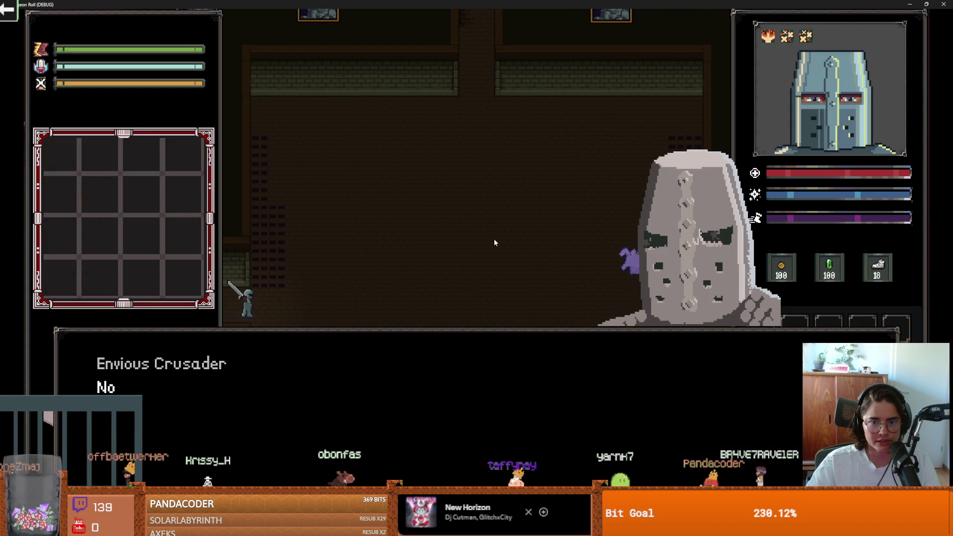
key(space)
drag(779, 4, 718, 151)
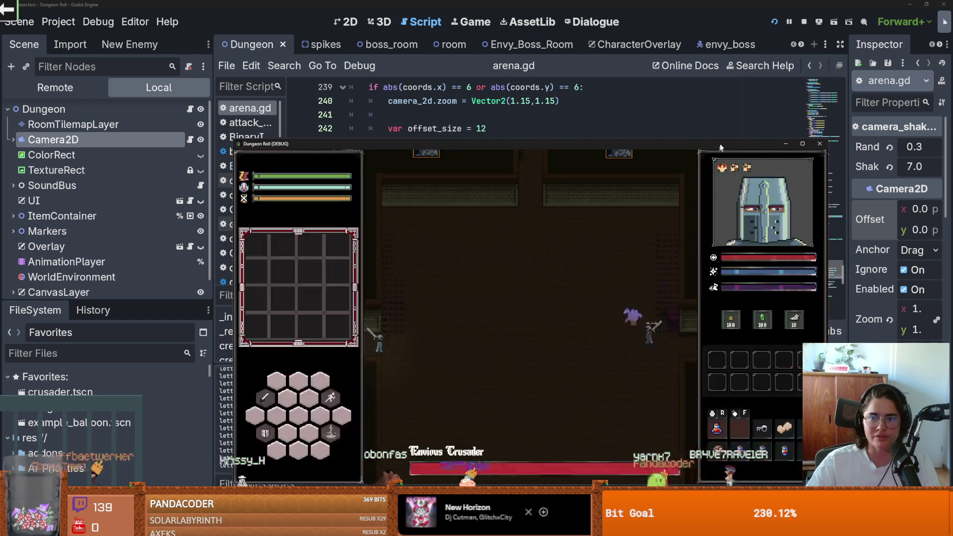
click(819, 144)
Revert the boss-door offset values from 38.0 back to 18.0.
text(1)
key(Up)
key(Up)
key(Delete)
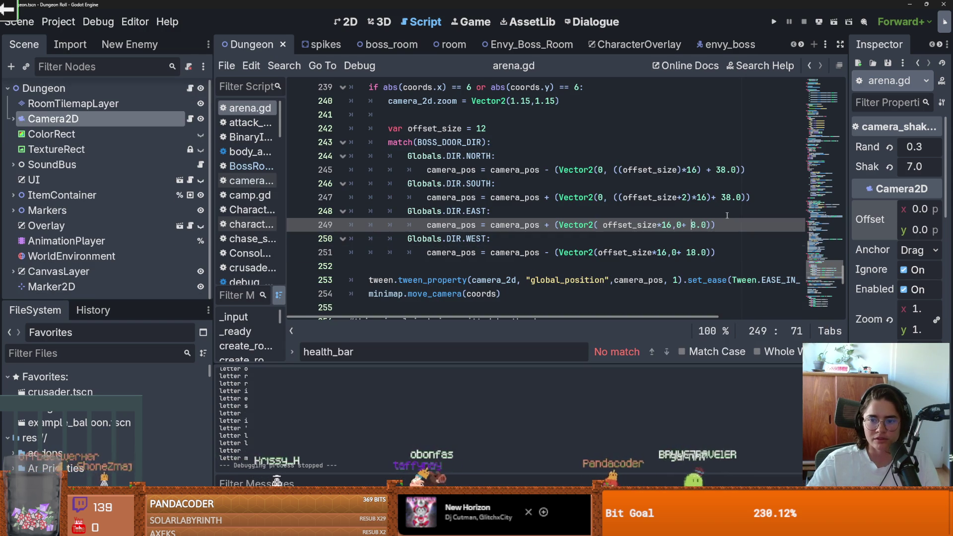
click(726, 197)
key(BackSpace)
text(1)
key(Up)
key(Up)
key(BackSpace)
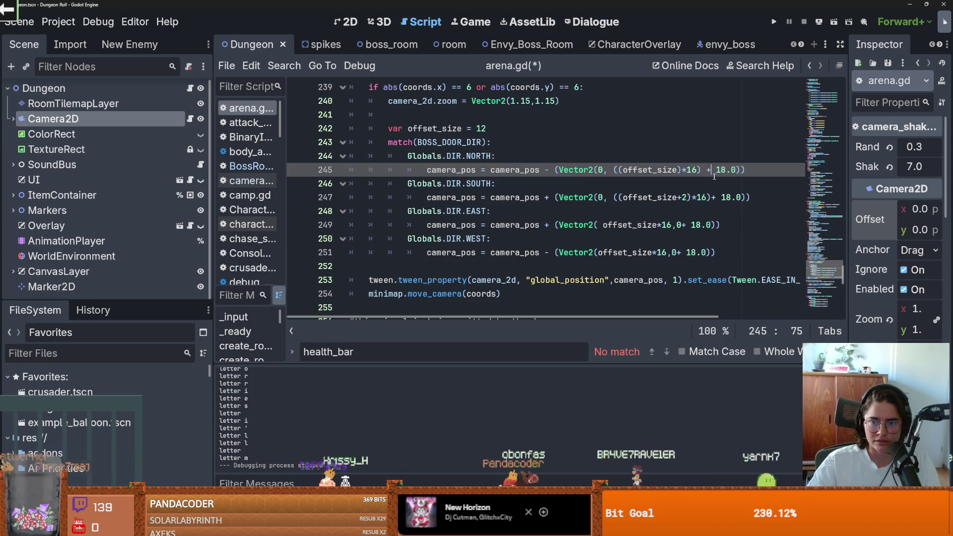
Make lines 245–251 subtract 18.0 instead of adding it, then save and run with F5.
click(714, 197)
text(-)
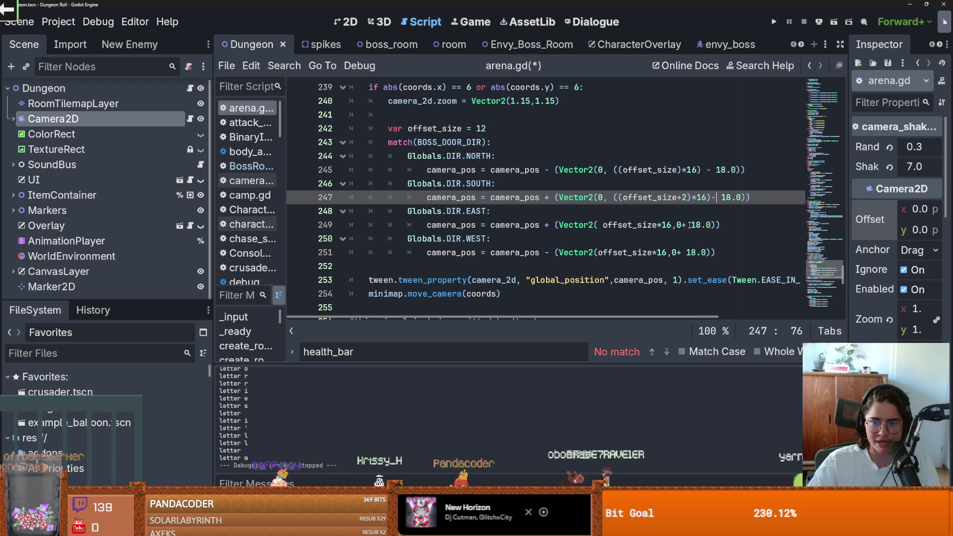
click(686, 225)
key(BackSpace)
click(680, 252)
key(BackSpace)
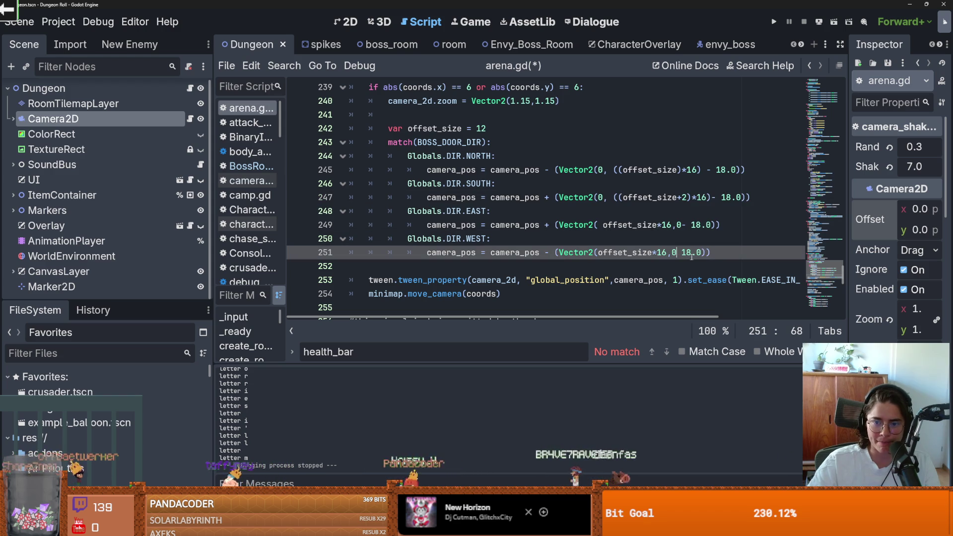
text(-)
key(F5)
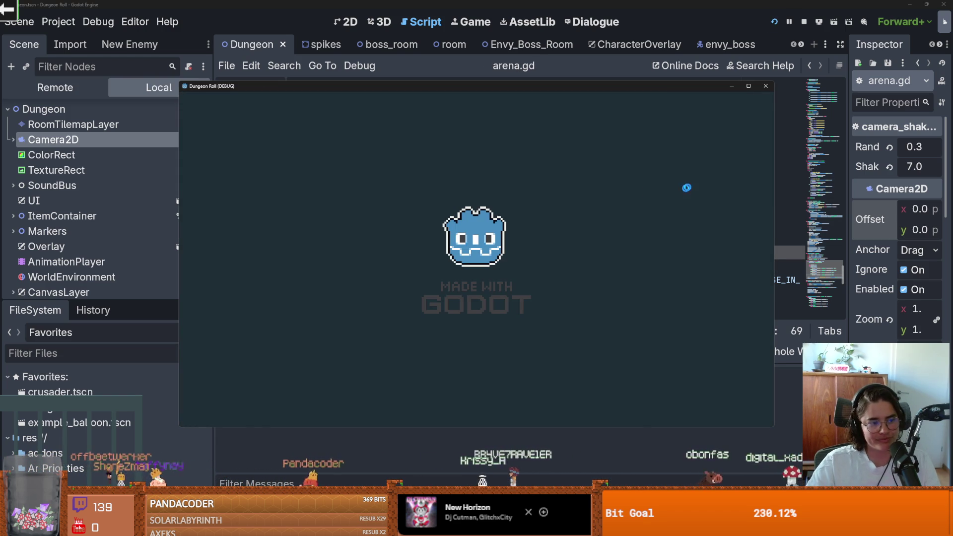
Teleport with tp_to_before_boss and walk down into the boss room.
key(grave)
text(t)
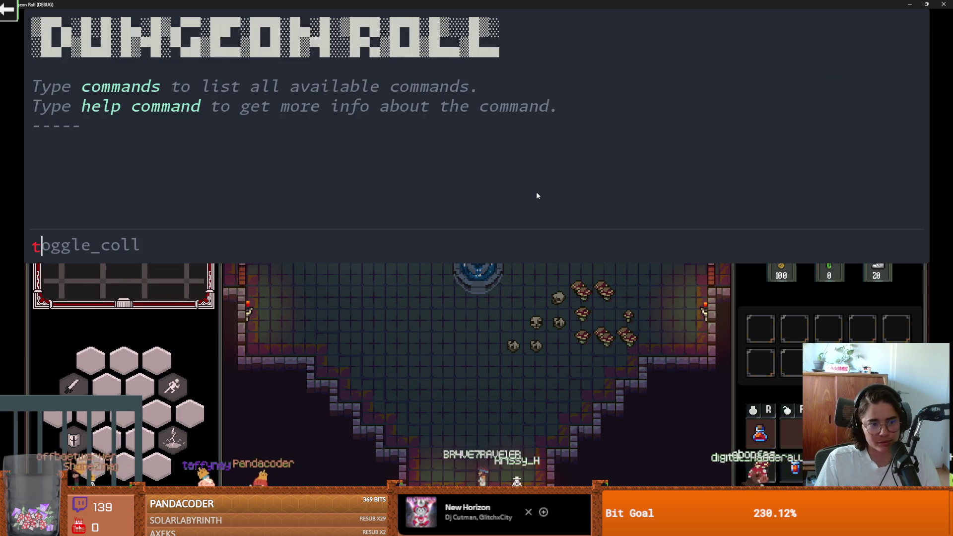
text(p_to_before_boss)
key(Return)
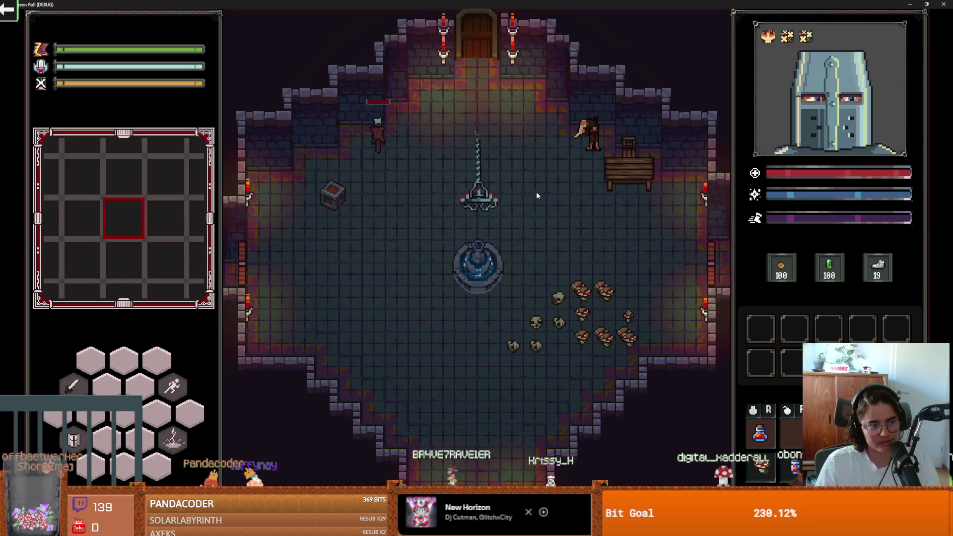
key(s)
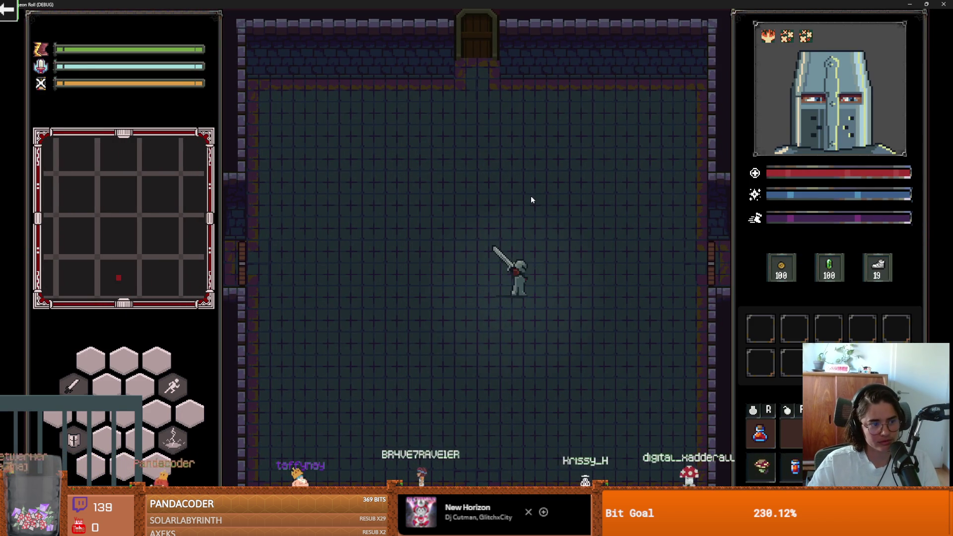
key(s)
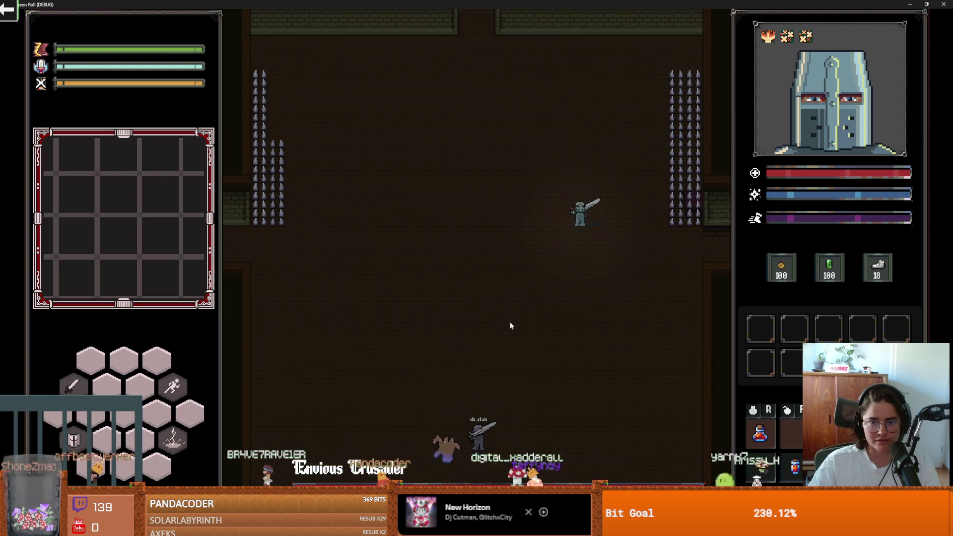
Fight the Envious Crusader with movement, dashes, sword swings and lightning casts.
key(e)
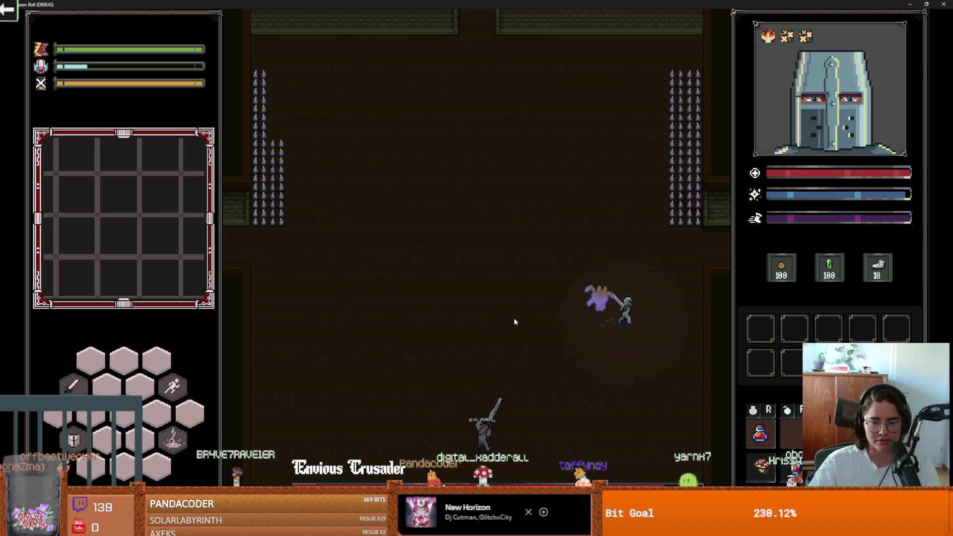
key(w)
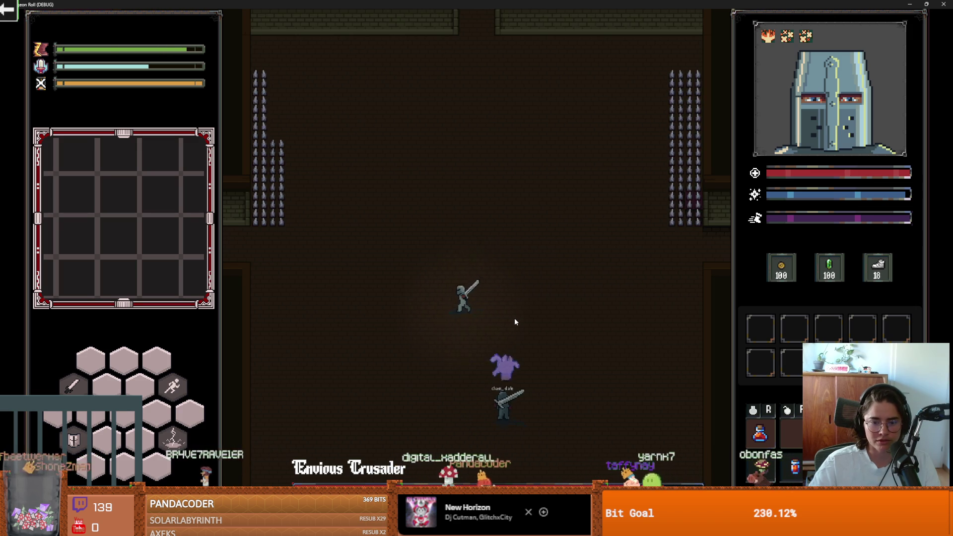
key(w)
key(a)
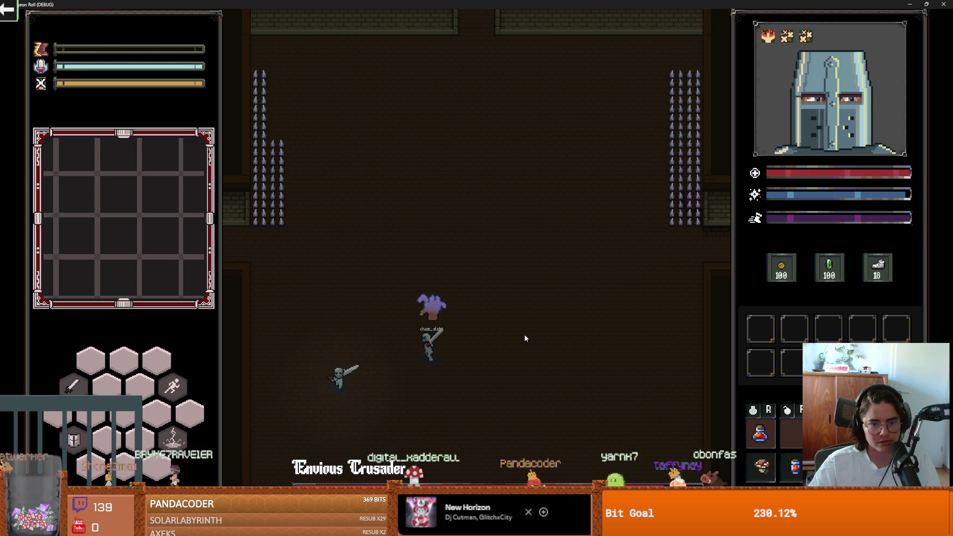
key(d)
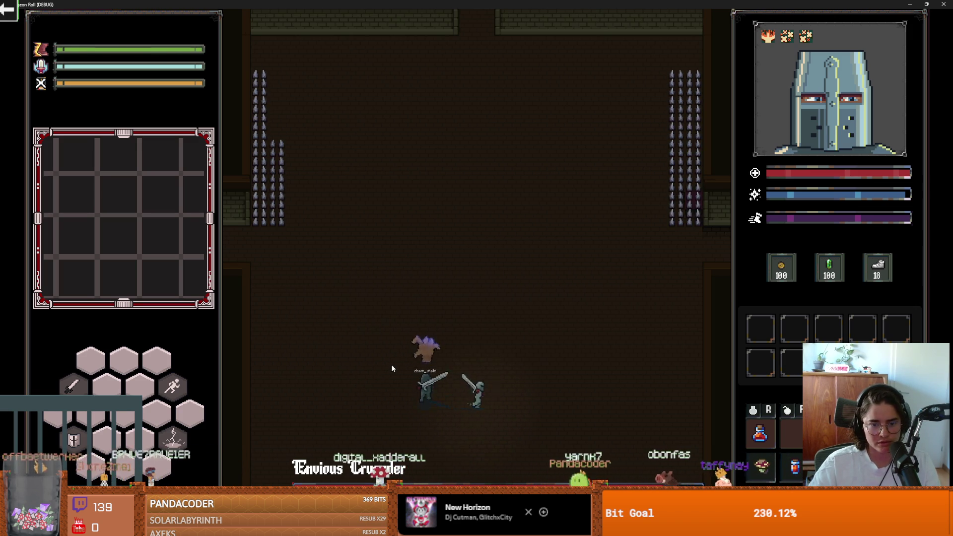
key(d)
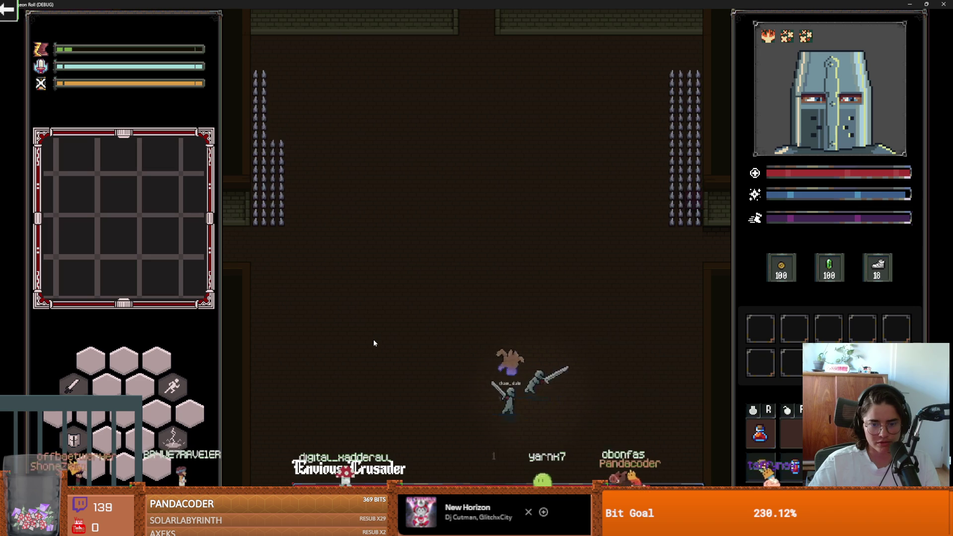
key(d)
key(w)
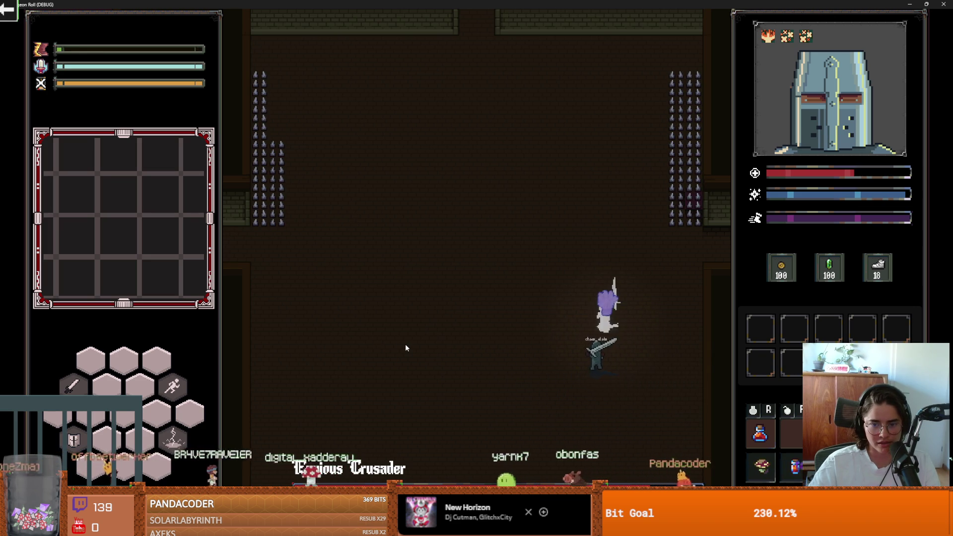
key(w)
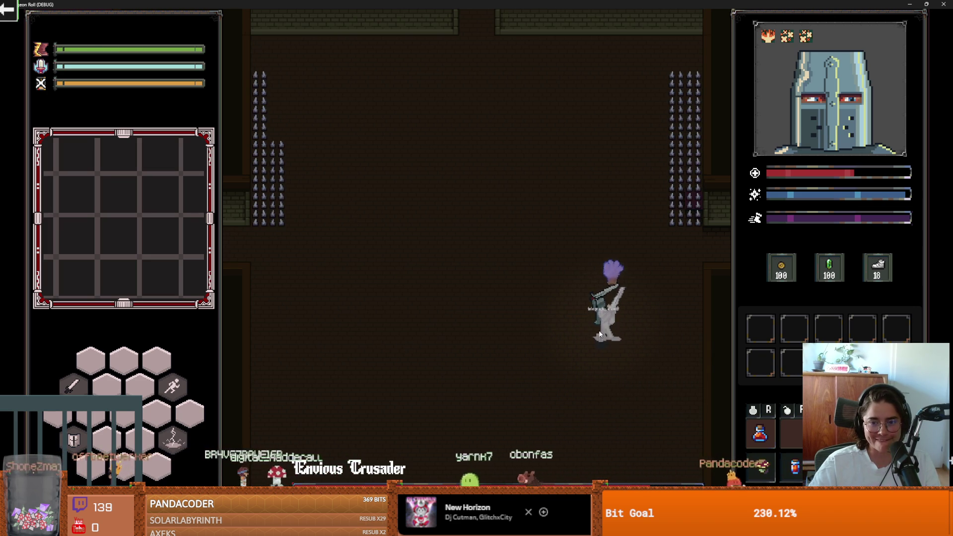
key(s)
key(e)
key(a)
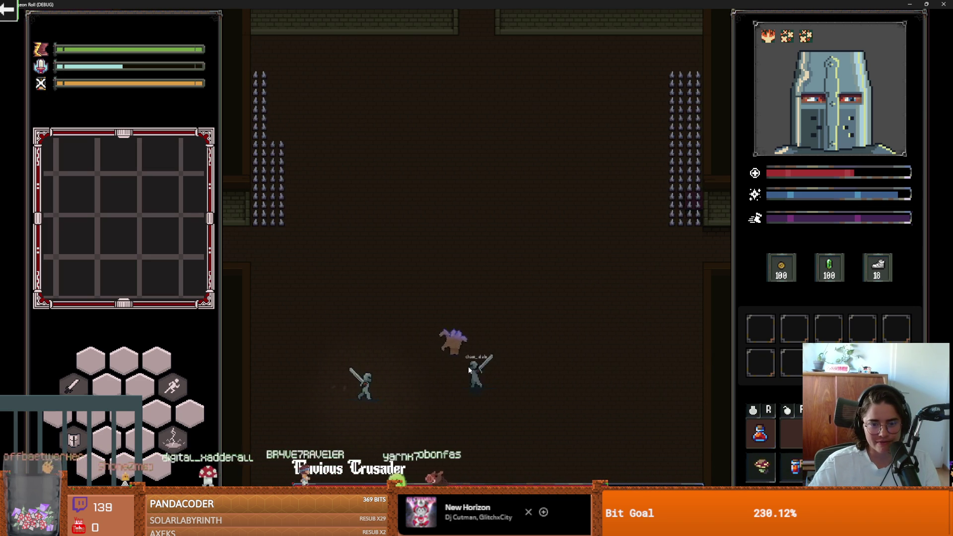
key(a)
key(w)
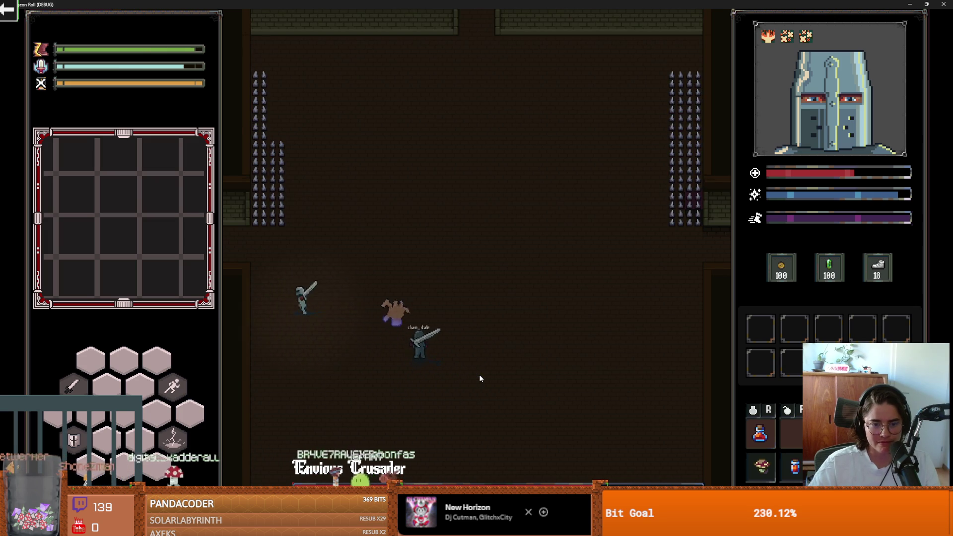
key(space)
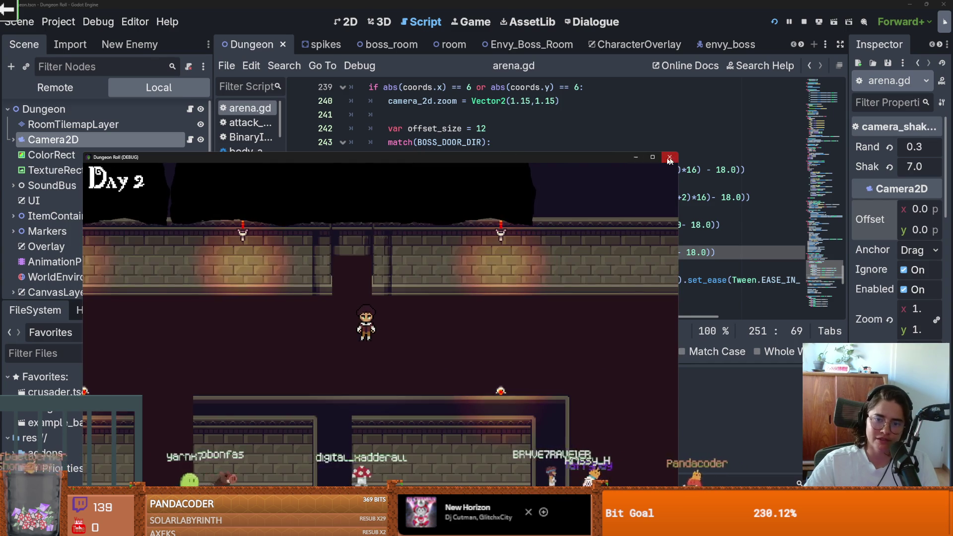
Close the test game window and switch to GitHub Desktop.
click(669, 156)
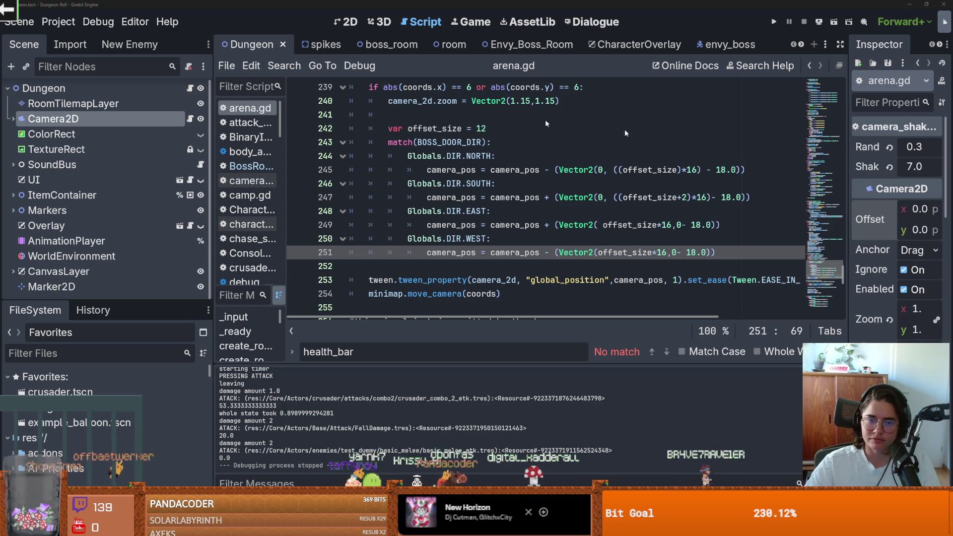
key(alt+Tab)
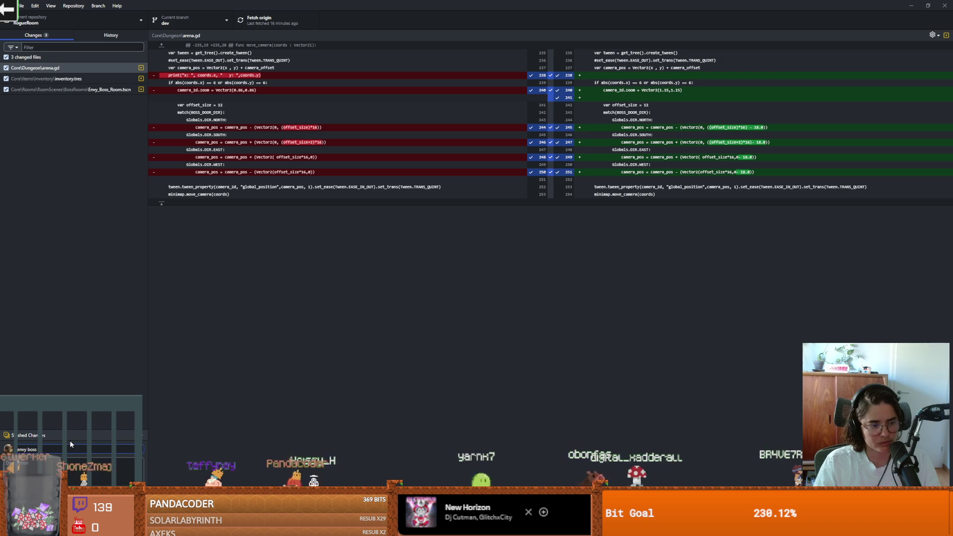
Finish the summary, commit arena.gd changes to dev, push to origin, and close GitHub Desktop.
text( room not so big yay)
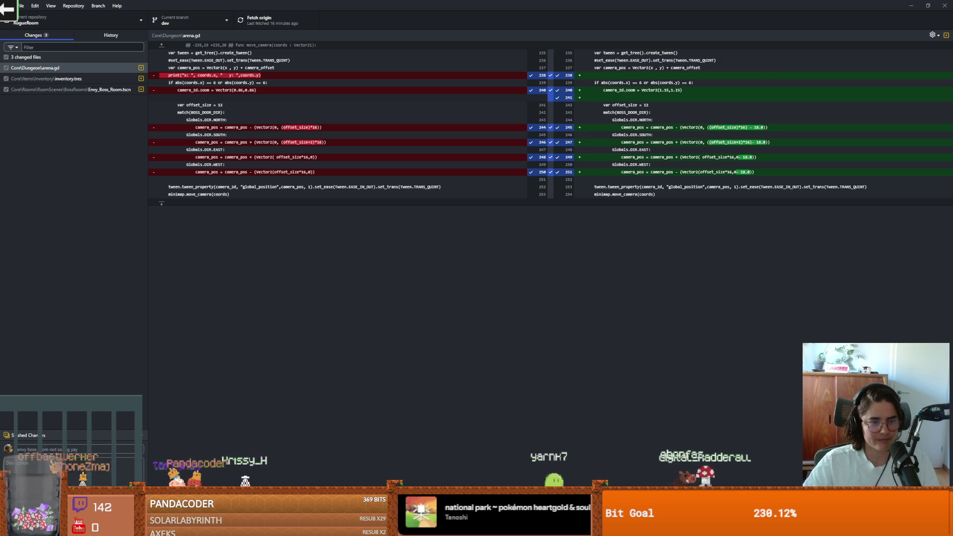
key(ctrl+Return)
click(249, 22)
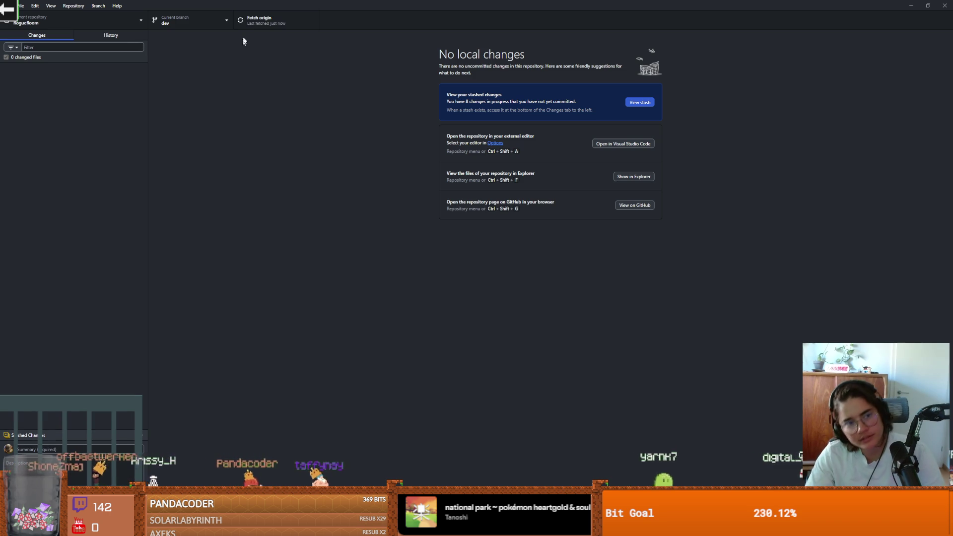
drag(238, 5, 232, 86)
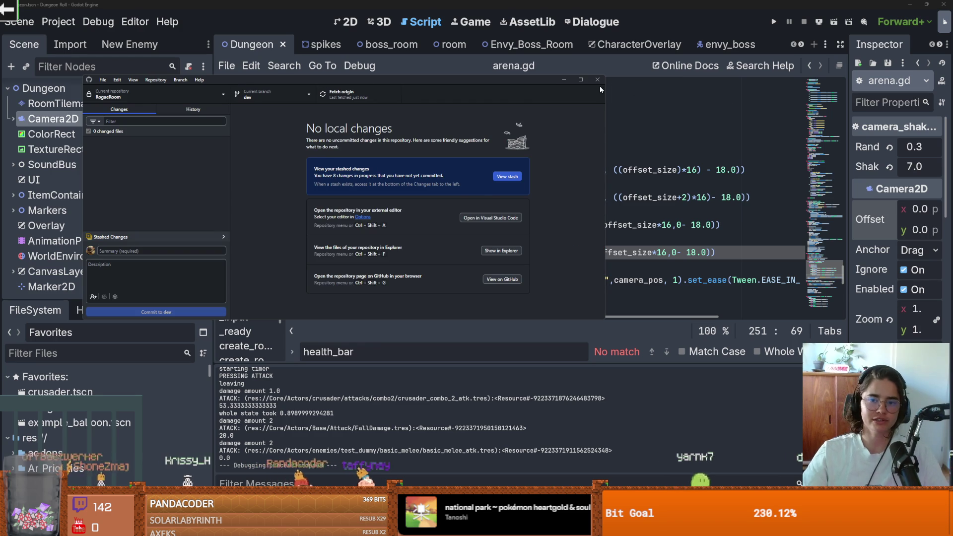
click(598, 79)
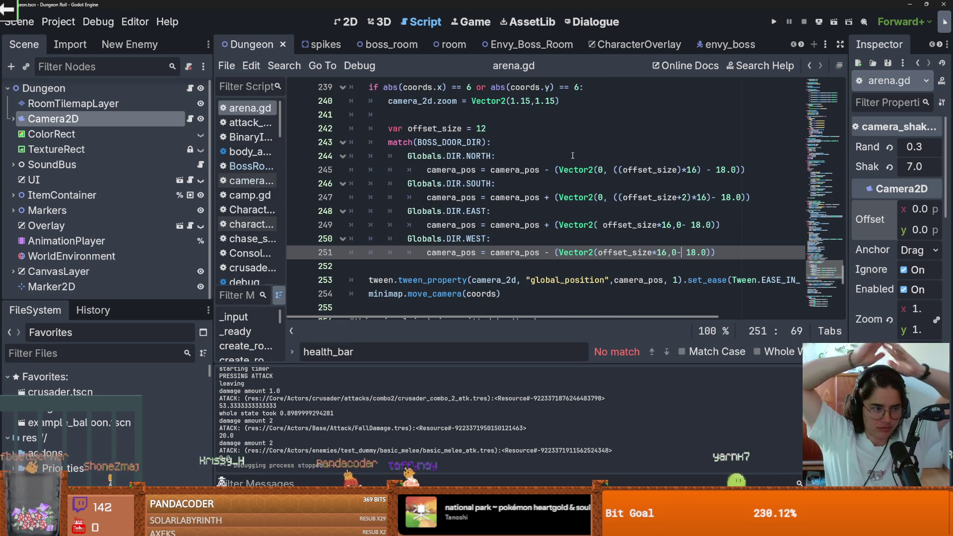
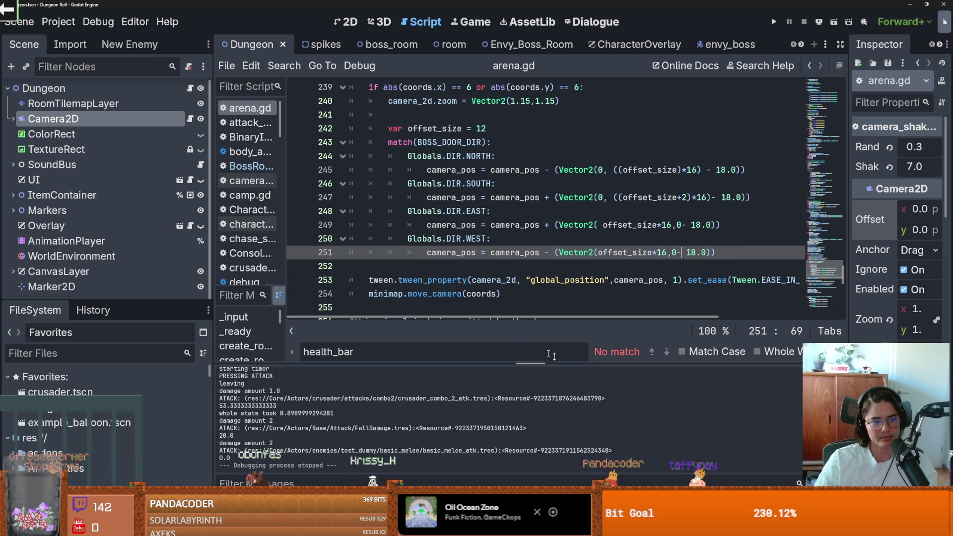
Add a new empty line after line 251 in arena.gd.
click(475, 267)
key(ctrl+s)
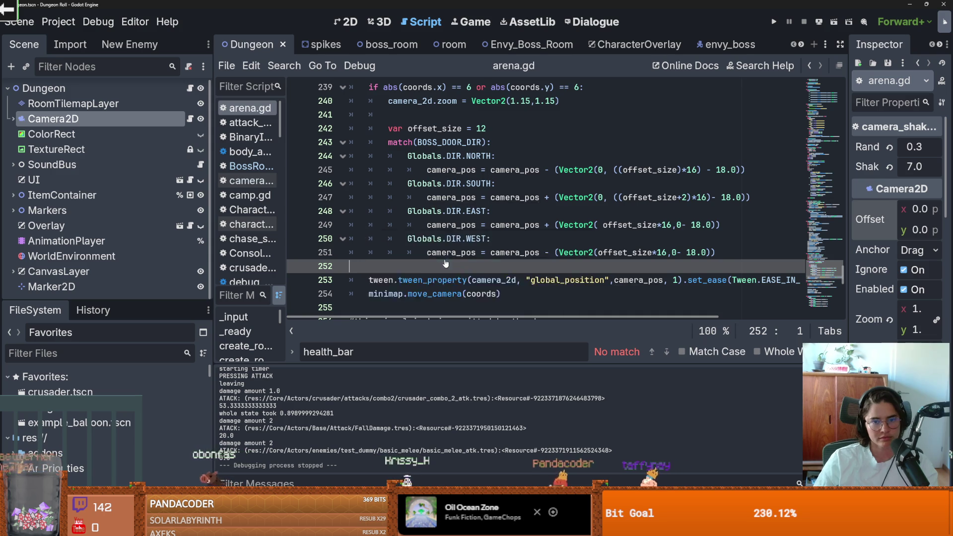
scroll(445, 274, up, 2)
scroll(447, 279, down, 1)
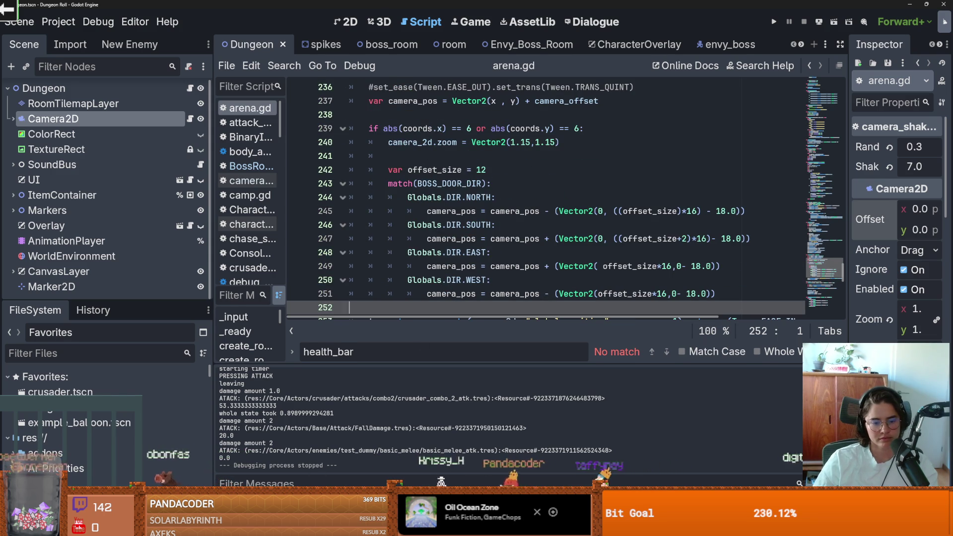
Run the game, then jump to the roll_state.gd line 24 error.
key(F5)
click(491, 456)
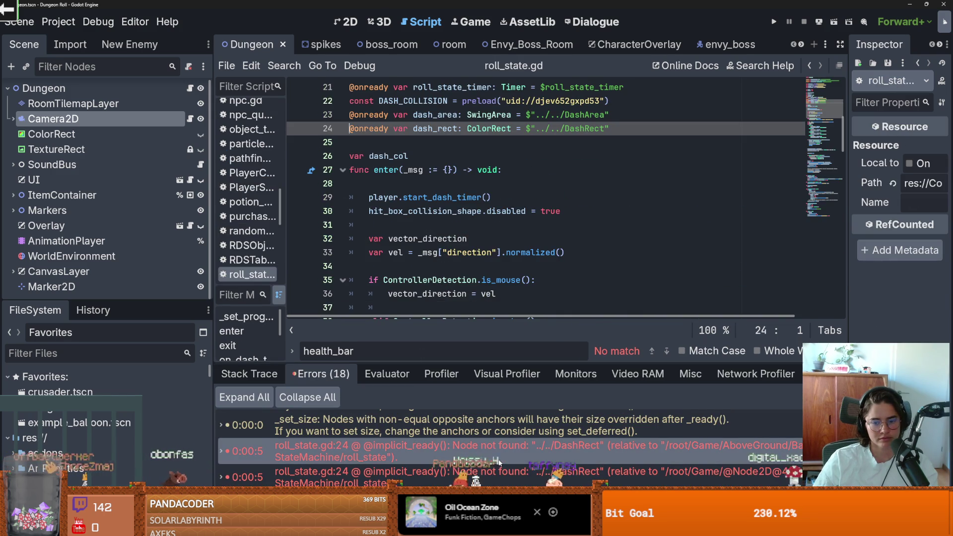
scroll(514, 449, down, 5)
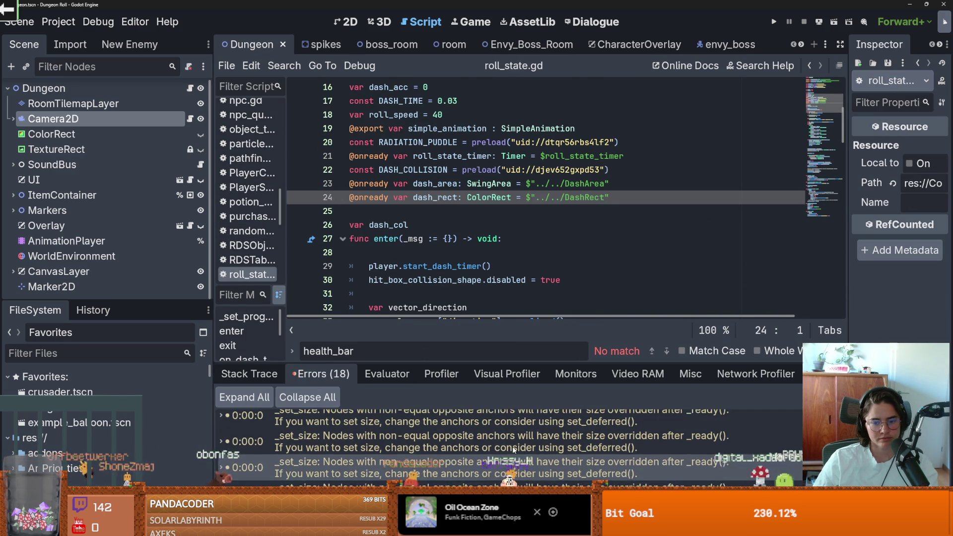
scroll(514, 442, up, 3)
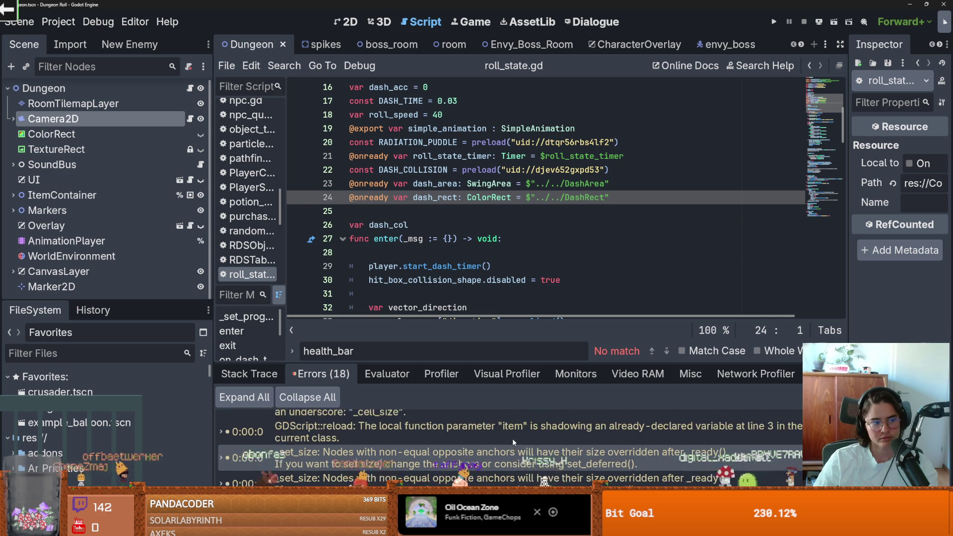
click(470, 215)
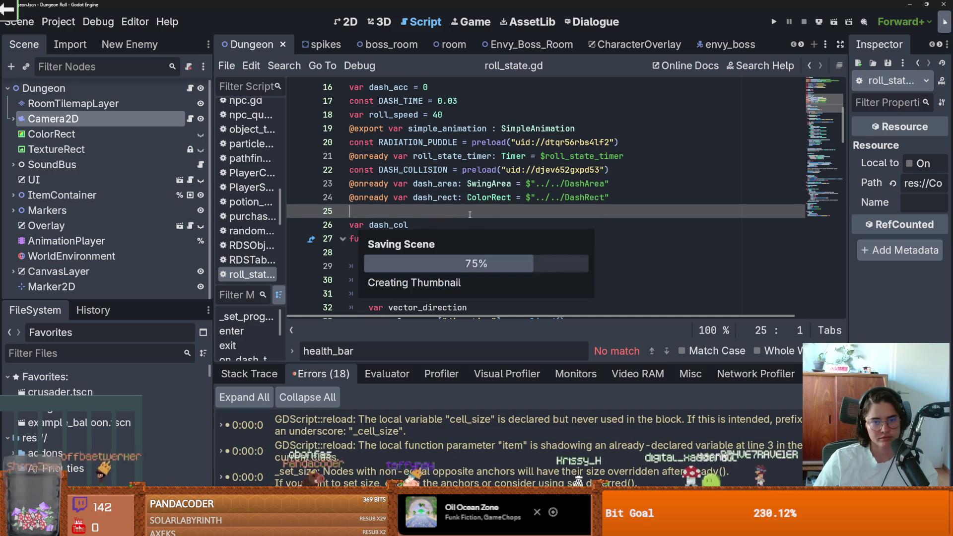
Give the code editor more room and make the FileSystem dock taller.
drag(527, 363, 527, 378)
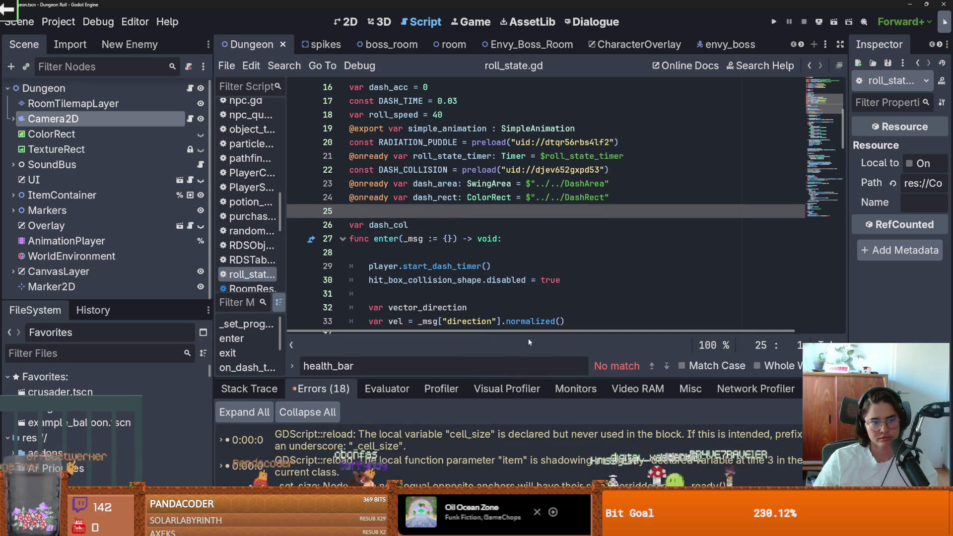
scroll(496, 248, up, 5)
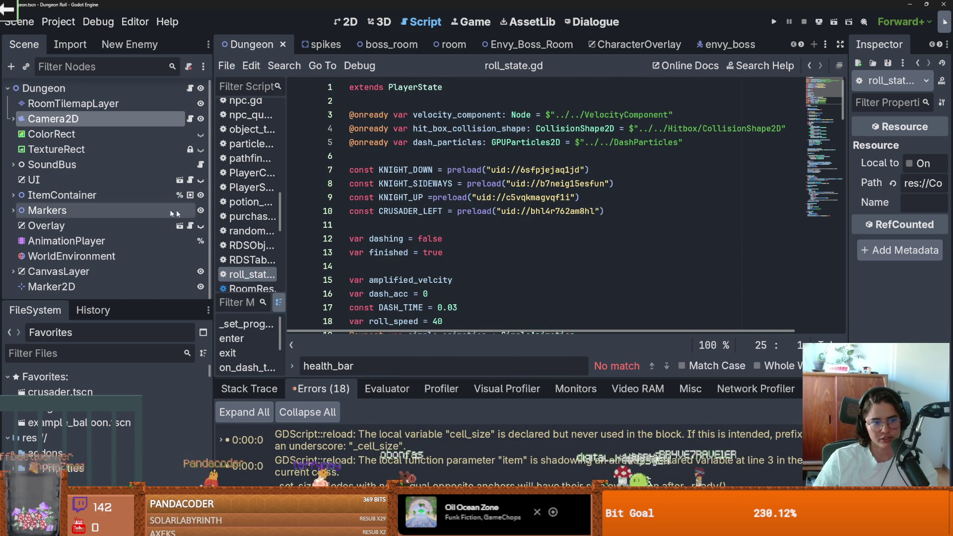
mouse_move(154, 302)
mouse_down()
mouse_move(154, 332)
mouse_move(155, 284)
mouse_up()
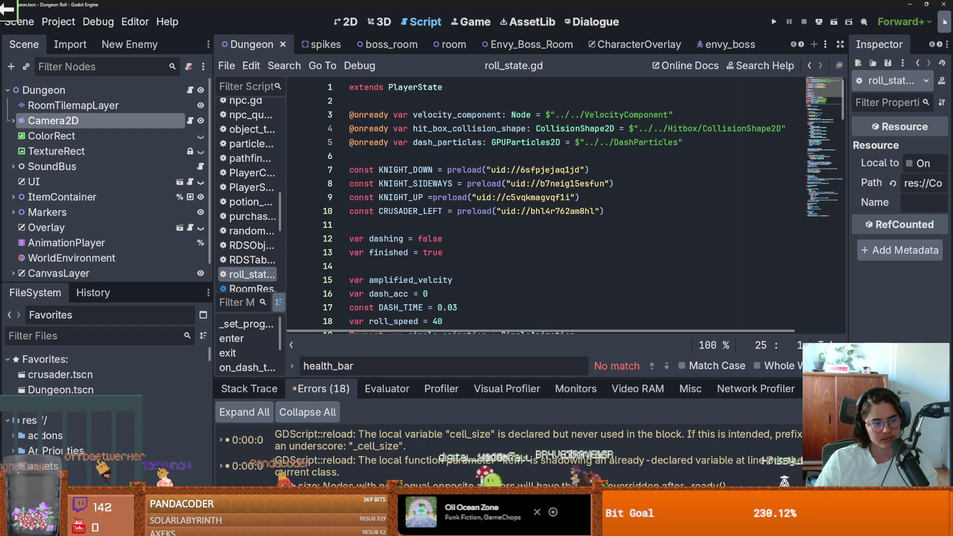
Save the scene and scripts with Ctrl+S, then launch the game with F5.
click(436, 295)
key(ctrl+s)
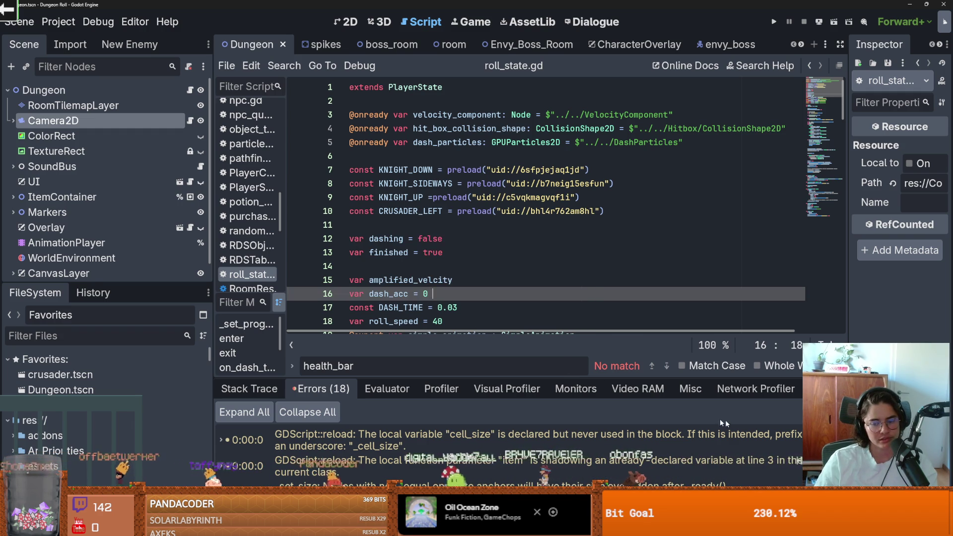
mouse_move(772, 526)
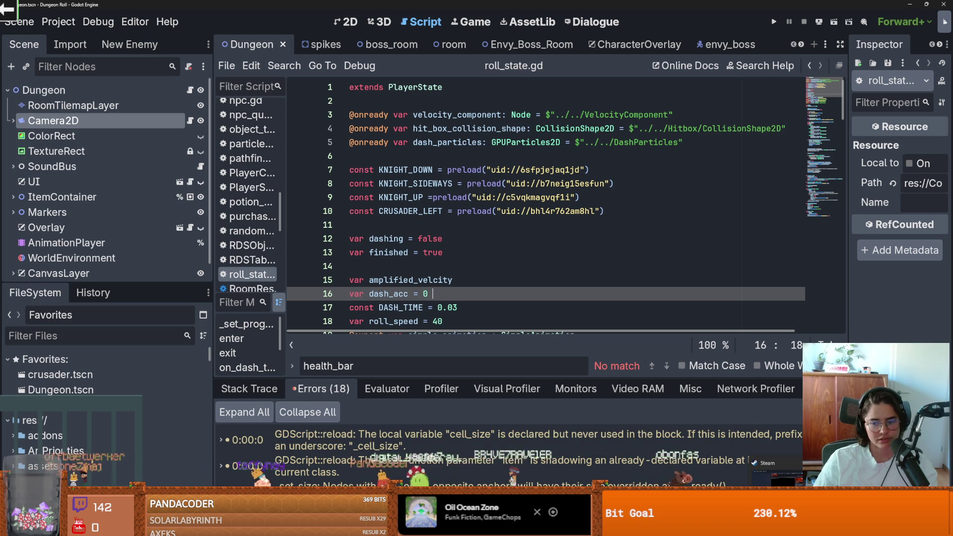
click(645, 255)
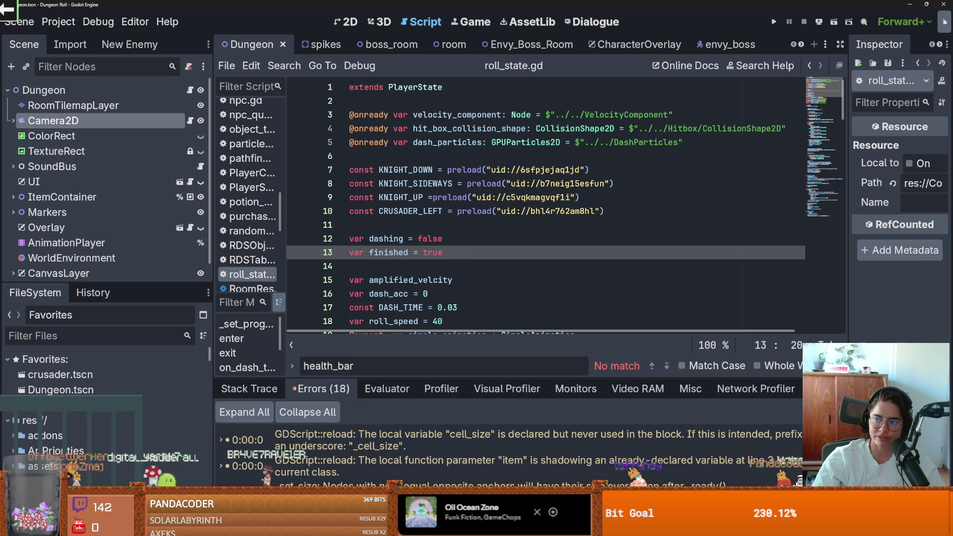
key(F5)
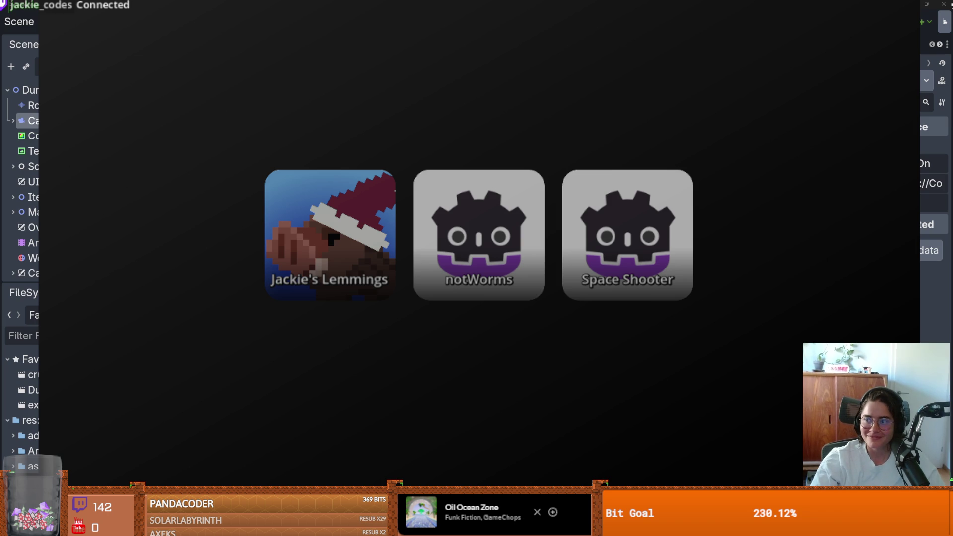
Try Space Shooter, then return to the selection screen and launch notWorms.
click(282, 188)
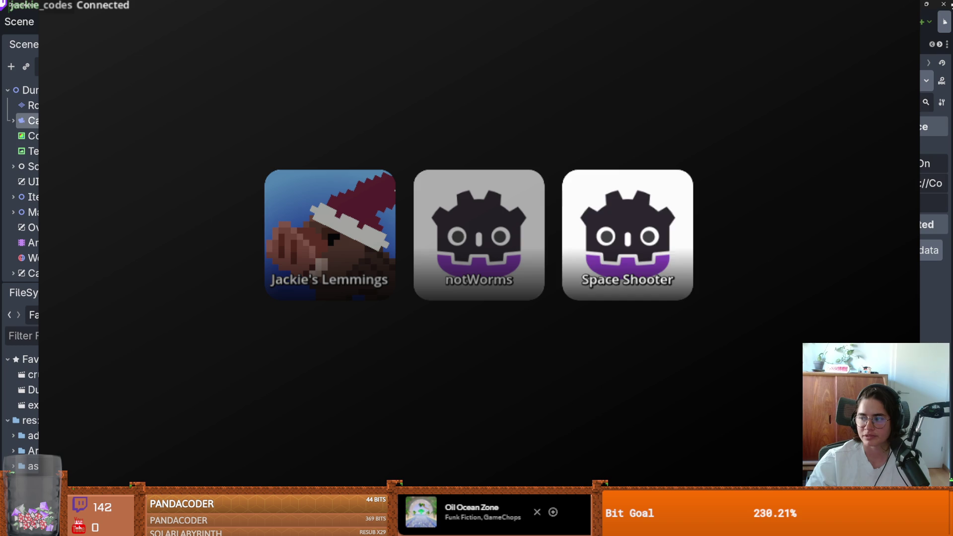
click(574, 253)
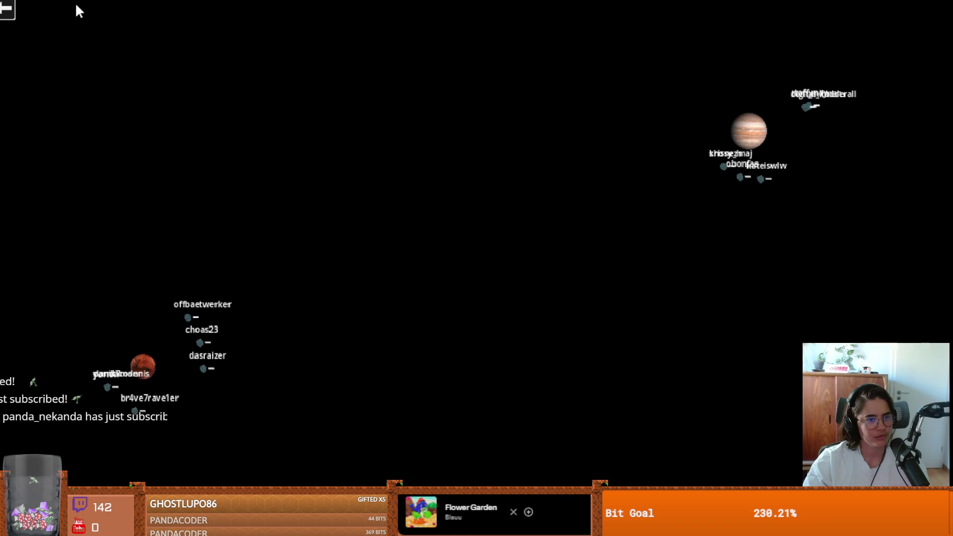
click(10, 9)
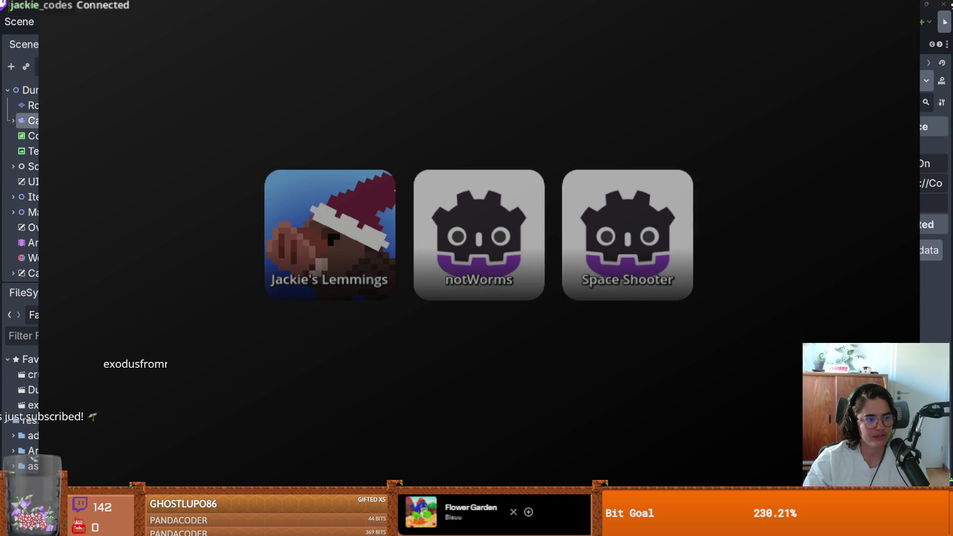
click(445, 230)
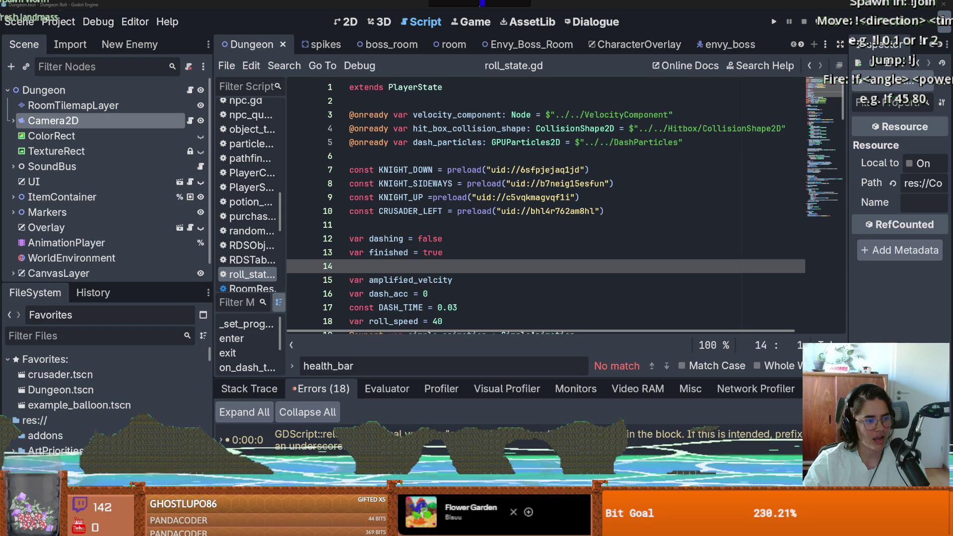
Place the caret on lines 13 and 11 of roll_state.gd, then switch to Godots.
click(428, 252)
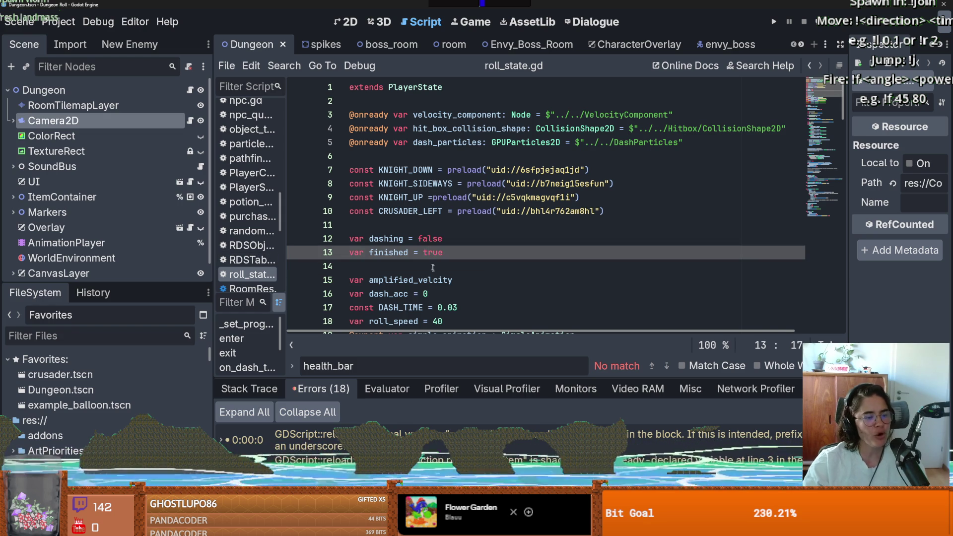
click(450, 225)
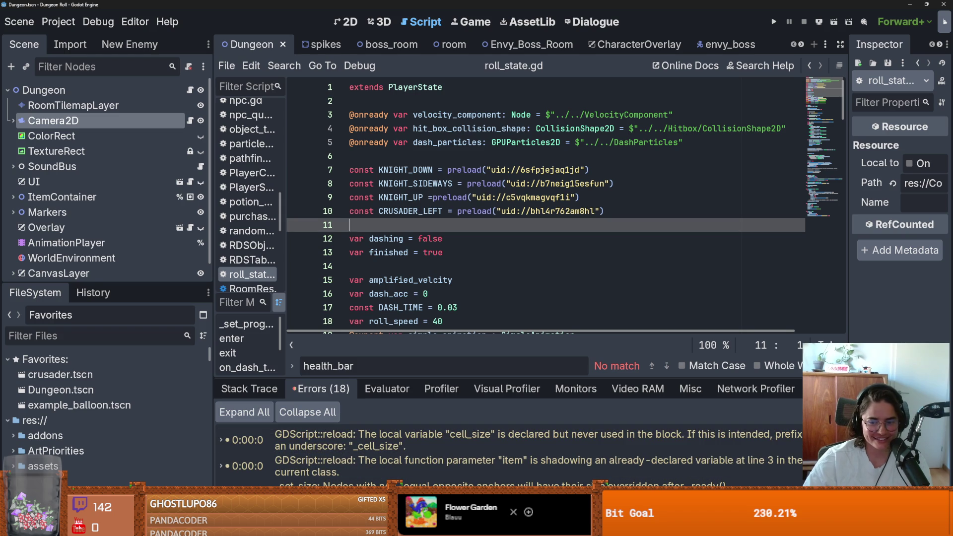
key(alt+Tab)
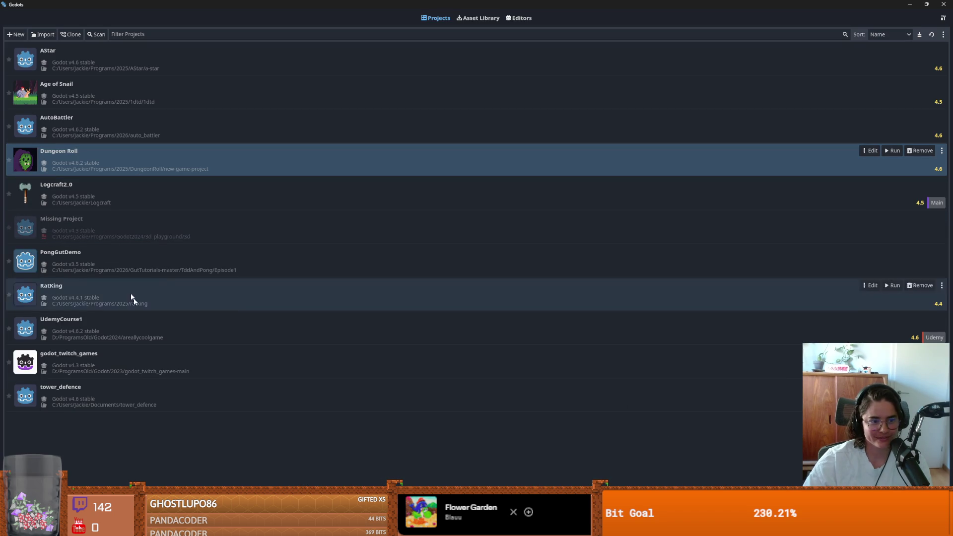
Bind godot_twitch_games to Godot v4.6.2 stable and open it in the editor.
click(100, 359)
right_click(100, 358)
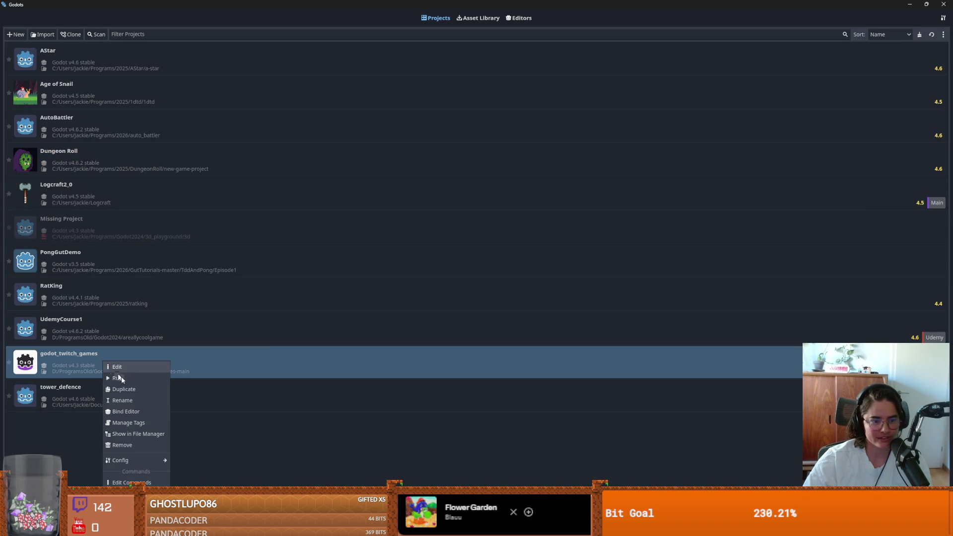
click(126, 411)
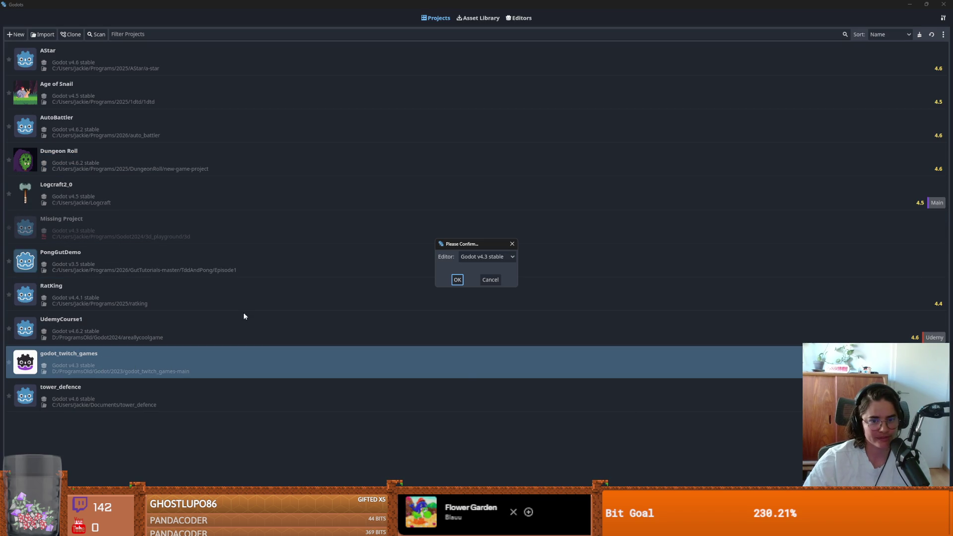
click(489, 256)
click(501, 281)
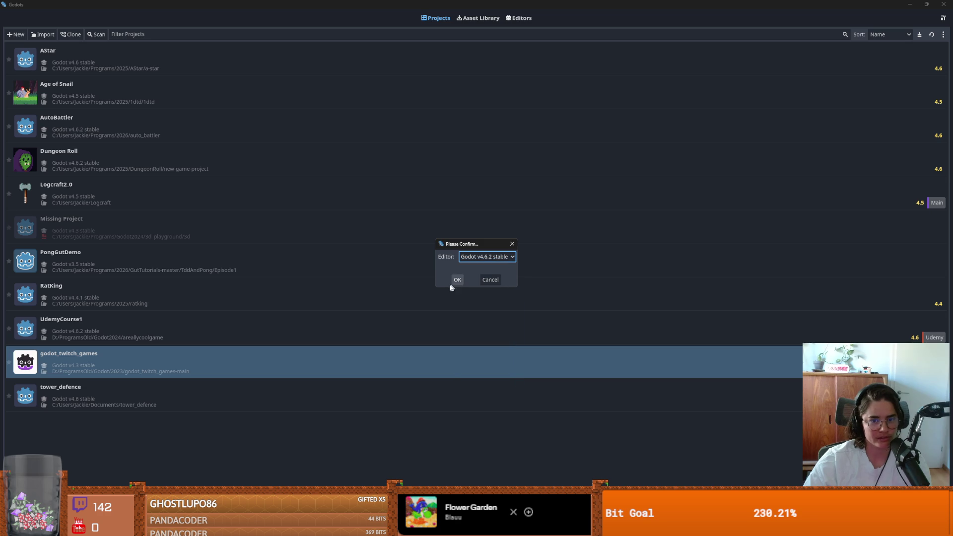
click(456, 280)
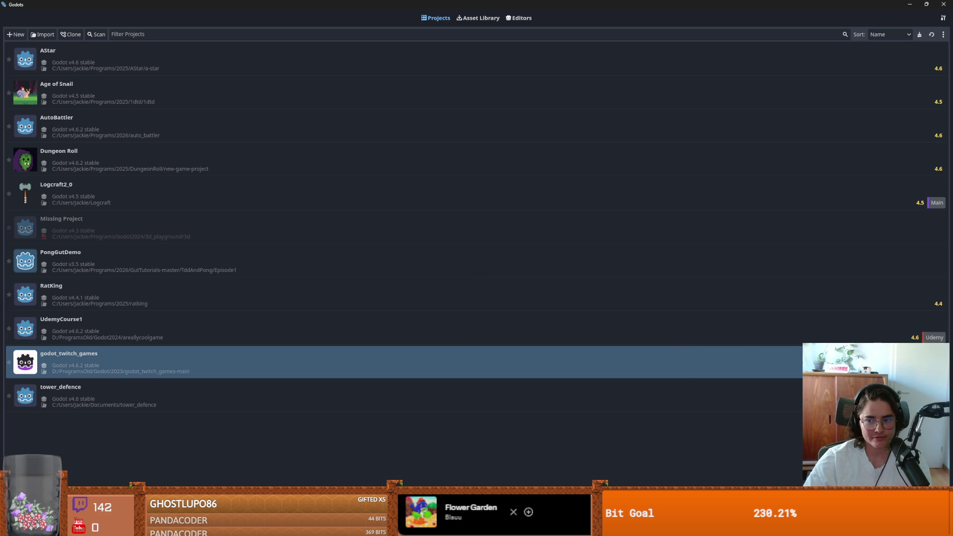
key(Return)
click(448, 290)
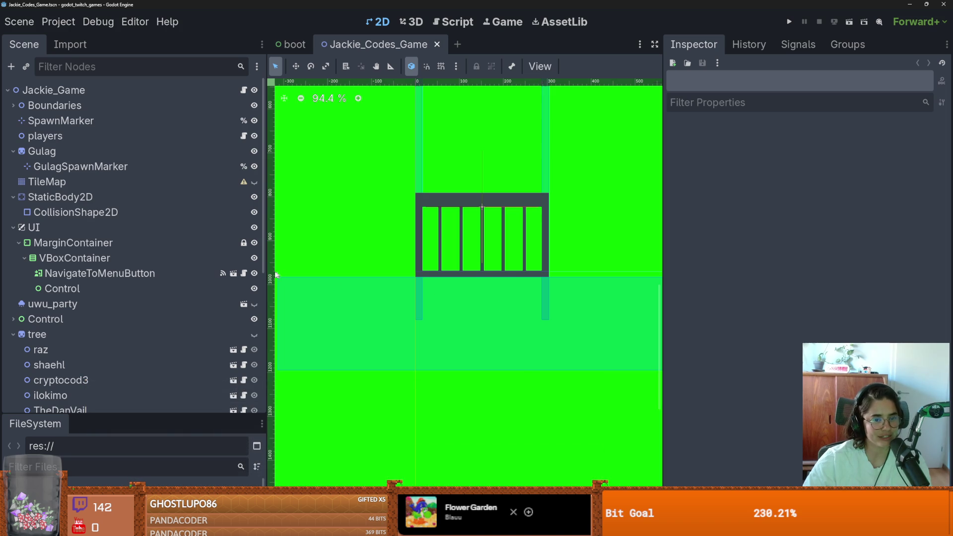
Narrow the scene and inspector docks to widen the viewport.
drag(267, 260, 167, 257)
drag(663, 275, 808, 275)
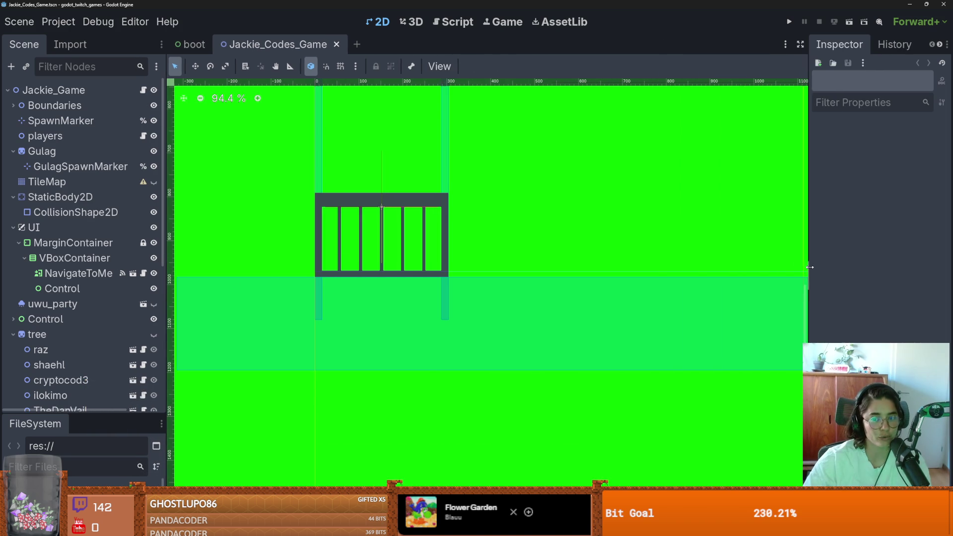
scroll(453, 263, up, 2)
Save the Jackie_Codes_Game scene and run the godot_twitch_games project.
key(ctrl+s)
click(19, 21)
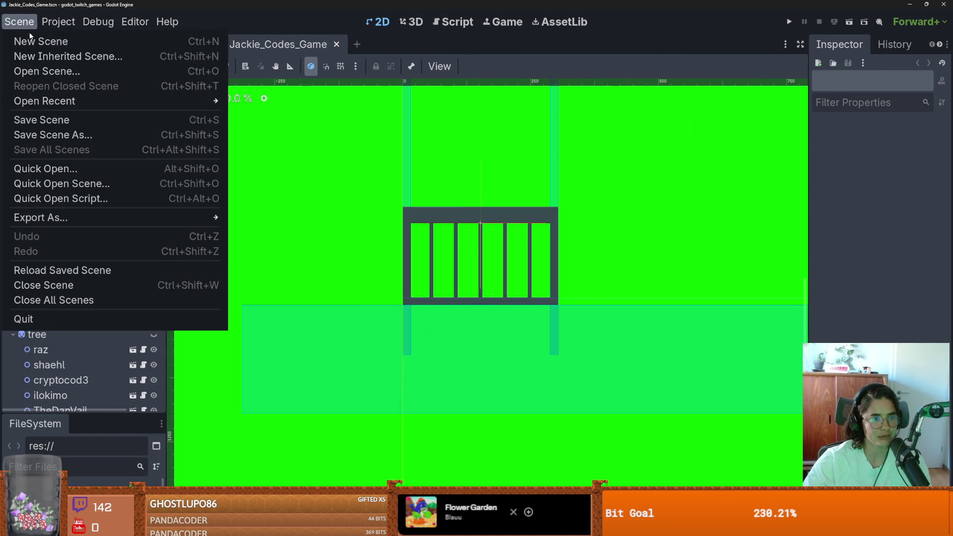
click(673, 46)
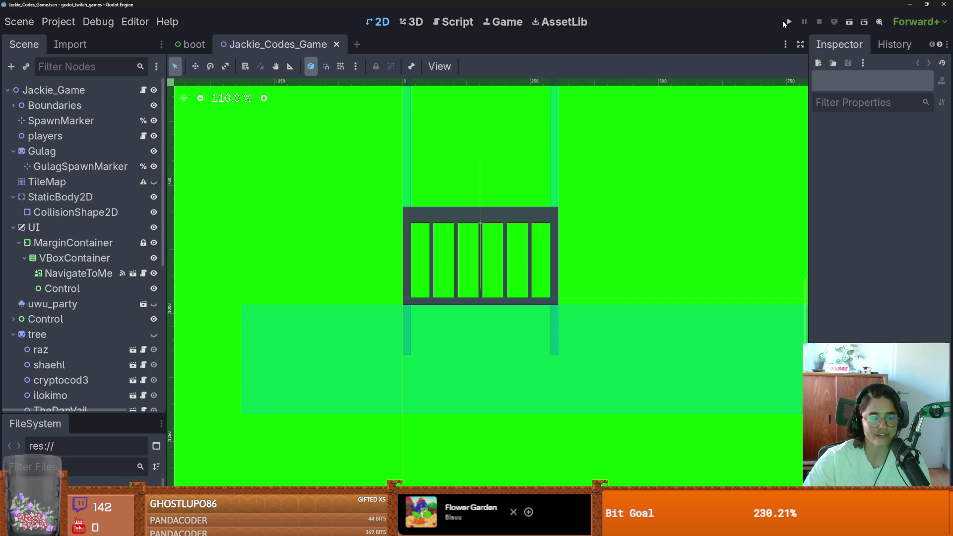
click(788, 21)
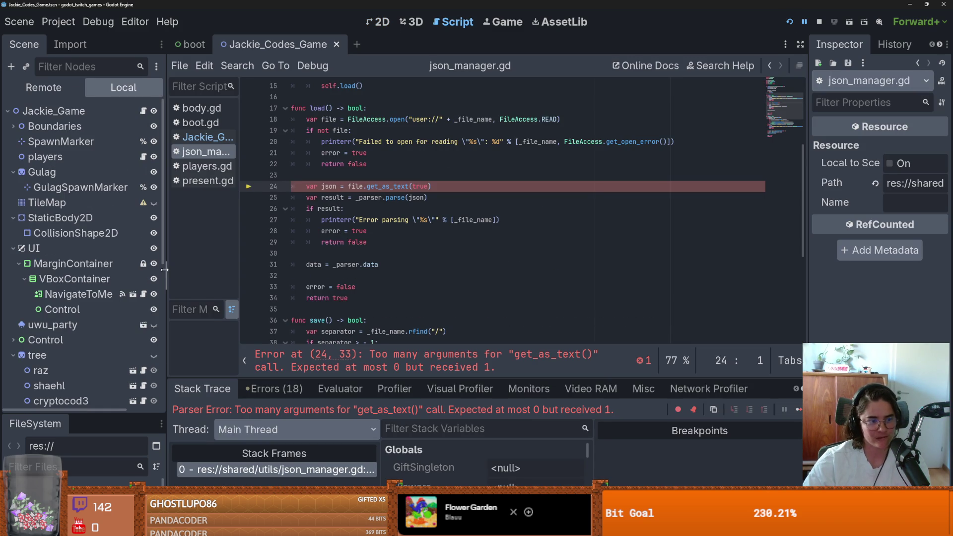
Widen the scene dock and jump to the json_manager.gd line 24 parser error.
drag(164, 269, 183, 270)
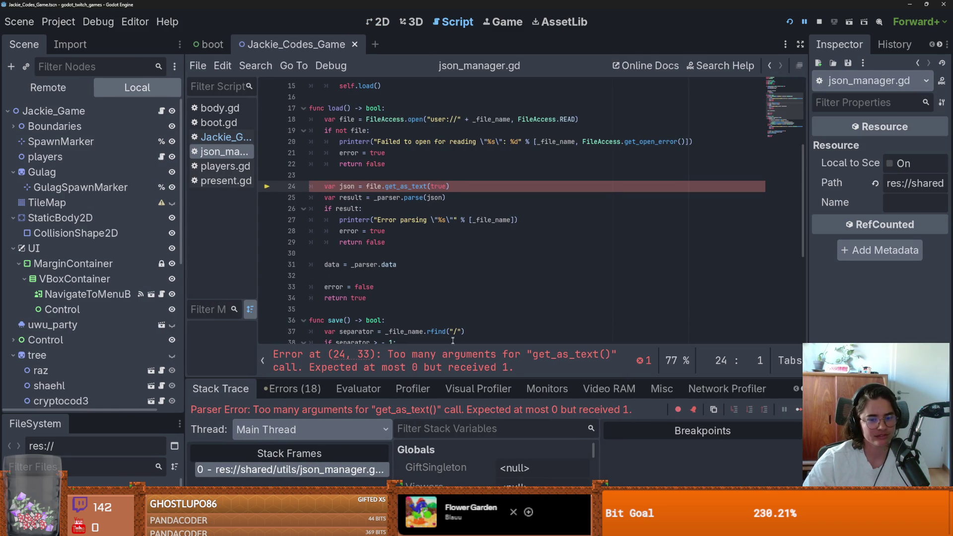
click(292, 388)
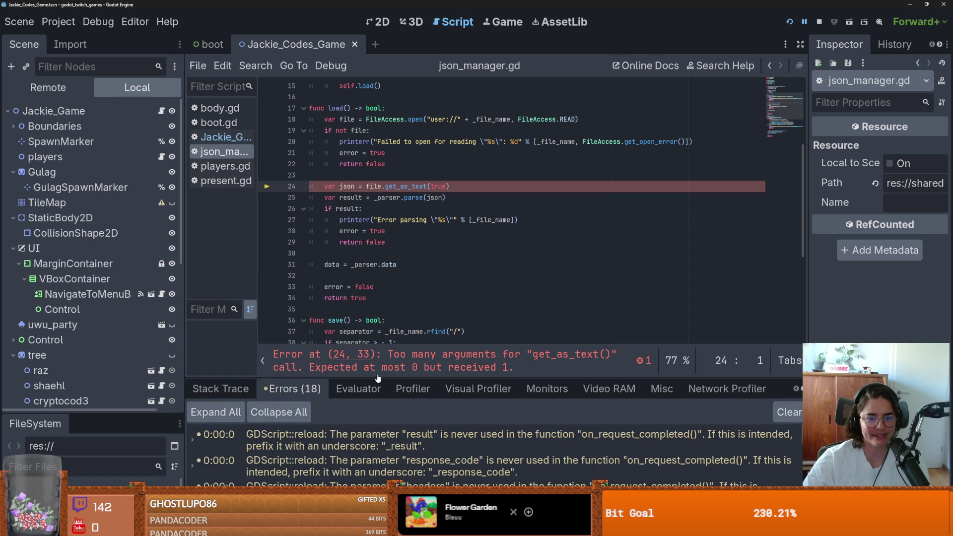
click(432, 362)
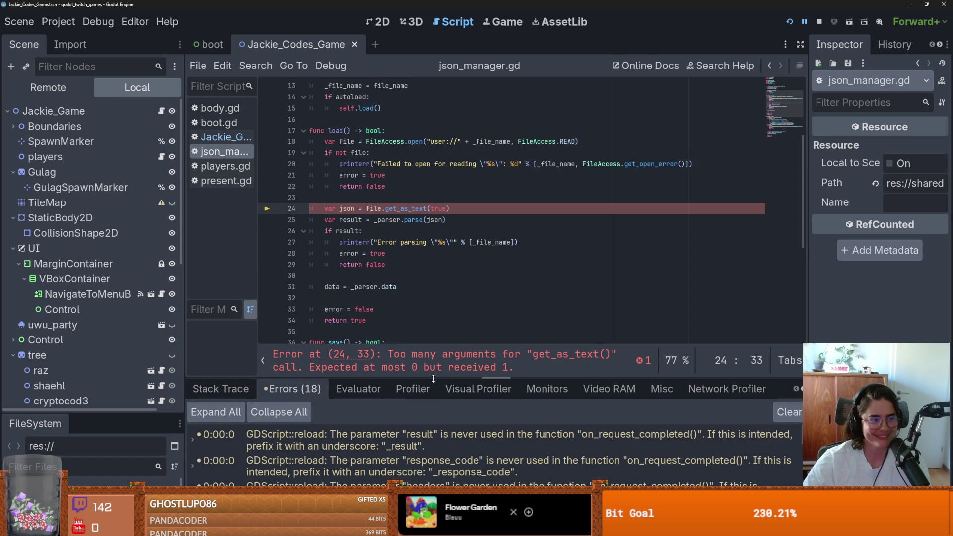
Enlarge the errors panel below the code, then switch to GitHub Desktop's History.
mouse_move(445, 377)
mouse_down()
mouse_move(442, 314)
mouse_move(439, 348)
mouse_up()
scroll(381, 270, down, 2)
scroll(382, 270, up, 2)
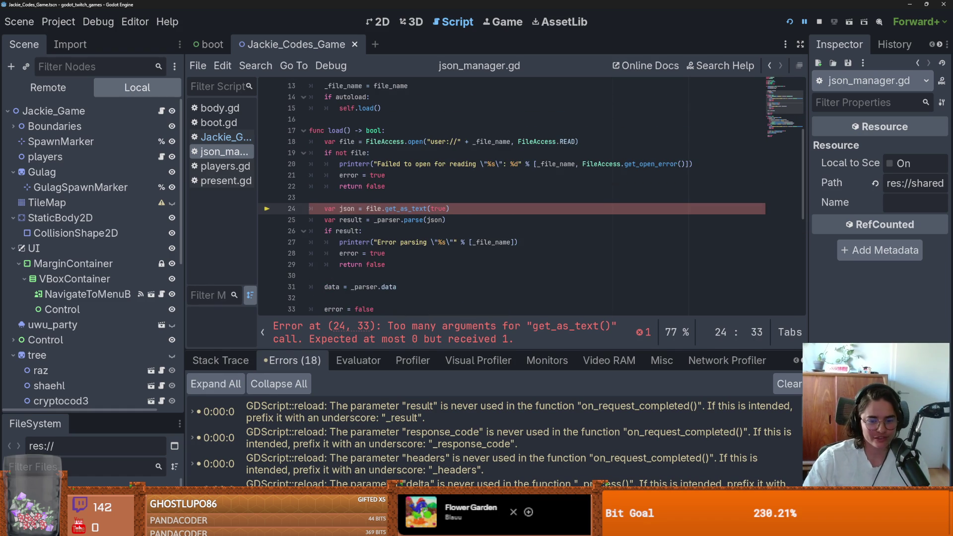
key(alt+Tab)
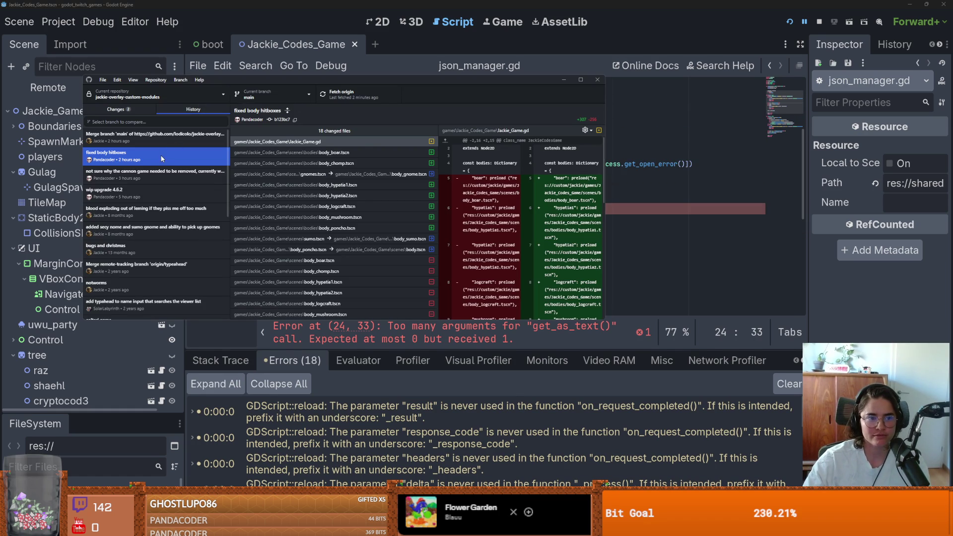
Review the merge, wip upgrade 4.6.2, cannon game and hitbox commits in a wider history list.
click(158, 137)
click(138, 174)
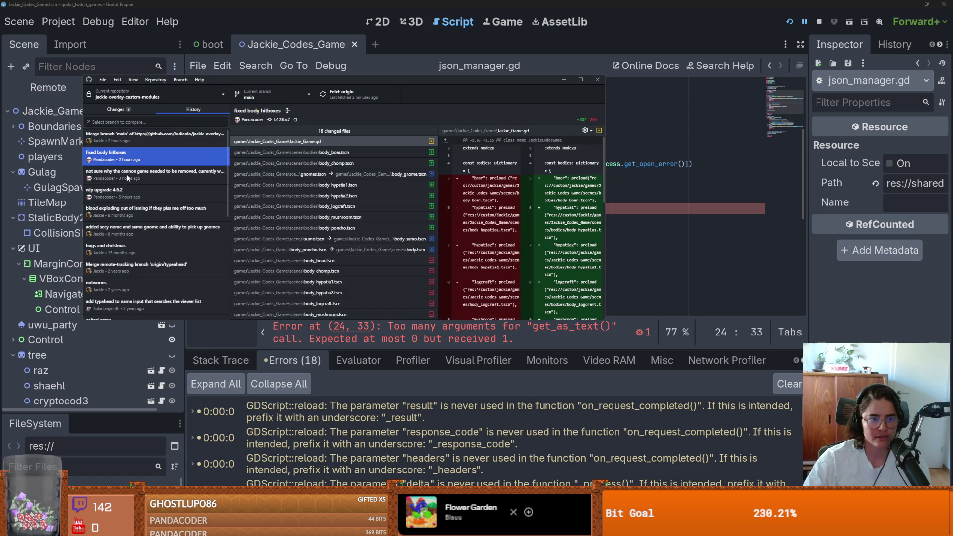
click(125, 194)
click(114, 179)
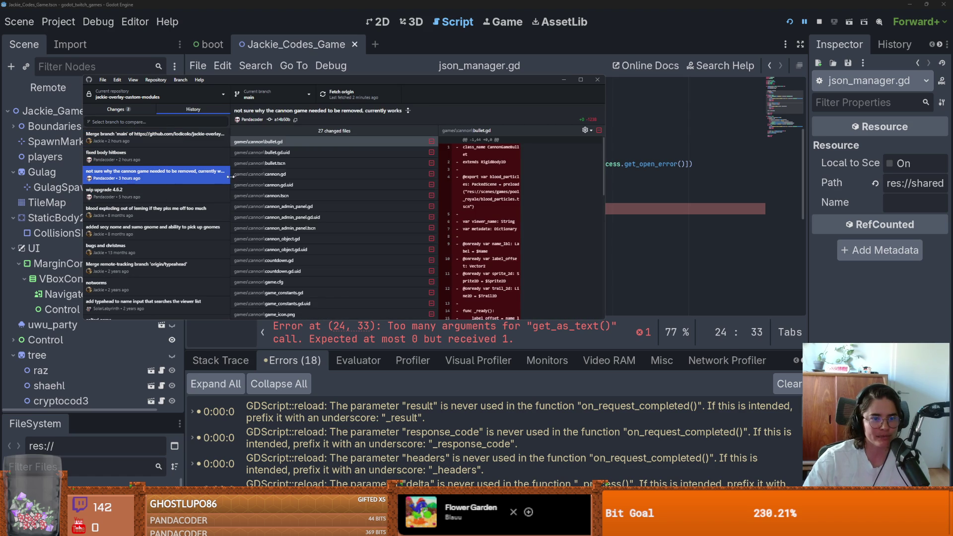
drag(229, 175, 298, 176)
click(156, 159)
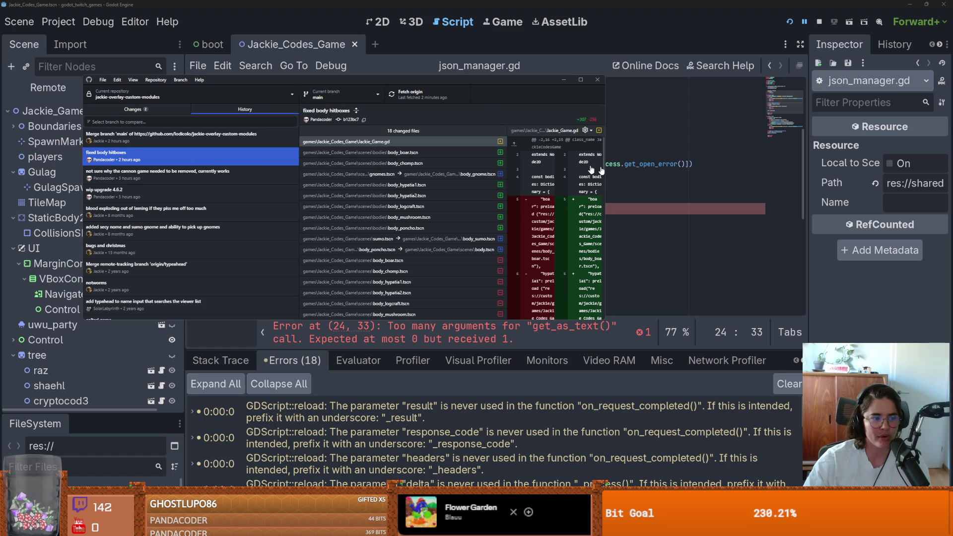
click(169, 109)
key(Right)
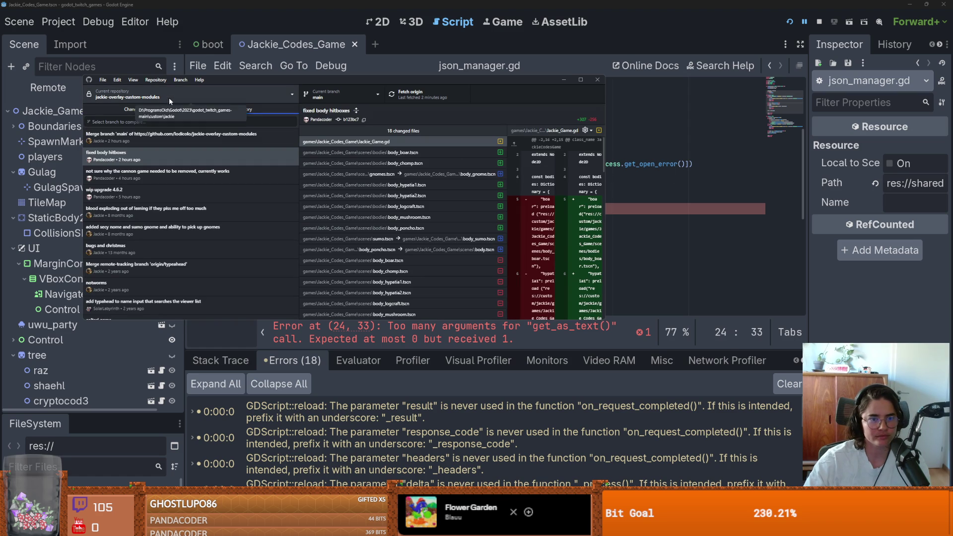
click(330, 99)
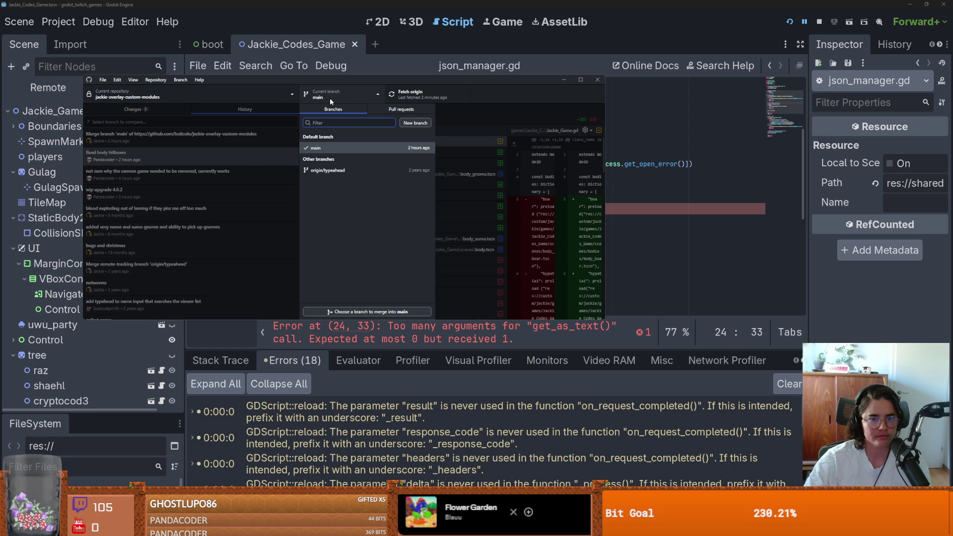
click(329, 97)
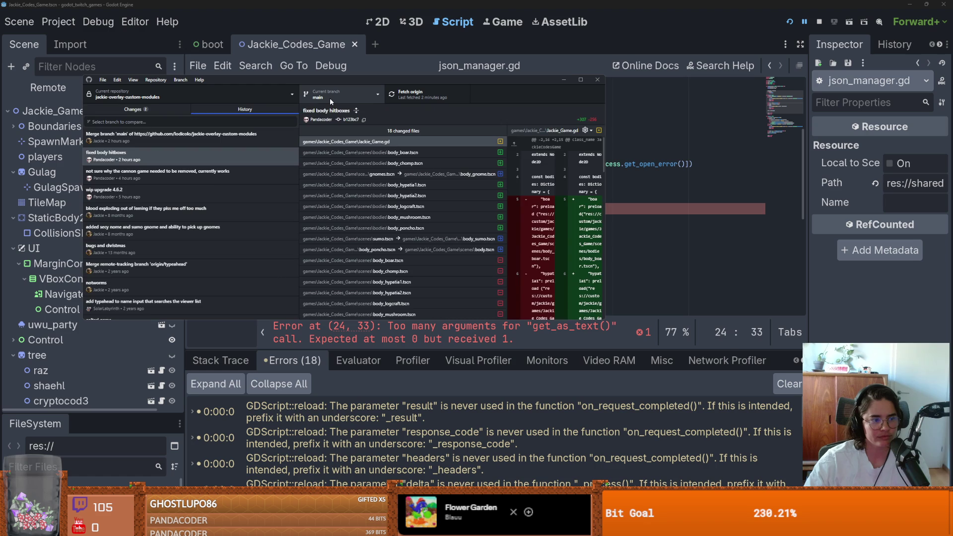
Stop the running project, quit the Godot editor, and switch back to GitHub Desktop.
click(615, 130)
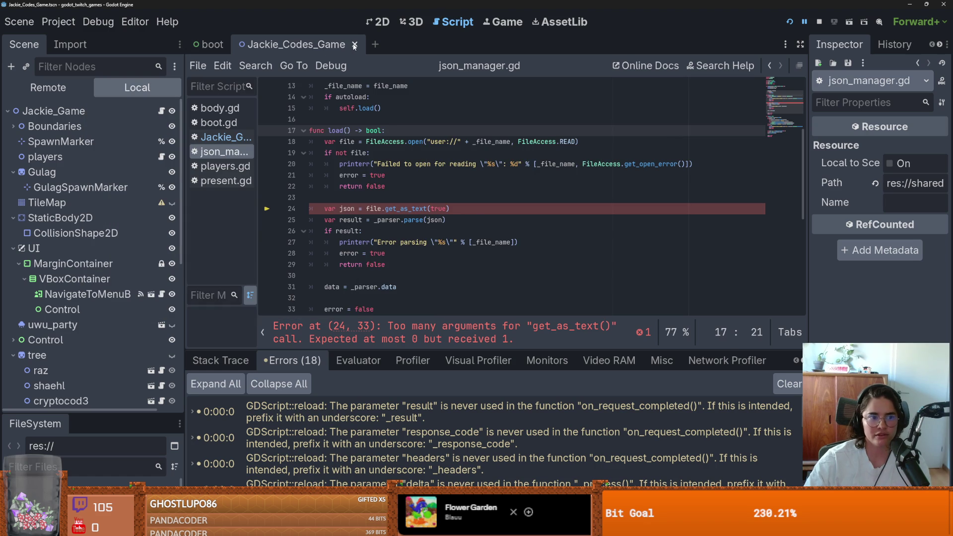
click(943, 4)
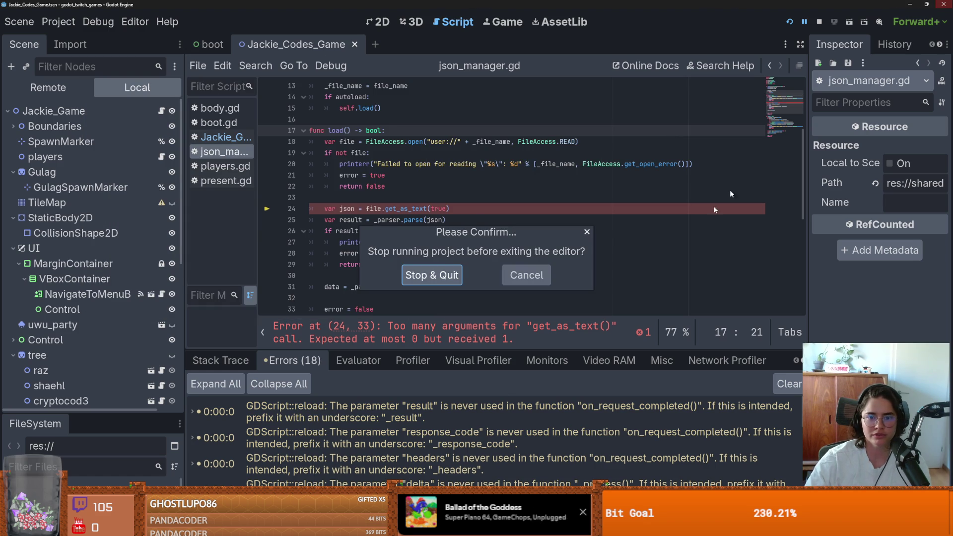
key(ctrl+q)
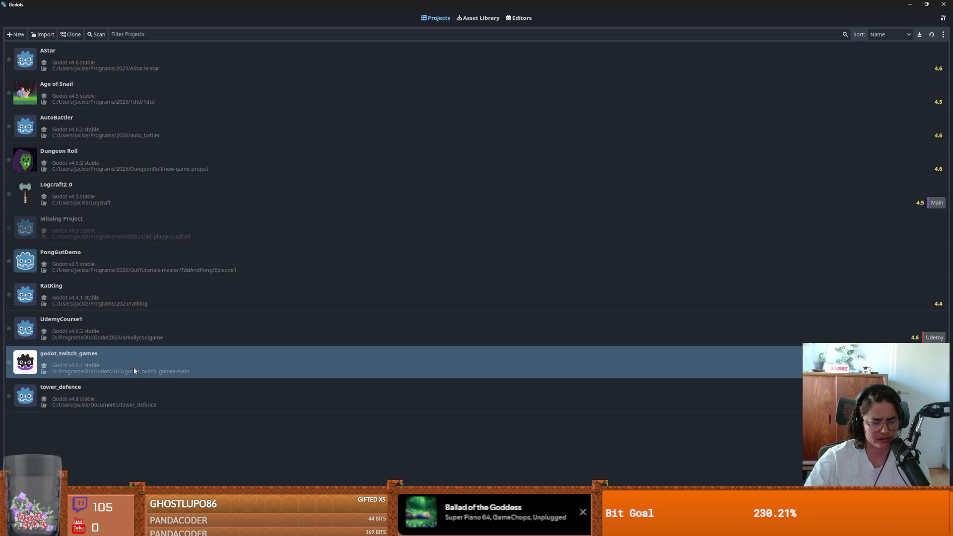
key(alt+Tab)
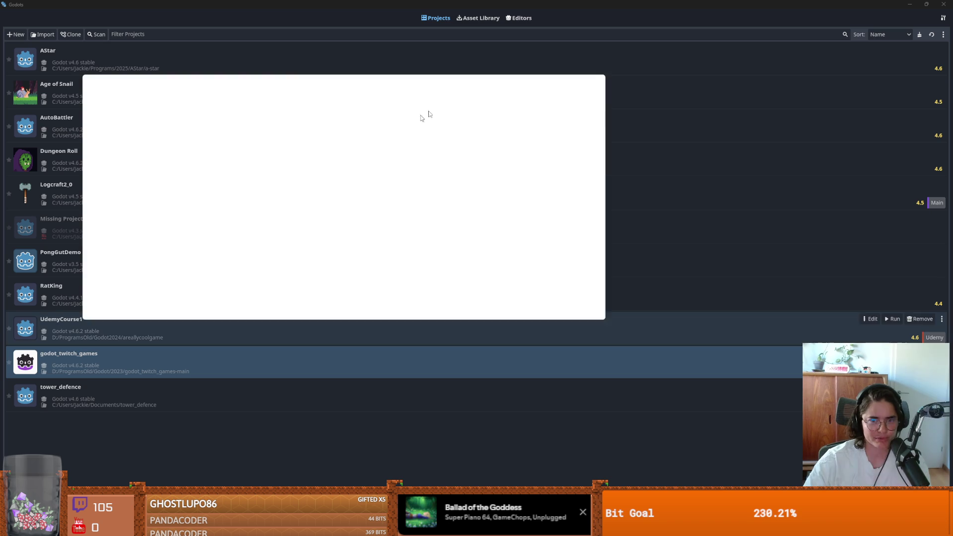
Maximize GitHub Desktop and browse the list of repositories.
click(578, 82)
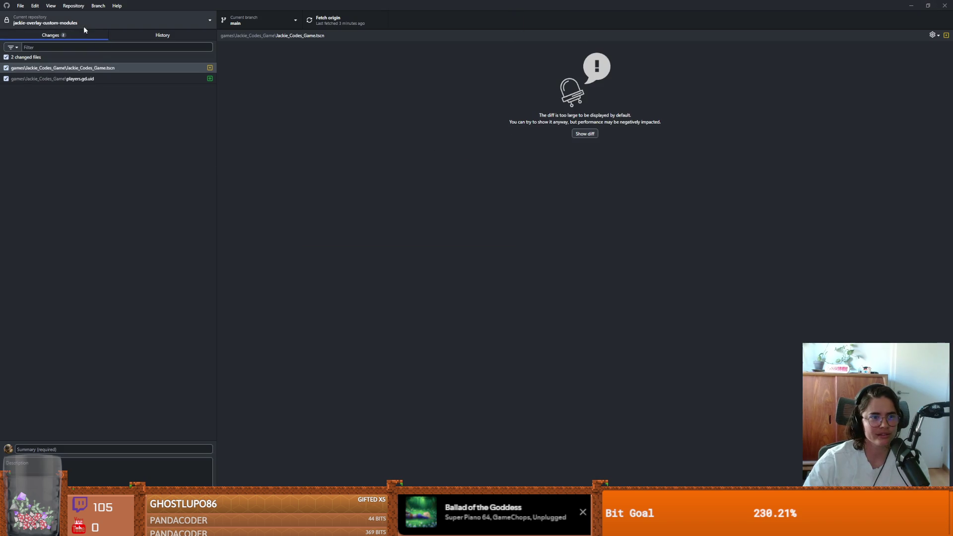
click(84, 26)
scroll(88, 308, down, 2)
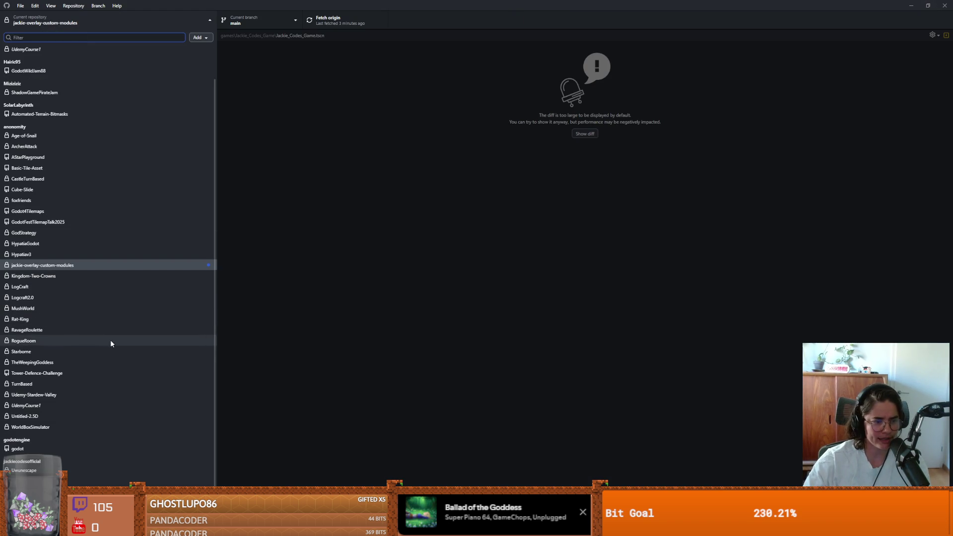
scroll(94, 367, up, 2)
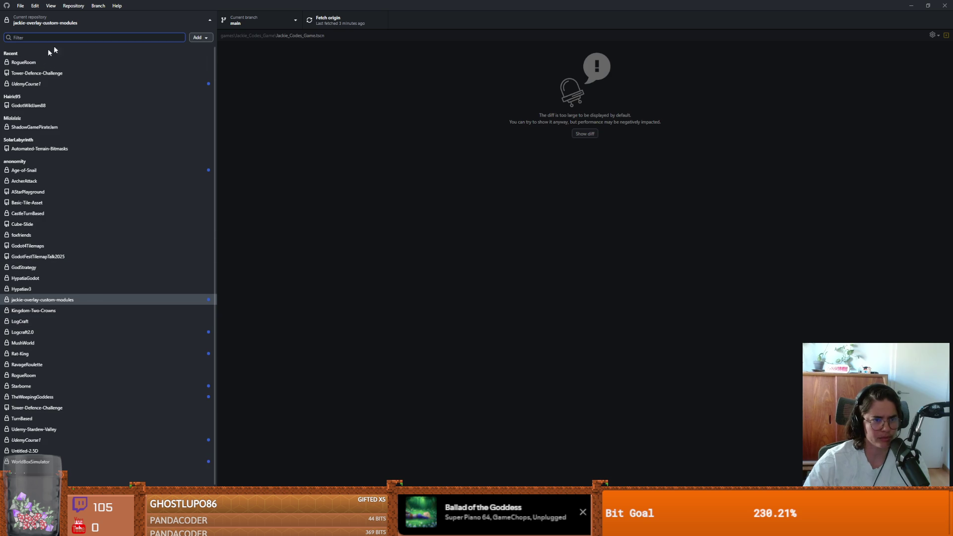
Add the godot_twitch_games project folder as an existing local repository.
click(200, 37)
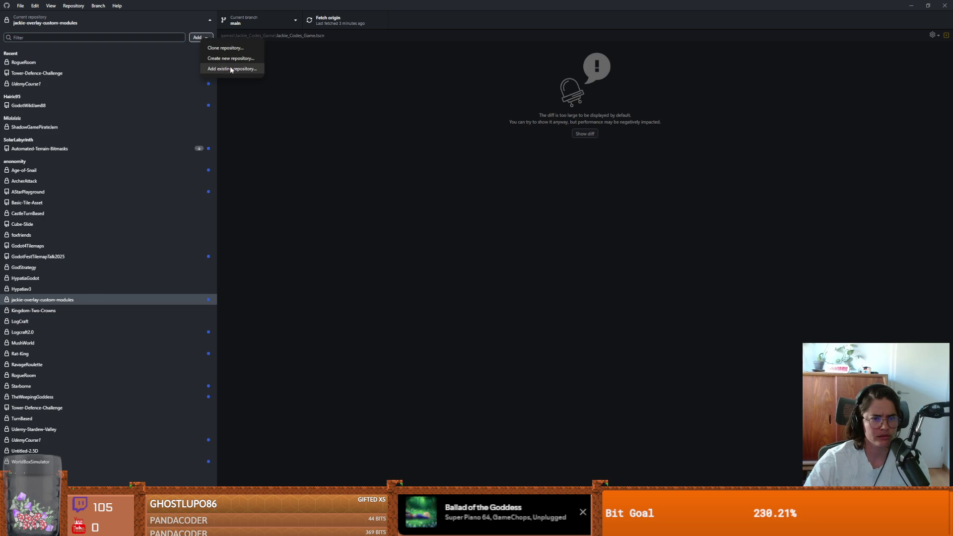
click(236, 72)
click(518, 261)
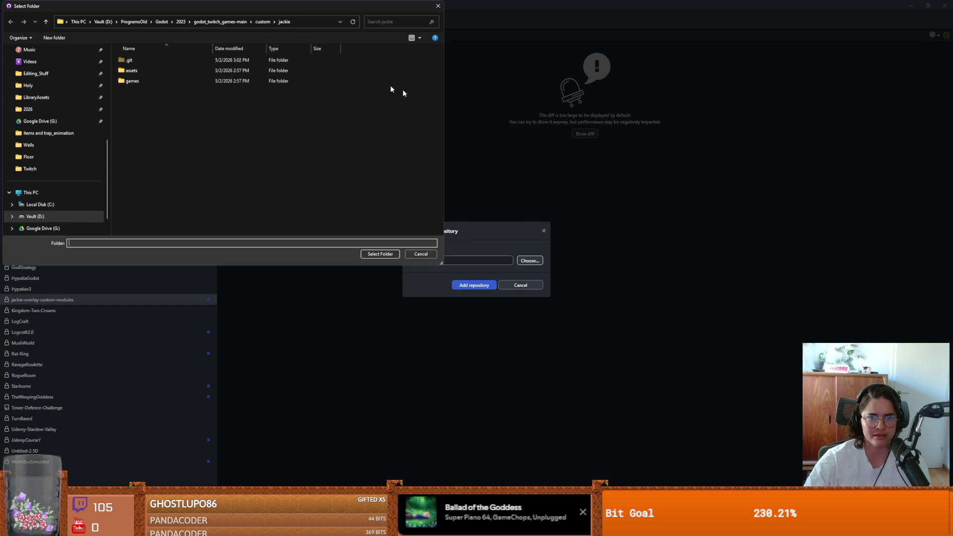
key(Escape)
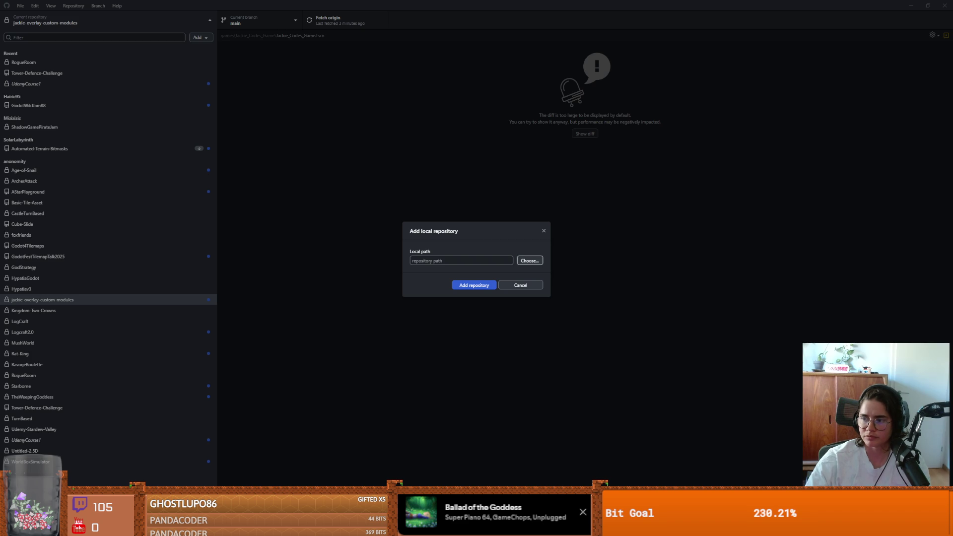
click(476, 287)
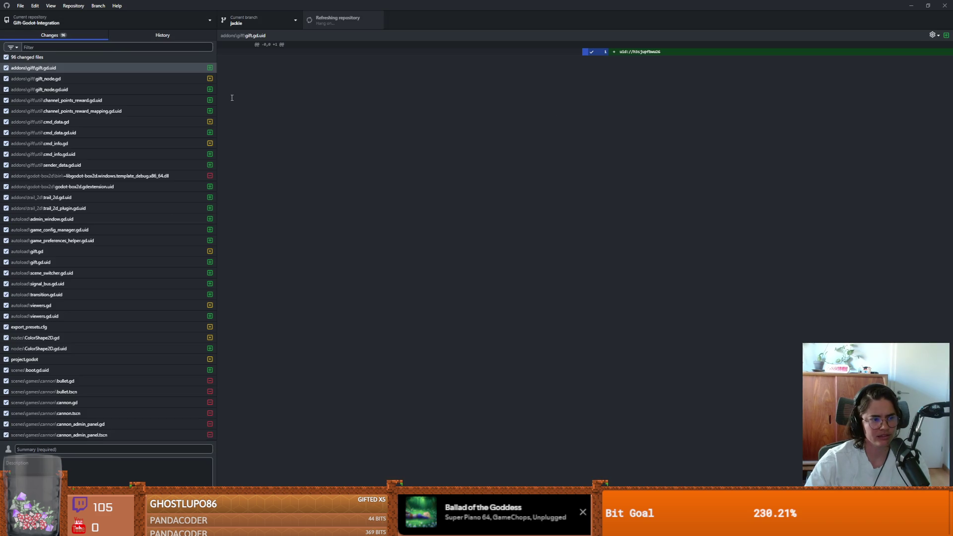
Check the new repository's history, then browse changed-file diffs such as Leaderboard.gd.uid.
click(171, 34)
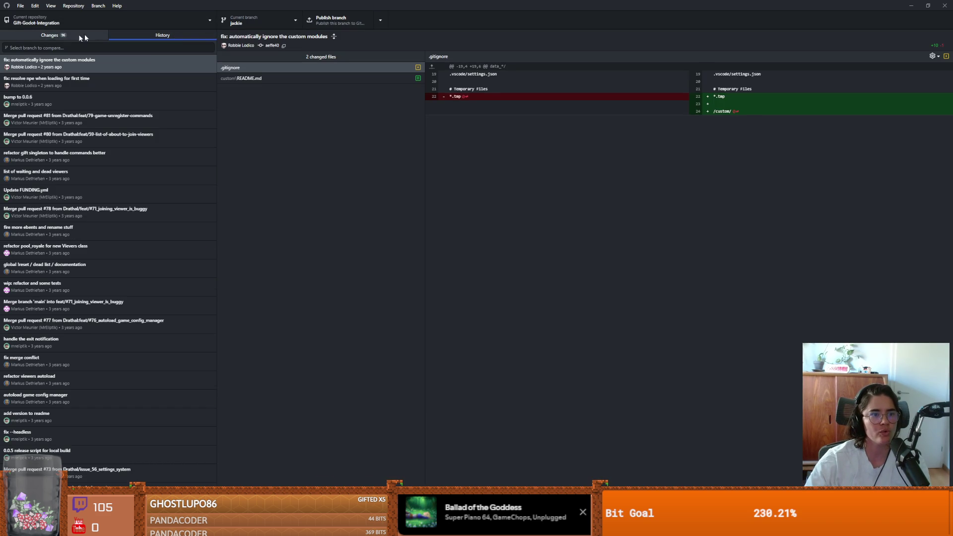
click(46, 35)
scroll(114, 230, down, 3)
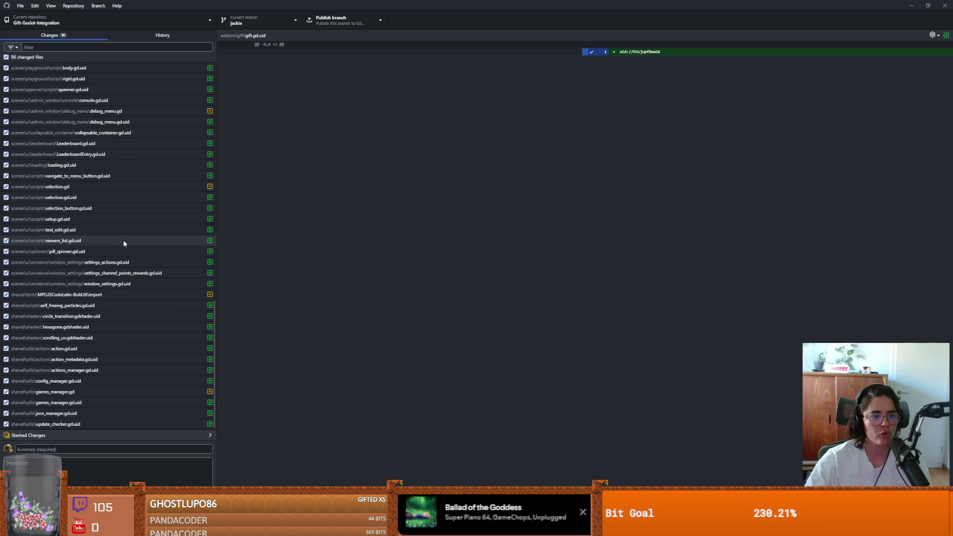
scroll(158, 272, up, 8)
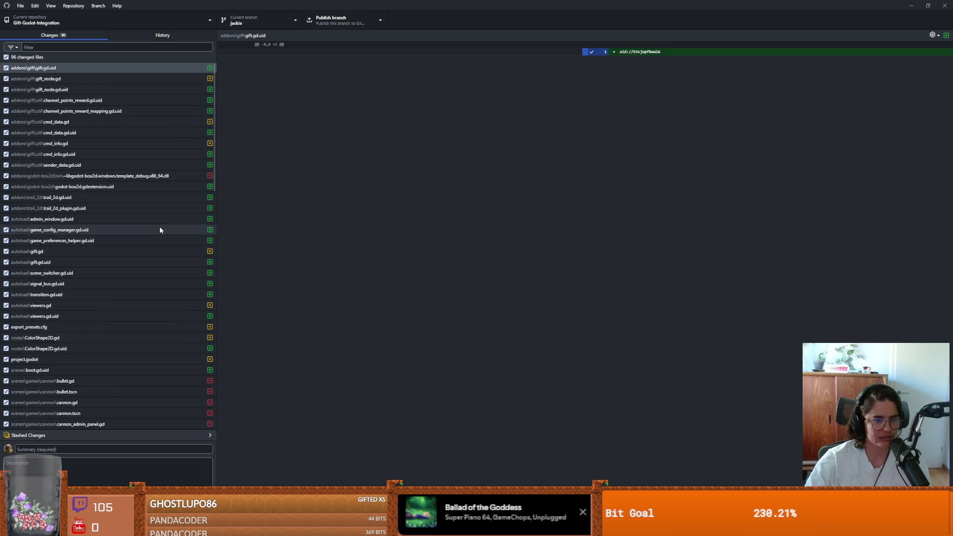
scroll(160, 226, down, 10)
scroll(149, 251, up, 3)
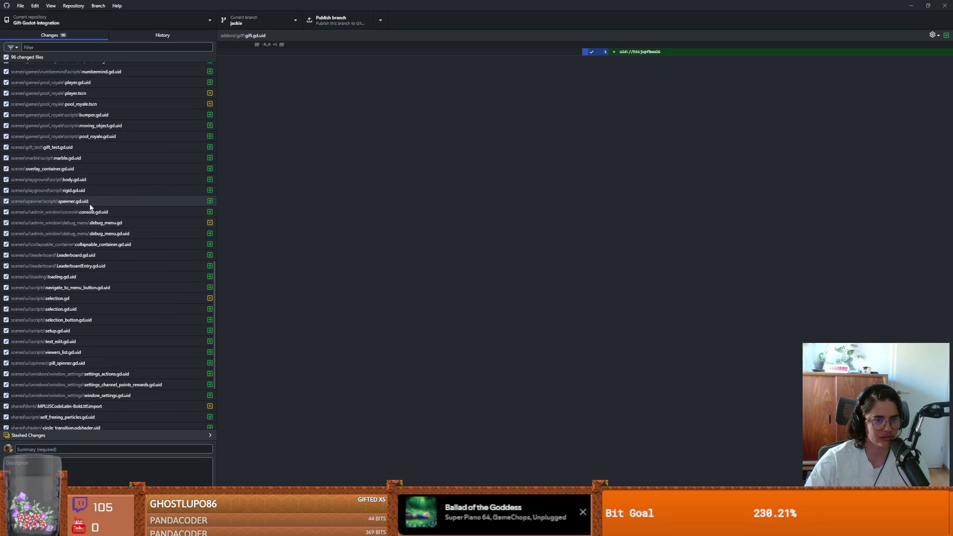
click(94, 255)
key(Down)
key(Down)
key(Down)
key(Up)
key(Down)
key(Down)
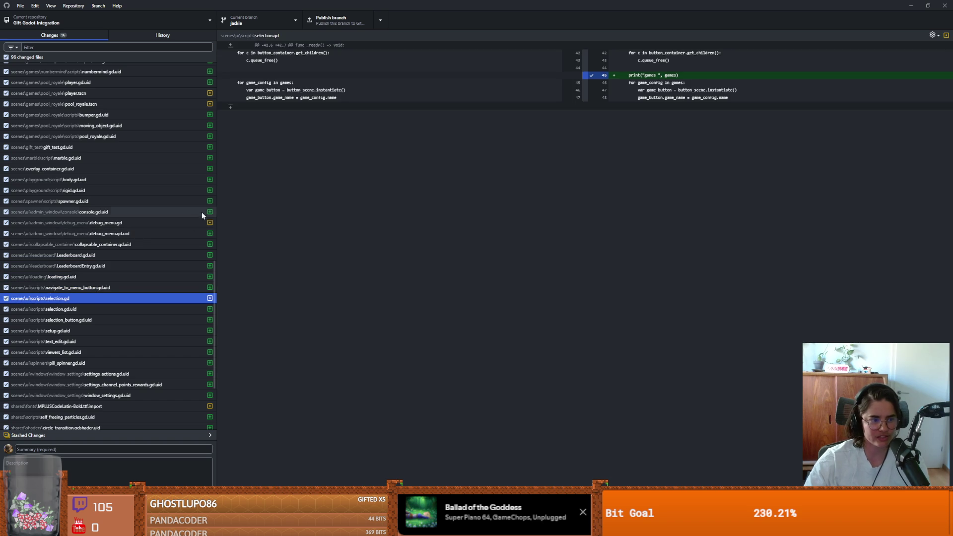
Inspect the deleted cannon images, ring.png, ColorShape2D.gd and signal_bus.gd.uid diffs.
scroll(150, 236, down, 3)
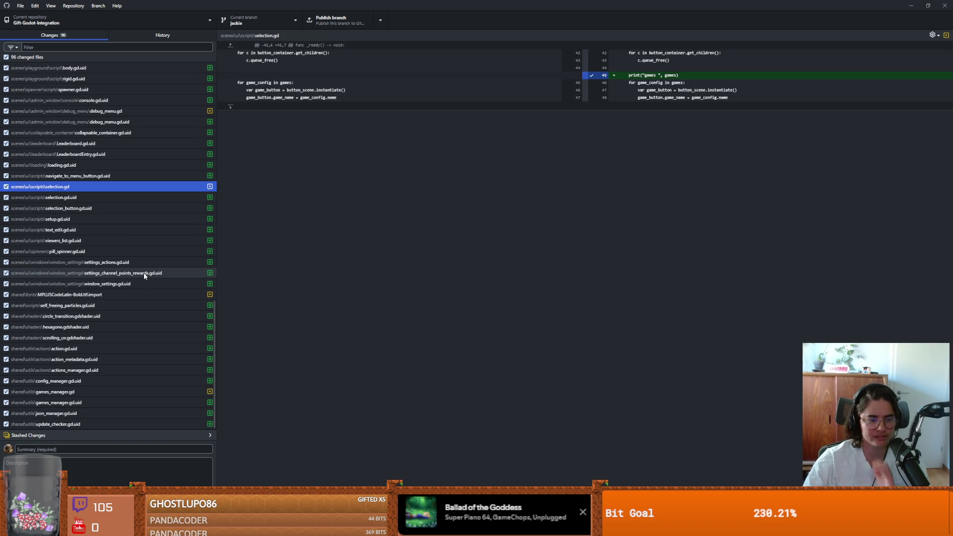
click(126, 357)
scroll(120, 323, up, 10)
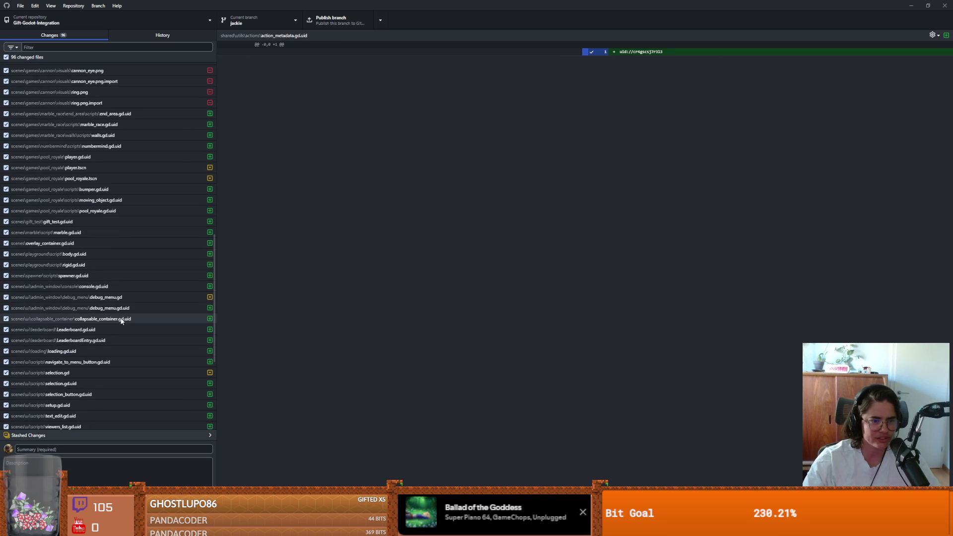
click(103, 236)
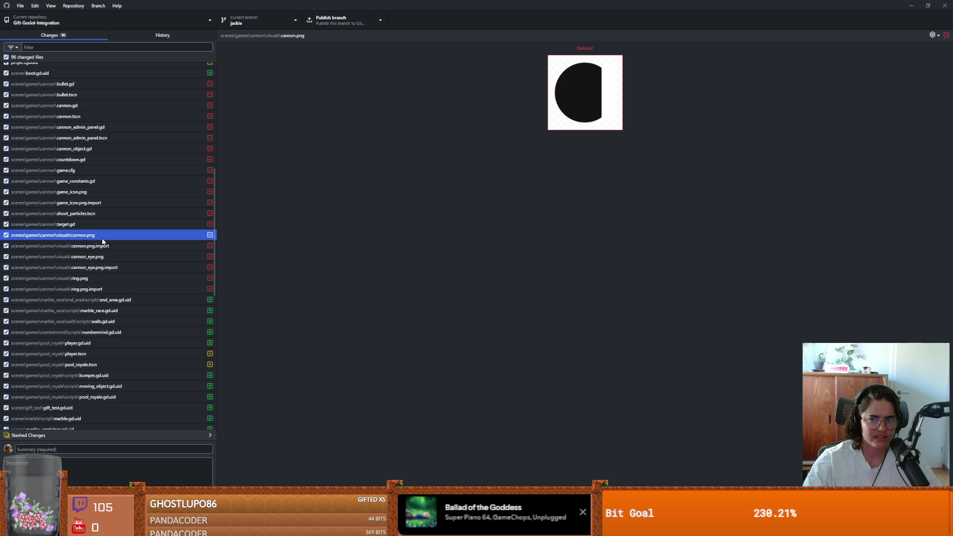
click(101, 247)
click(103, 267)
click(102, 278)
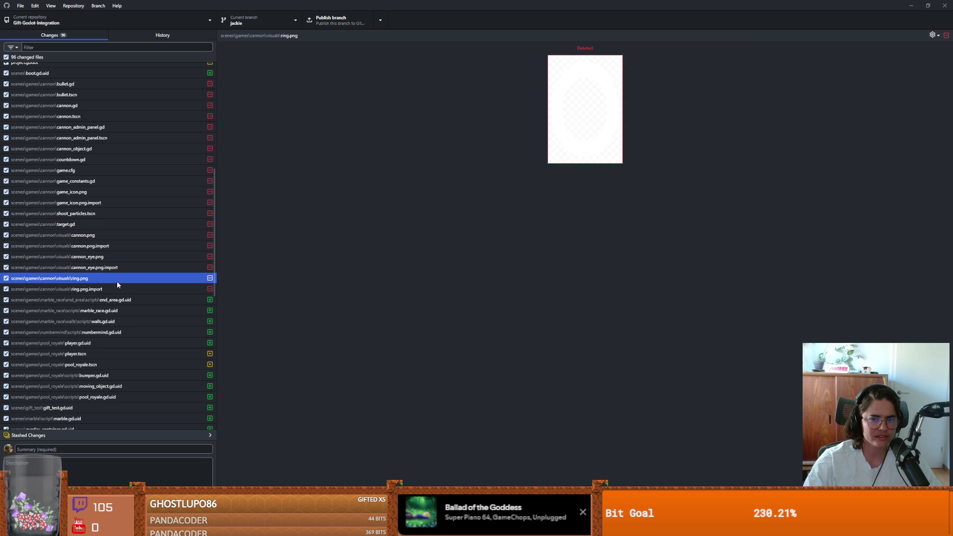
scroll(117, 278, up, 5)
click(117, 226)
scroll(118, 222, up, 2)
click(72, 247)
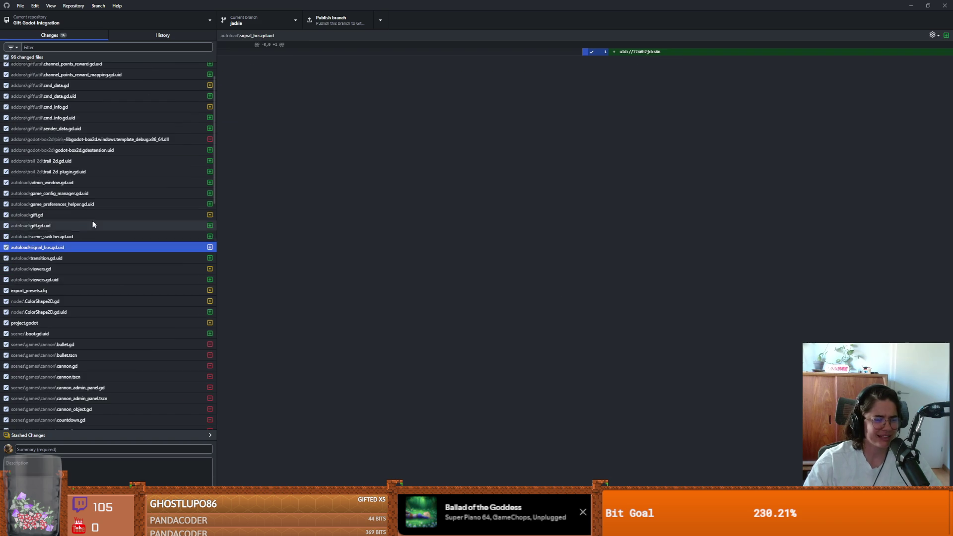
scroll(96, 218, up, 3)
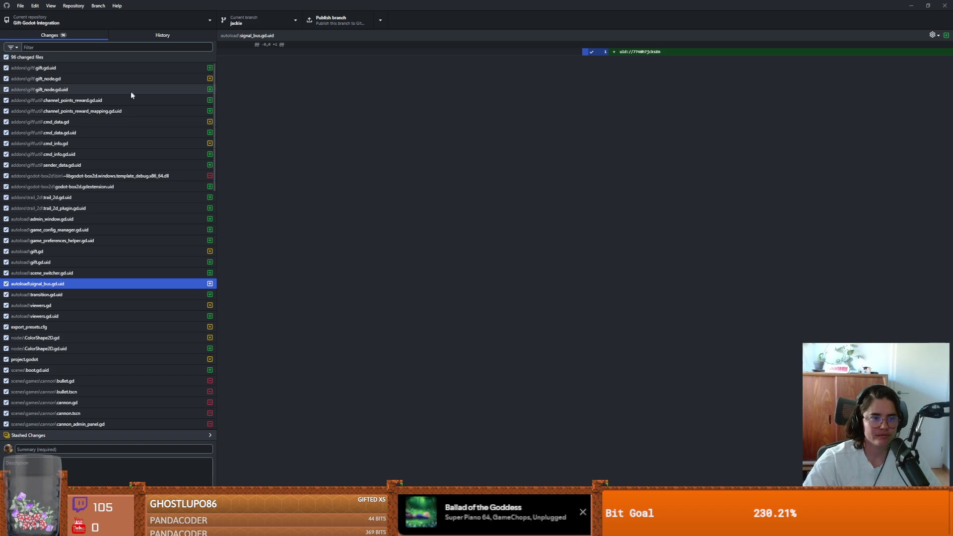
Preview the discard and stash options, then review the deleted bullet.gd diff.
right_click(107, 58)
click(377, 163)
scroll(117, 230, down, 4)
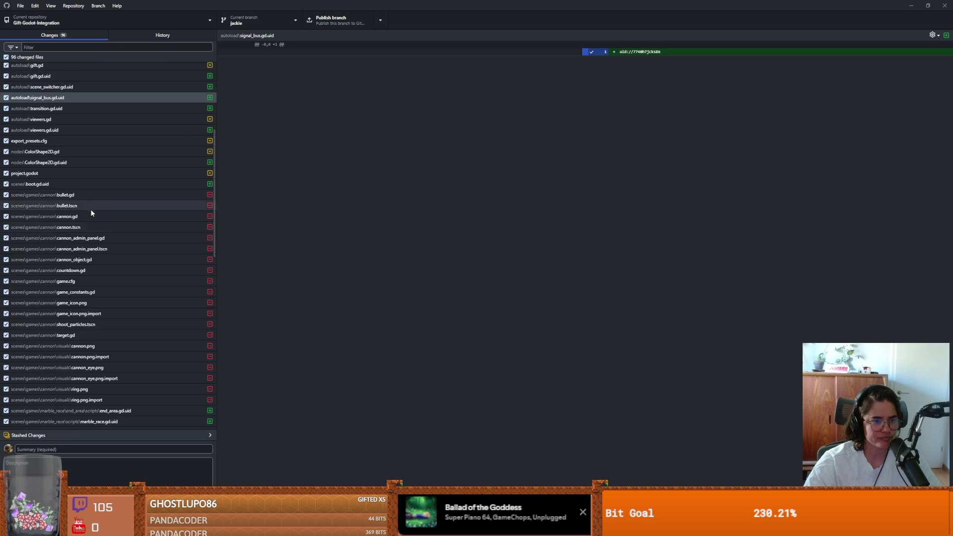
click(91, 207)
key(Up)
scroll(112, 243, down, 3)
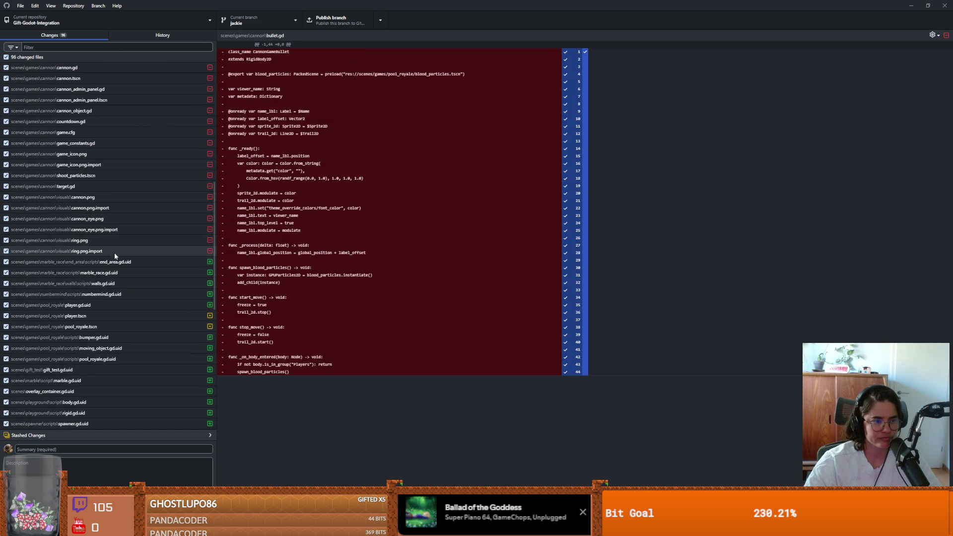
scroll(114, 251, up, 7)
Discard all 96 changed files and confirm.
right_click(64, 57)
click(101, 67)
click(472, 285)
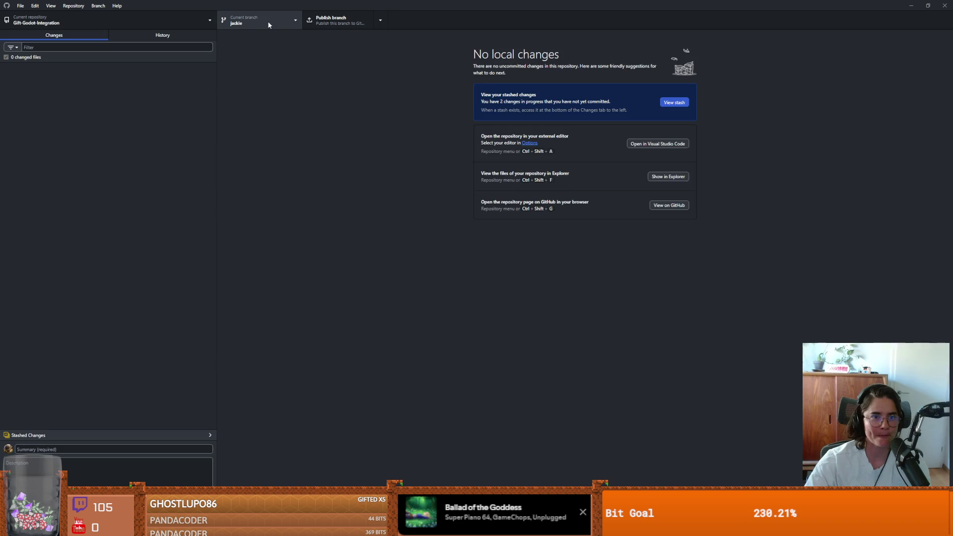
Browse the branch and repository lists, then close them.
click(269, 25)
click(366, 51)
click(266, 24)
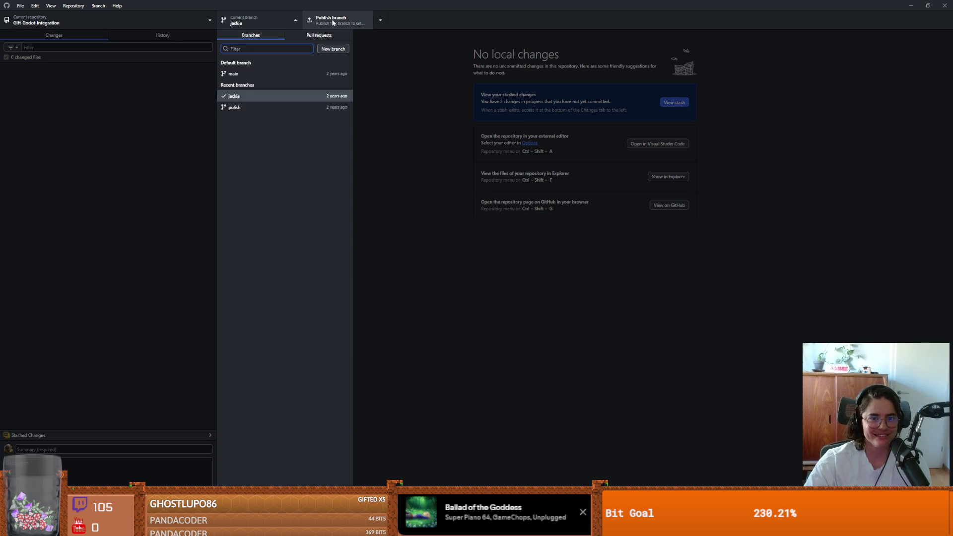
click(127, 26)
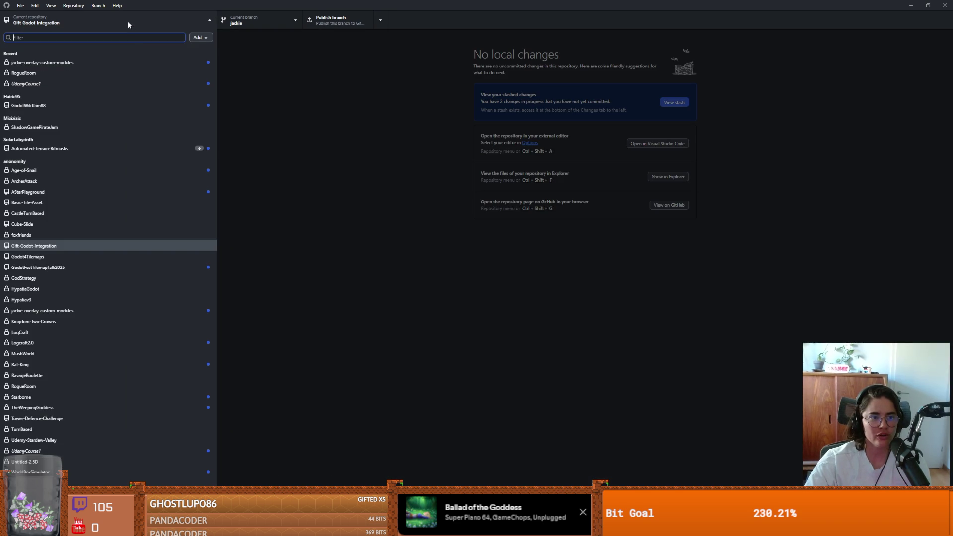
right_click(128, 24)
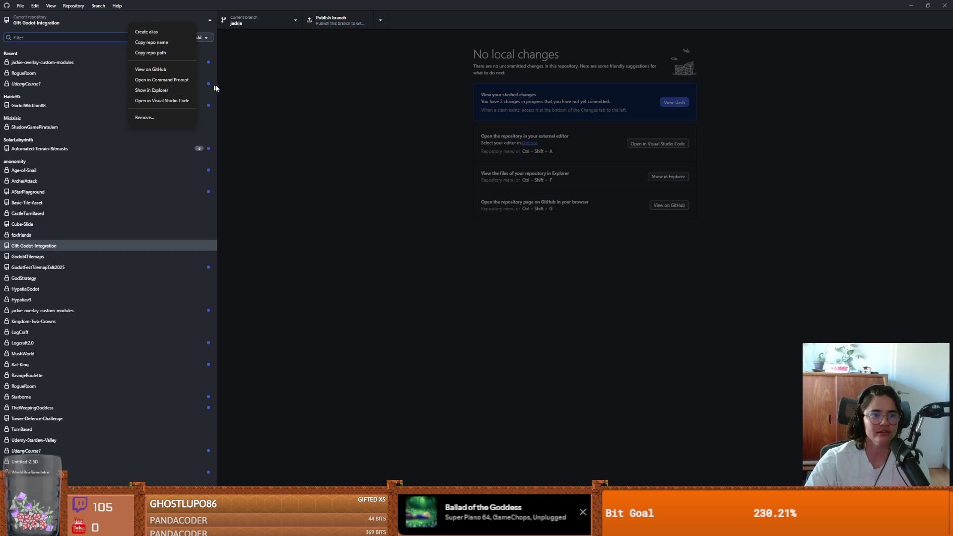
click(284, 206)
click(285, 206)
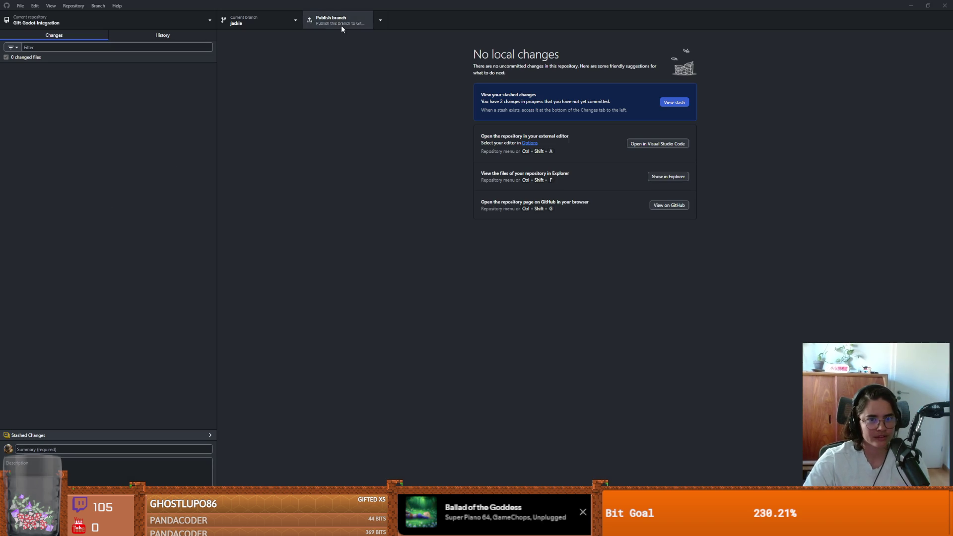
Publish the jackie branch to origin and check the branch list.
click(341, 25)
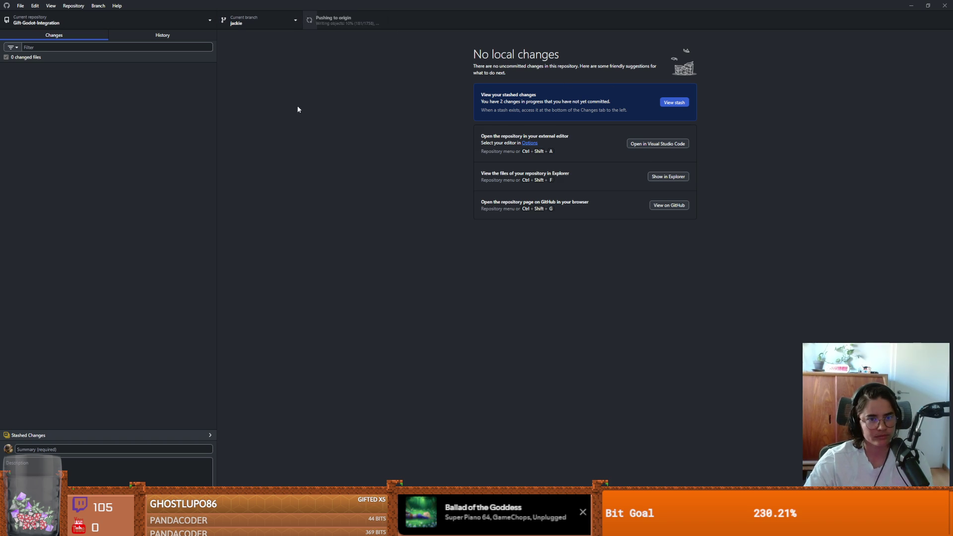
click(237, 27)
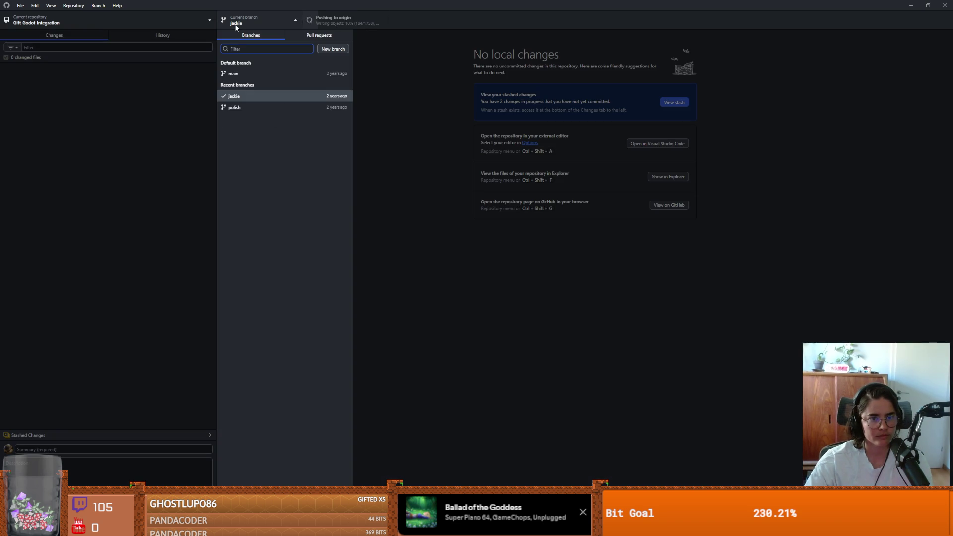
key(Escape)
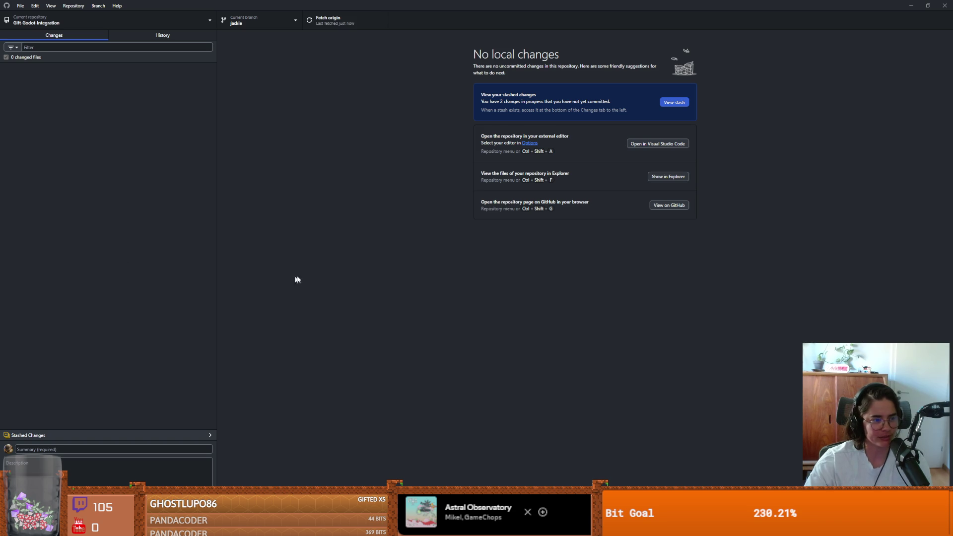
Switch GitHub Desktop's current branch to main.
click(317, 27)
click(280, 25)
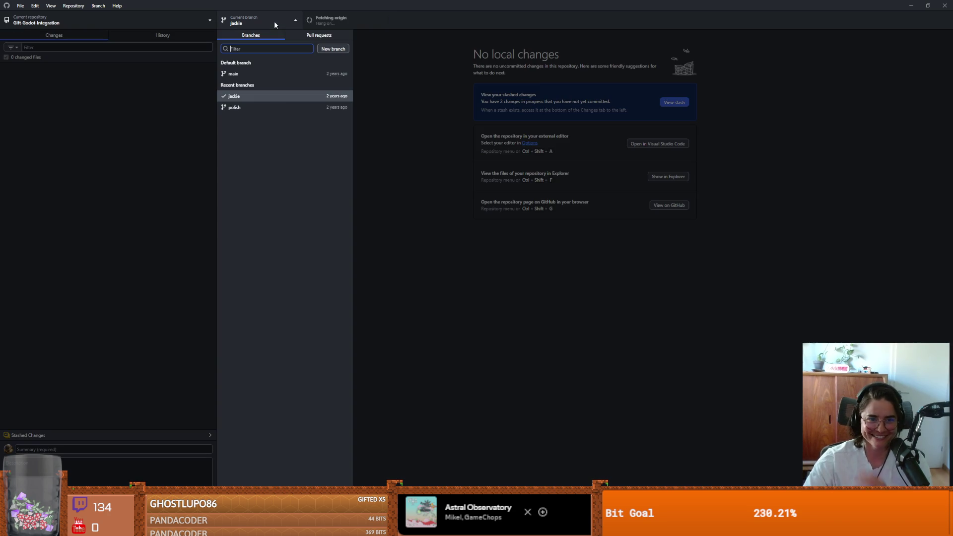
click(387, 100)
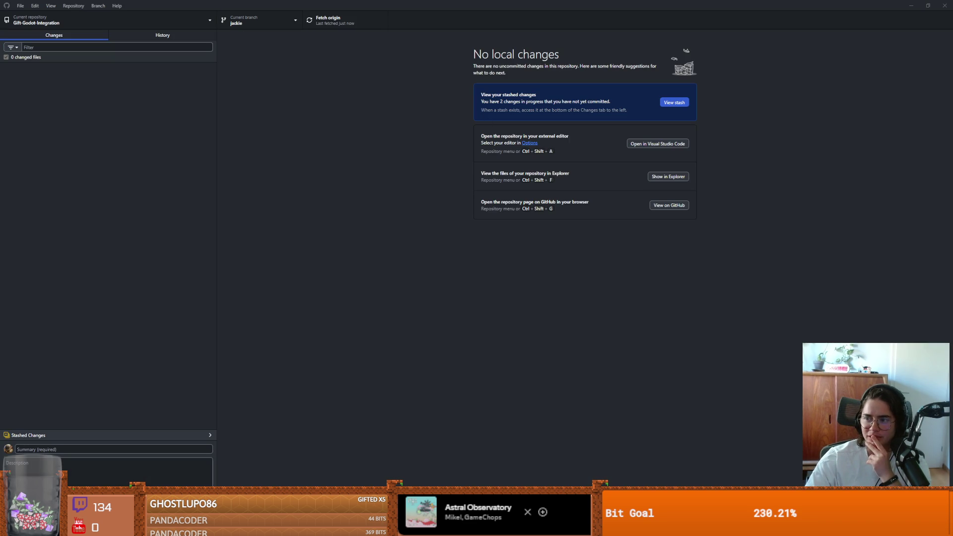
click(258, 28)
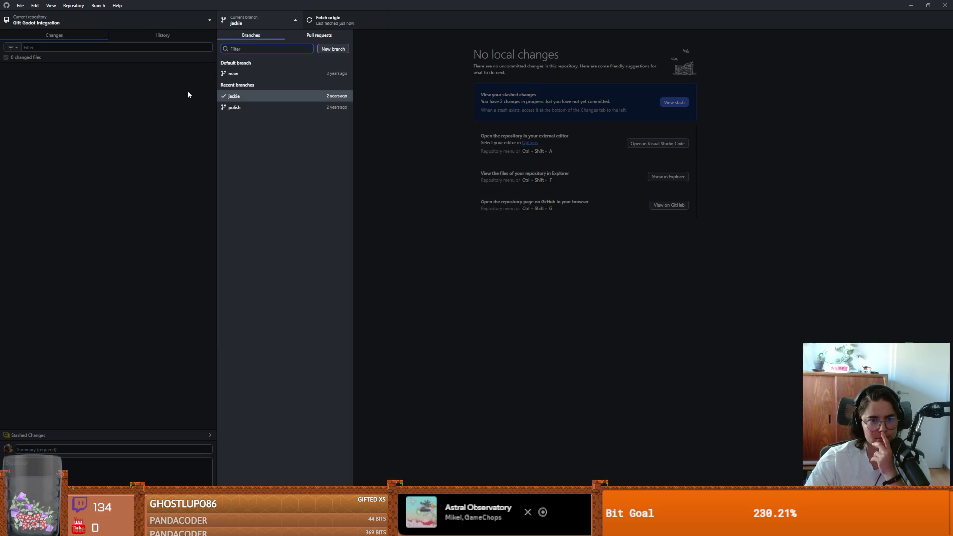
click(263, 75)
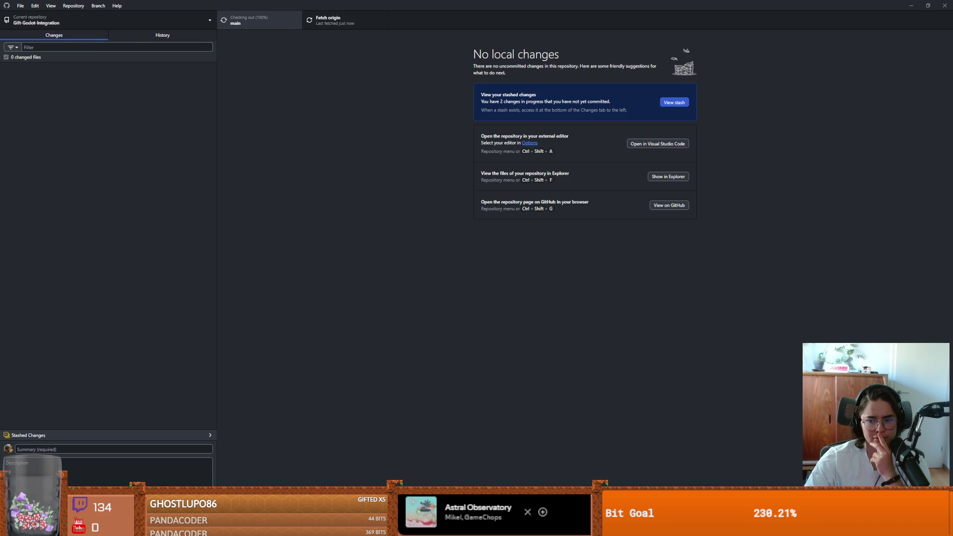
Close the Godot editor window and pull main from origin.
key(alt+Tab)
drag(522, 4, 522, 193)
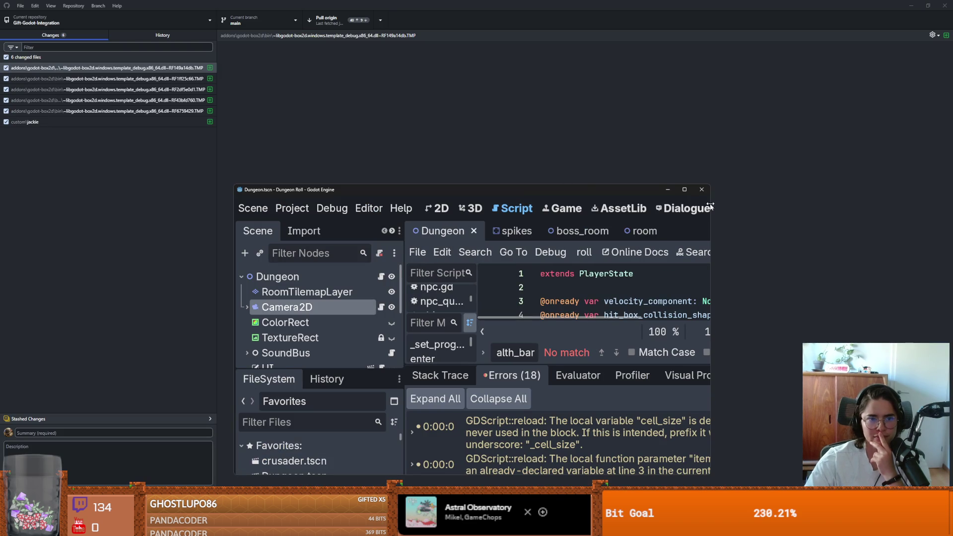
click(701, 190)
click(326, 19)
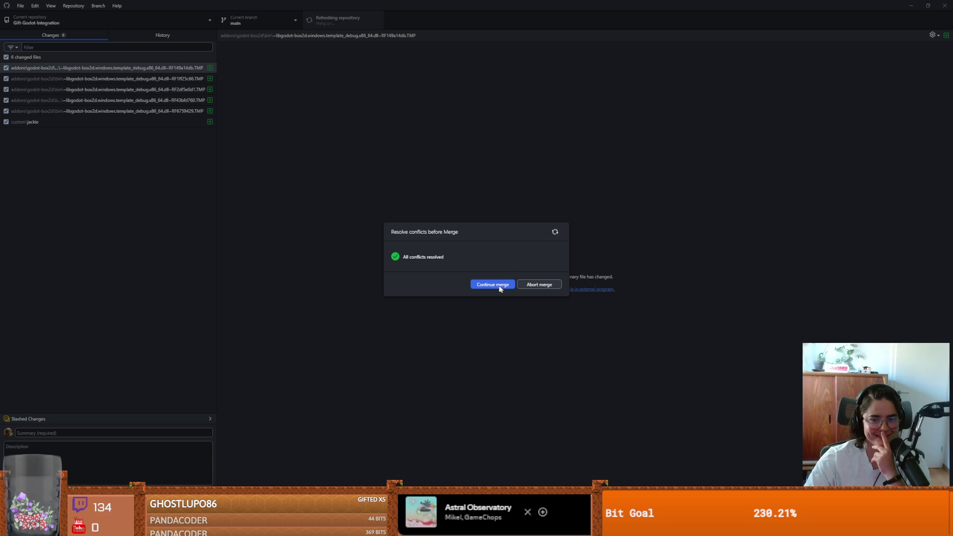
Review the Resolve conflicts dialog listing the 28 conflicted files.
click(499, 284)
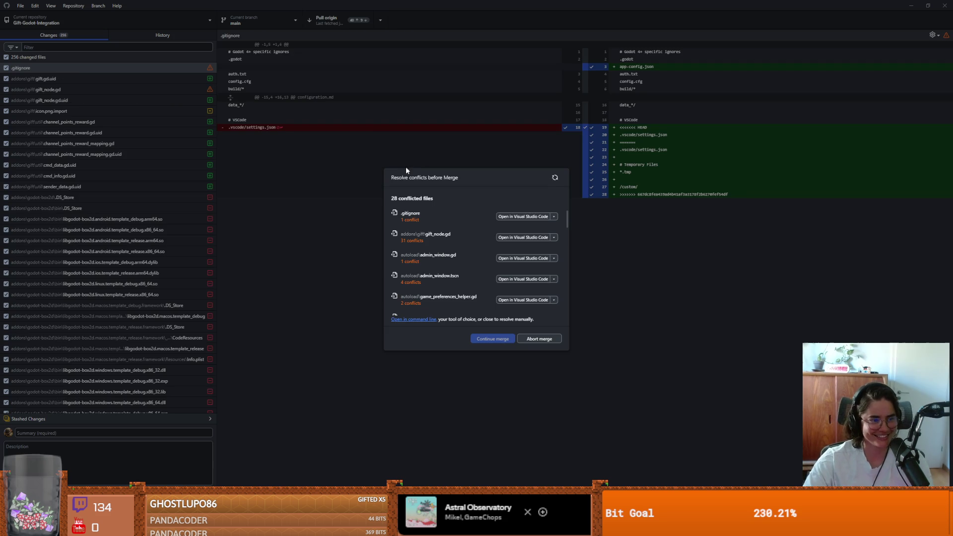
scroll(460, 249, down, 3)
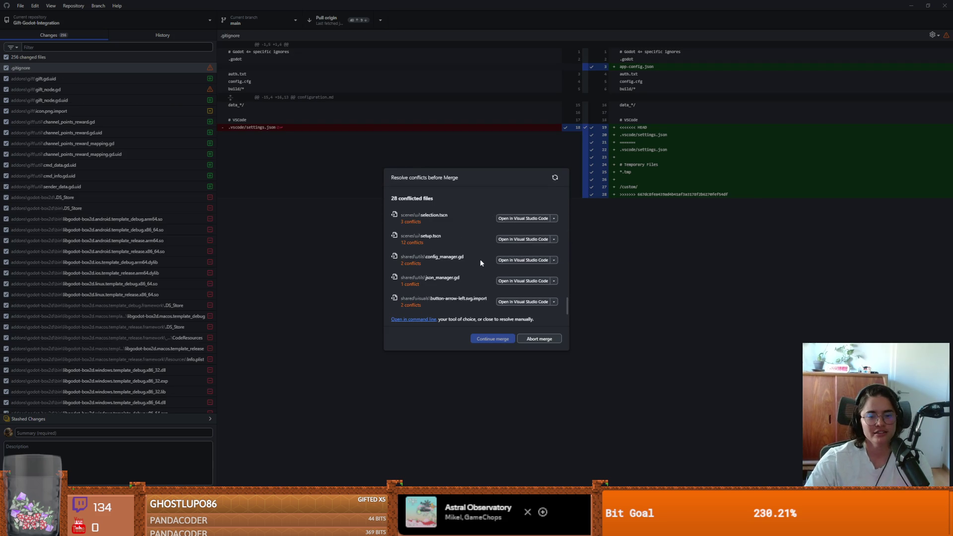
scroll(460, 252, up, 3)
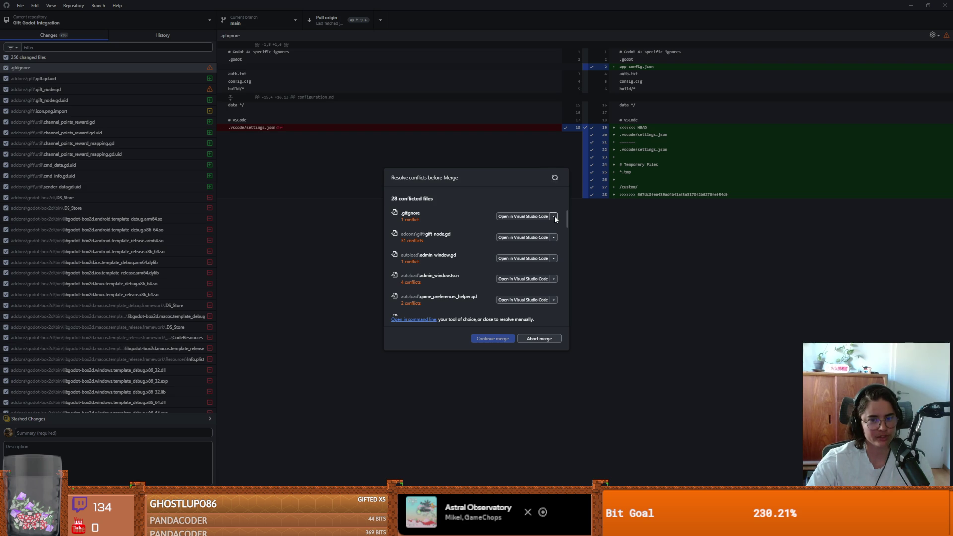
scroll(485, 248, down, 10)
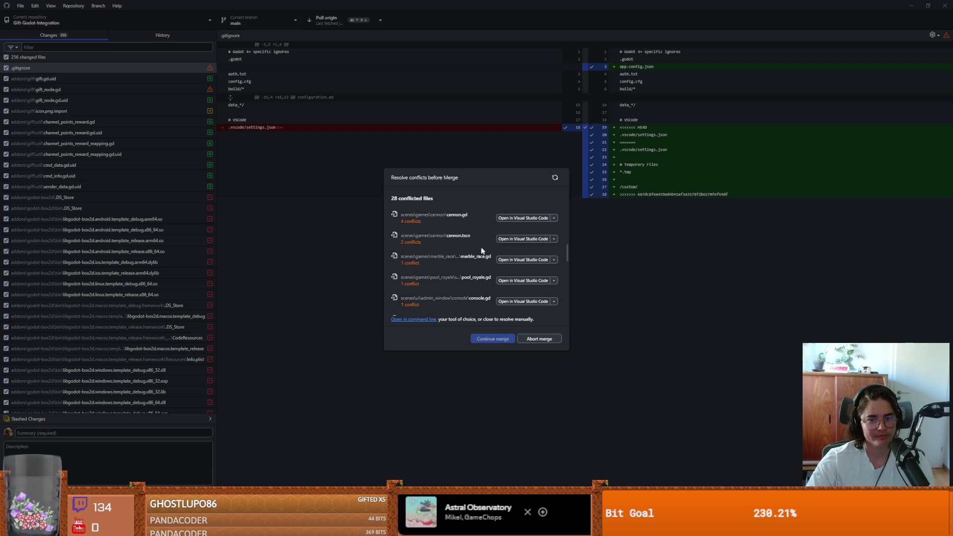
scroll(472, 284, up, 10)
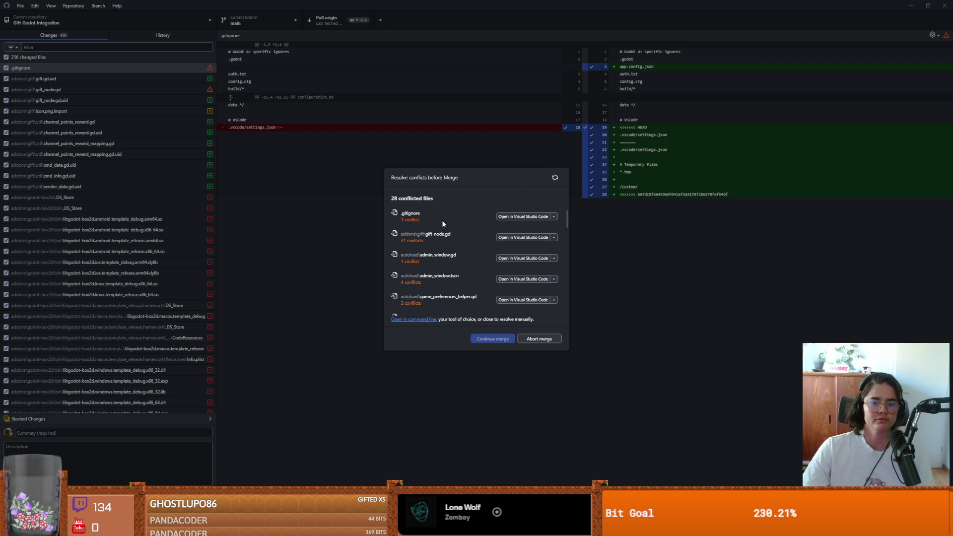
Abort the conflicting merge and dismiss the reappearing Resolve conflicts dialog.
scroll(427, 310, down, 10)
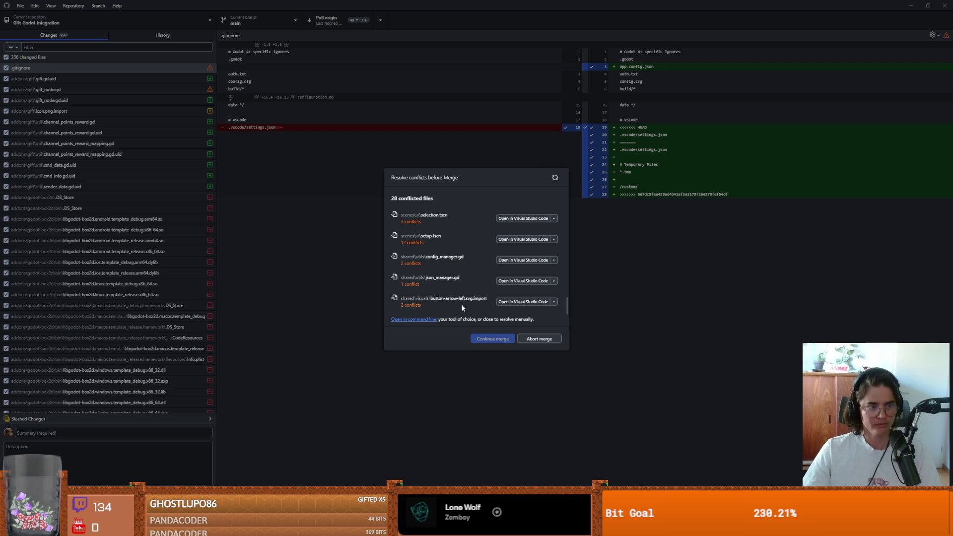
click(500, 281)
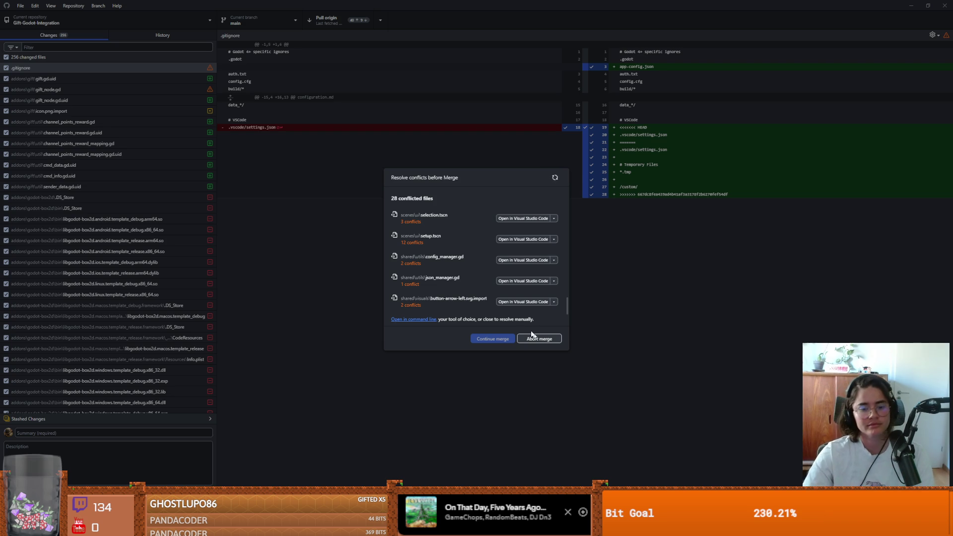
click(395, 481)
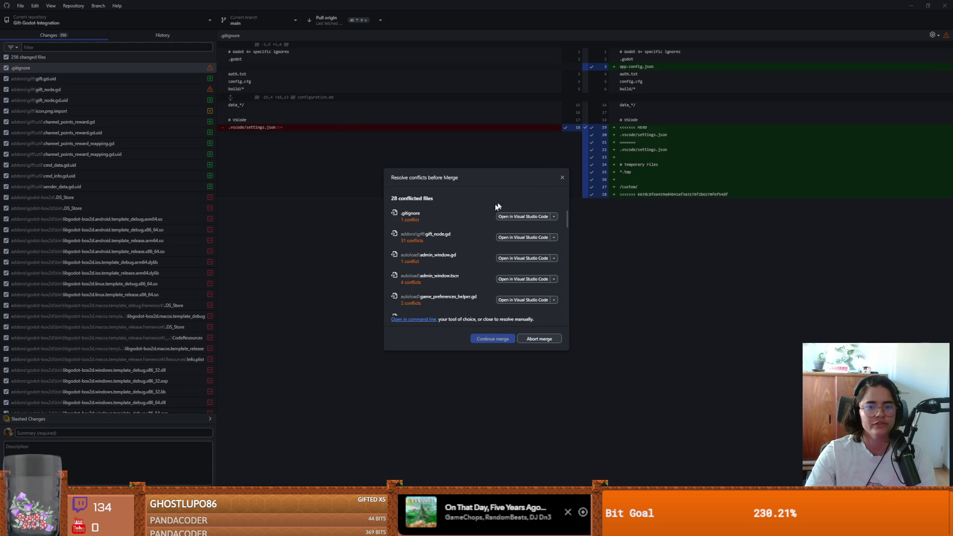
click(559, 180)
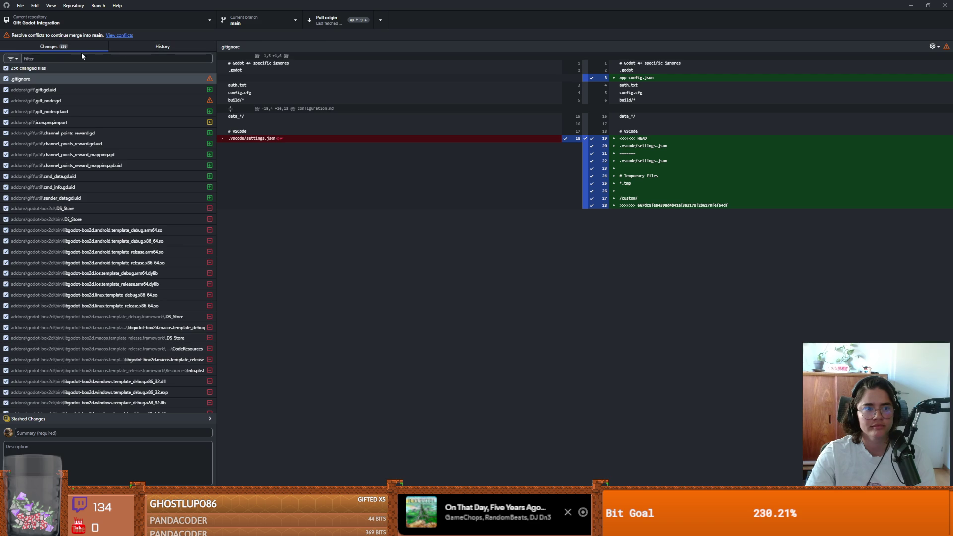
Discard all 256 changed files.
right_click(68, 68)
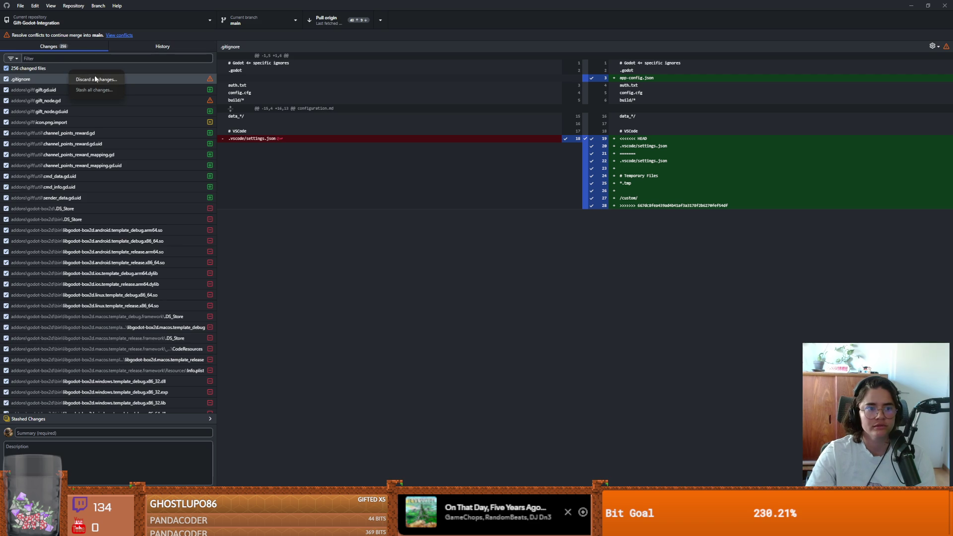
click(99, 79)
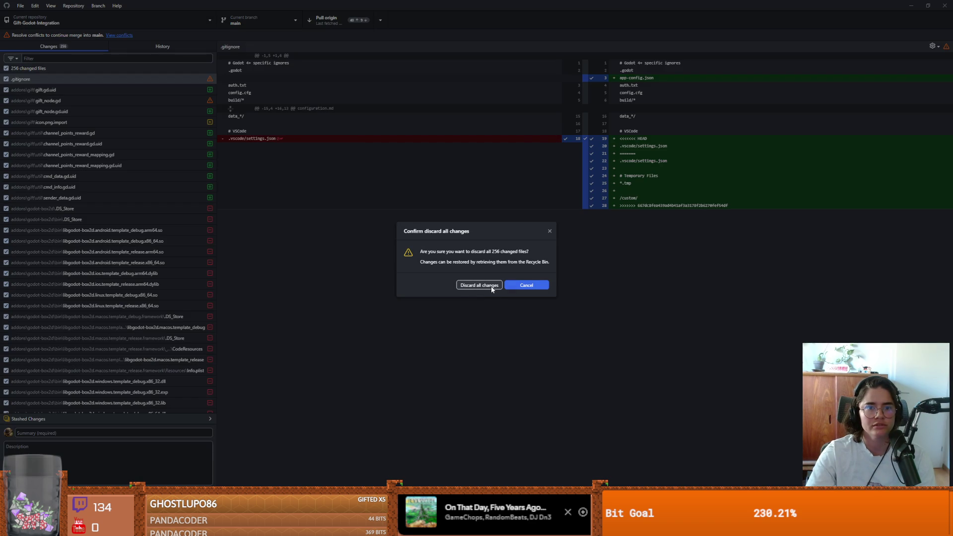
click(491, 288)
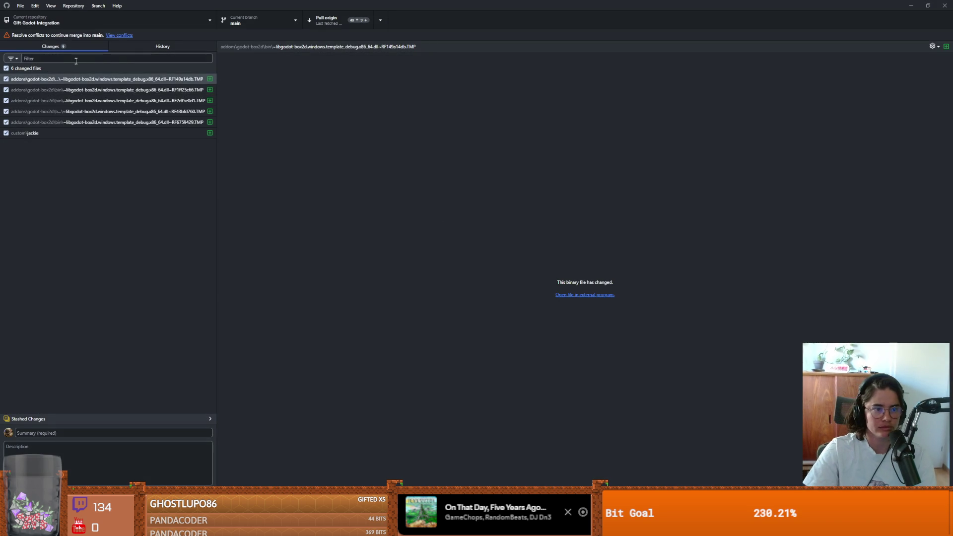
Discard the six remaining files, skipping the protected jackie folder, and view custom\jackie.
right_click(72, 70)
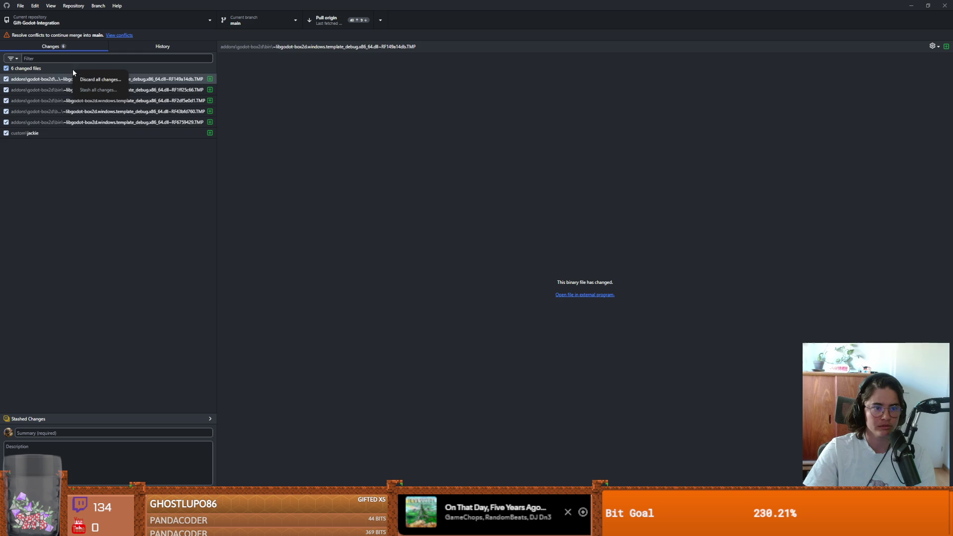
click(92, 79)
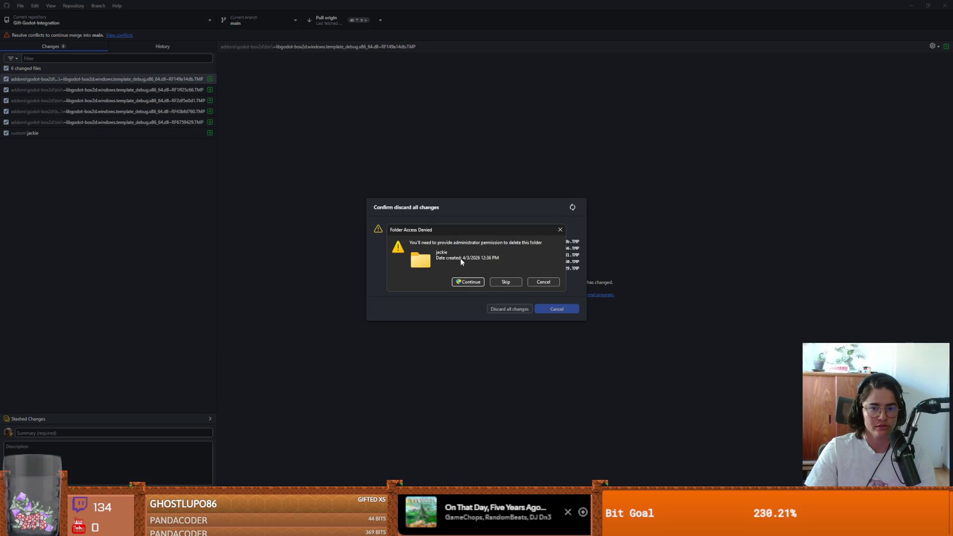
click(469, 281)
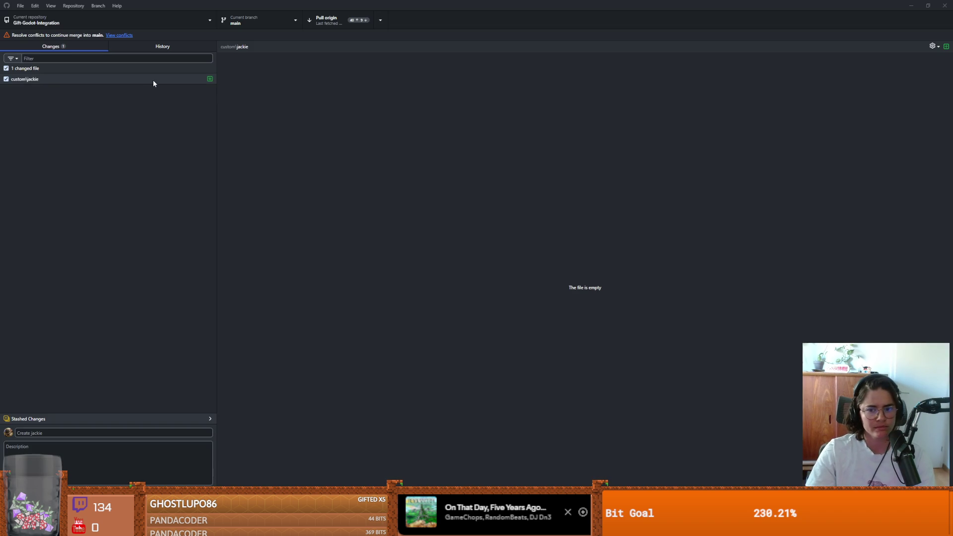
click(134, 79)
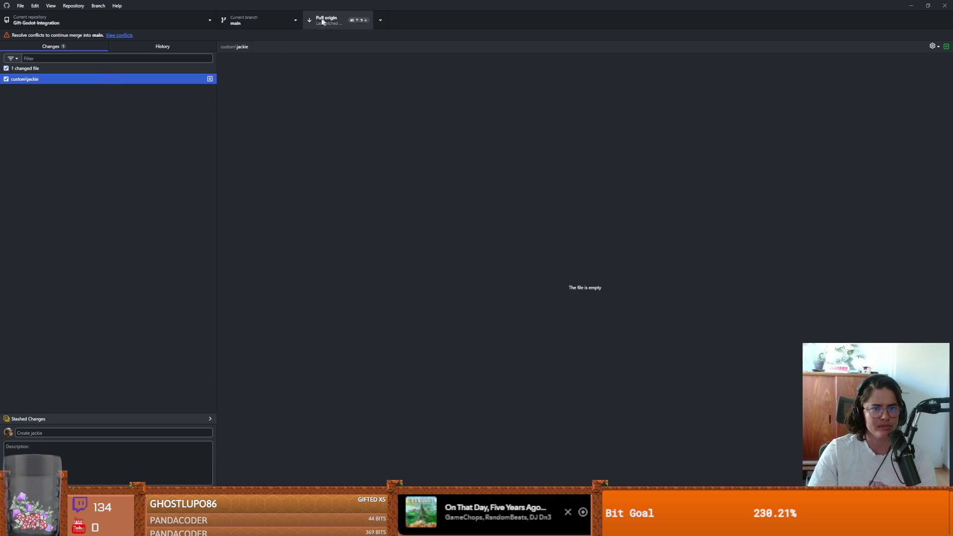
Commit the merge to main as 'jackie' and push it to origin.
click(109, 433)
text(a)
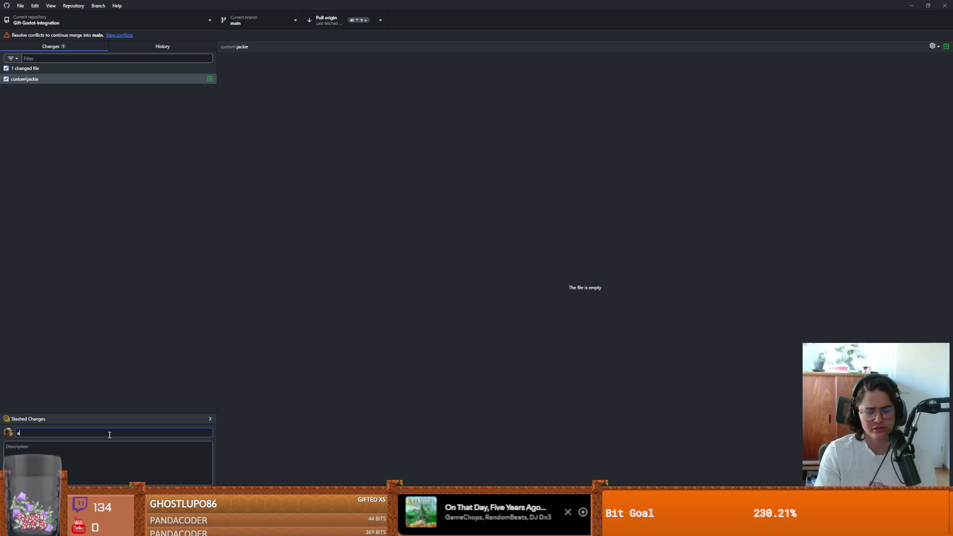
text(ackie)
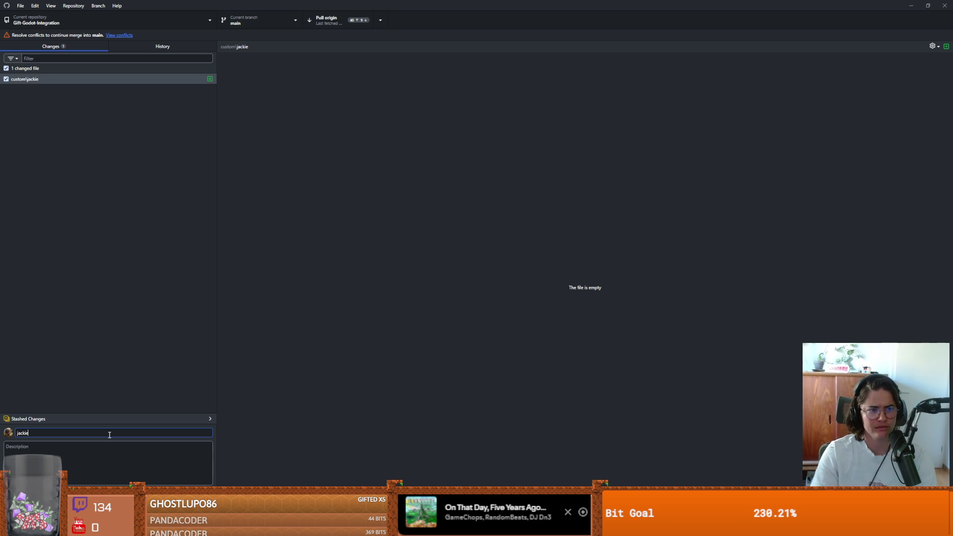
click(101, 484)
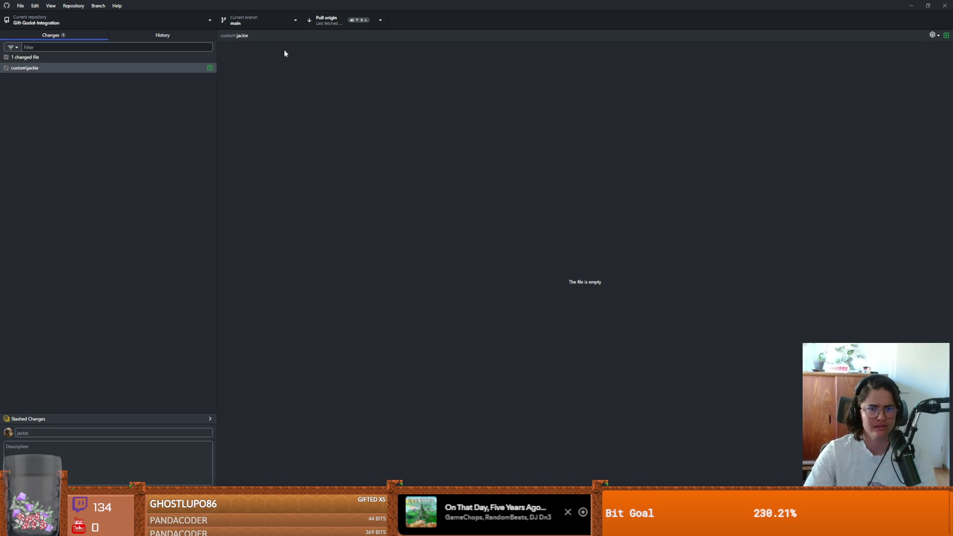
click(326, 20)
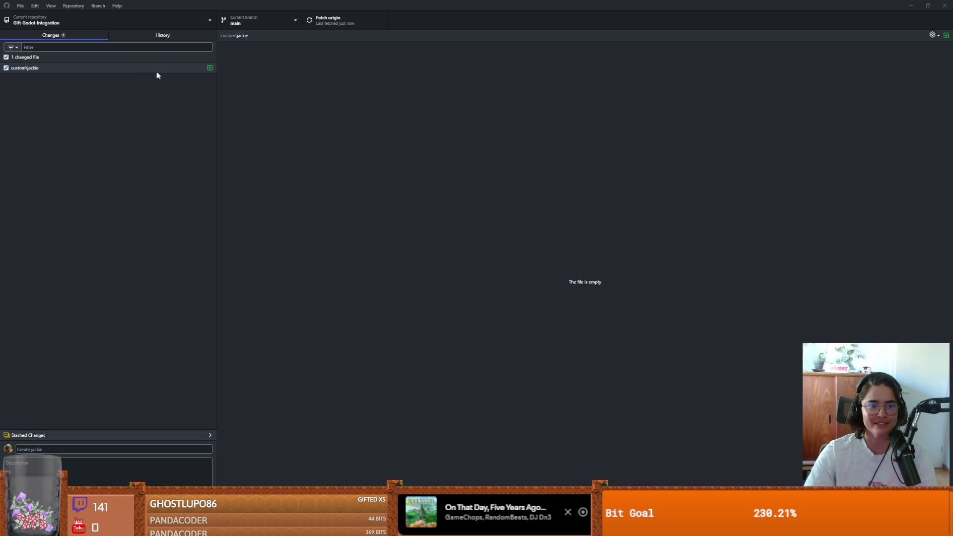
click(163, 35)
click(74, 34)
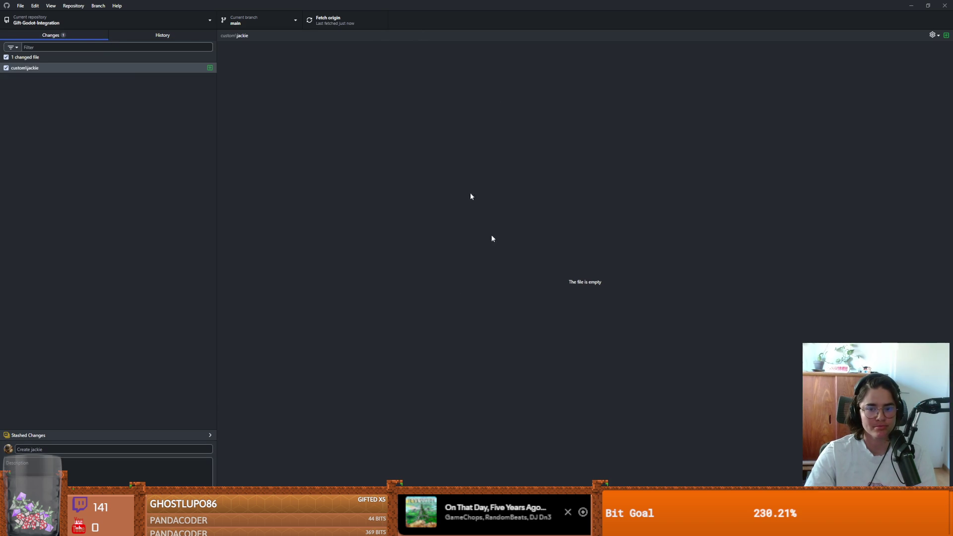
key(alt+Tab)
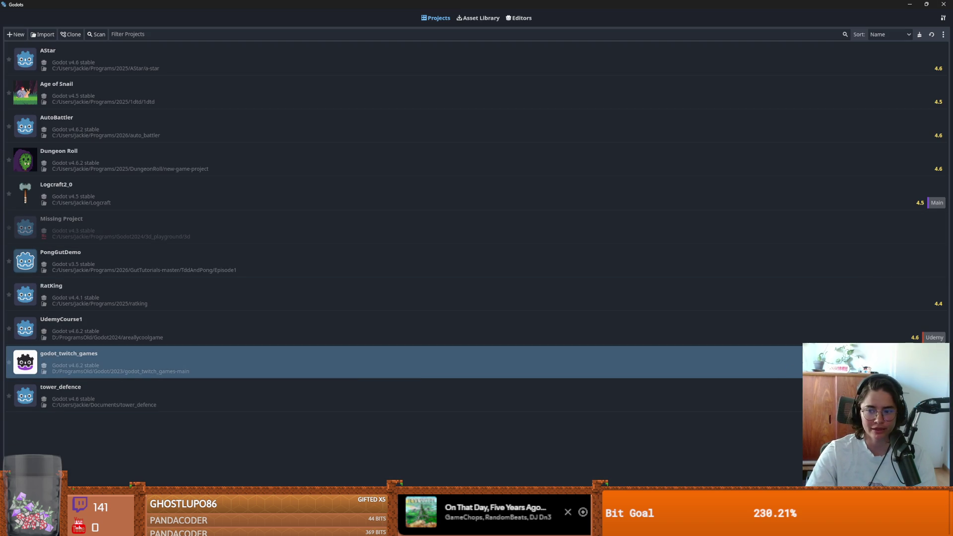
Open the godot_twitch_games project in the Godot v4.6.2 editor.
key(Return)
click(449, 287)
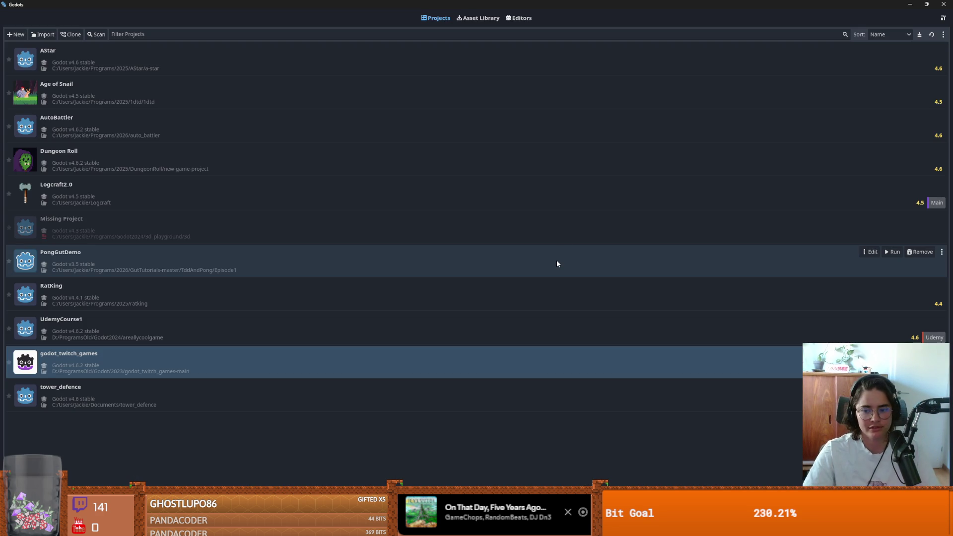
key(Return)
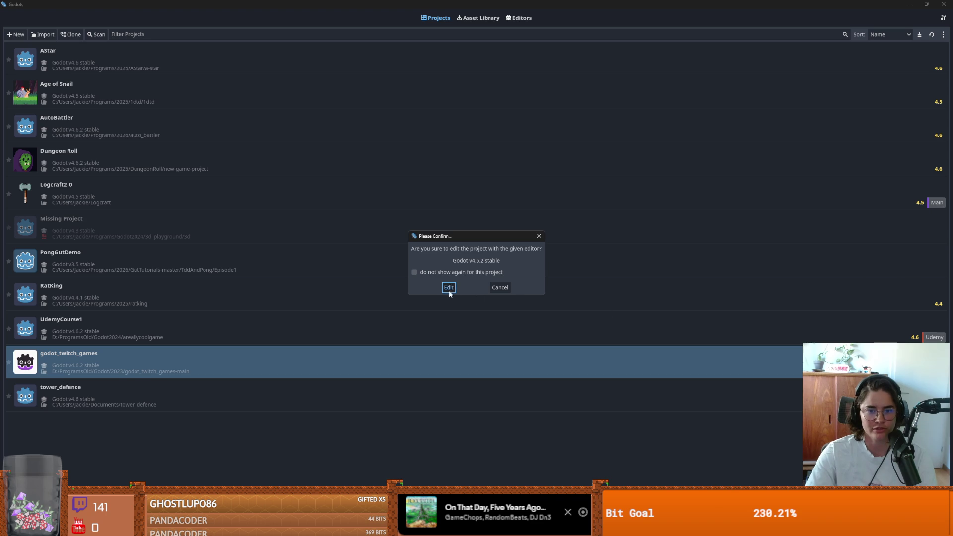
click(448, 288)
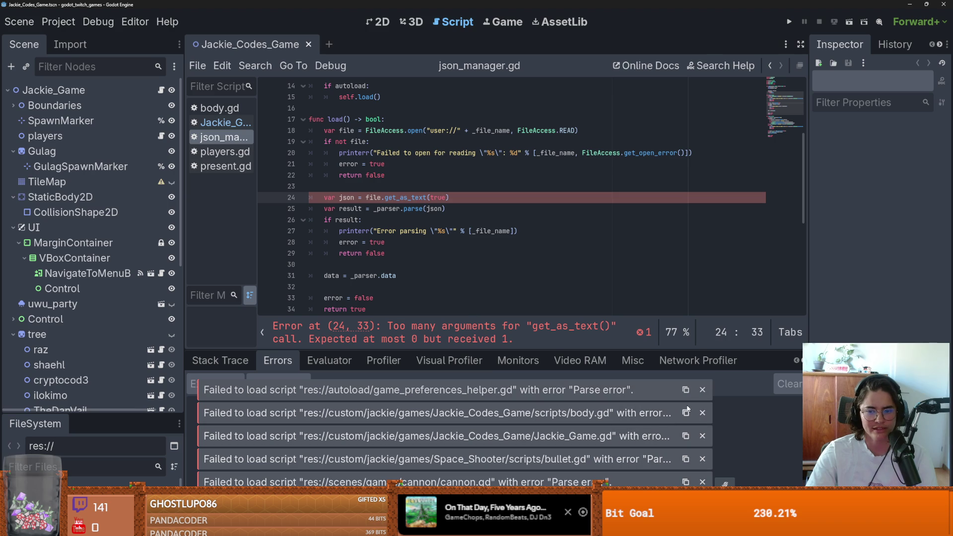
Dismiss the script load-error notices and show the debugger's stack trace.
click(702, 414)
click(702, 436)
click(703, 457)
click(703, 480)
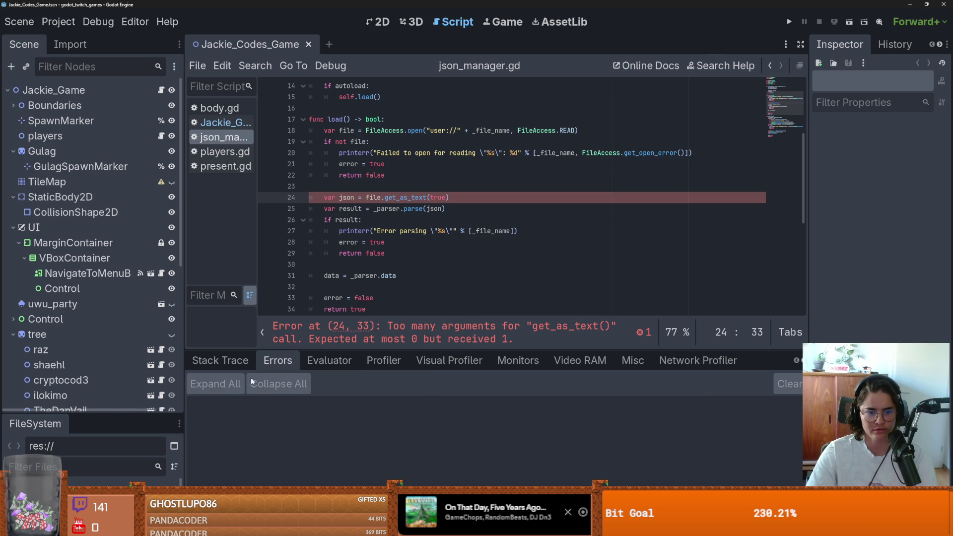
click(228, 366)
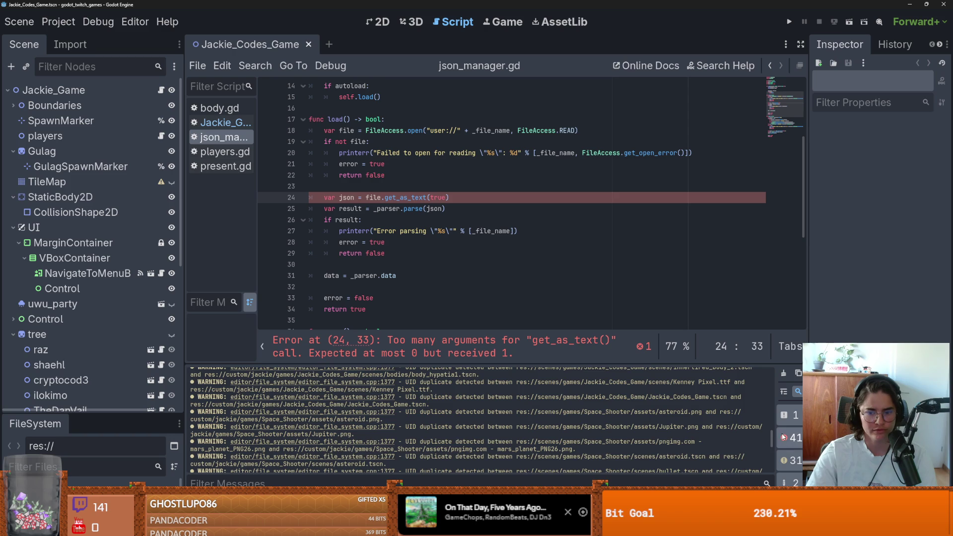
key(alt+Tab)
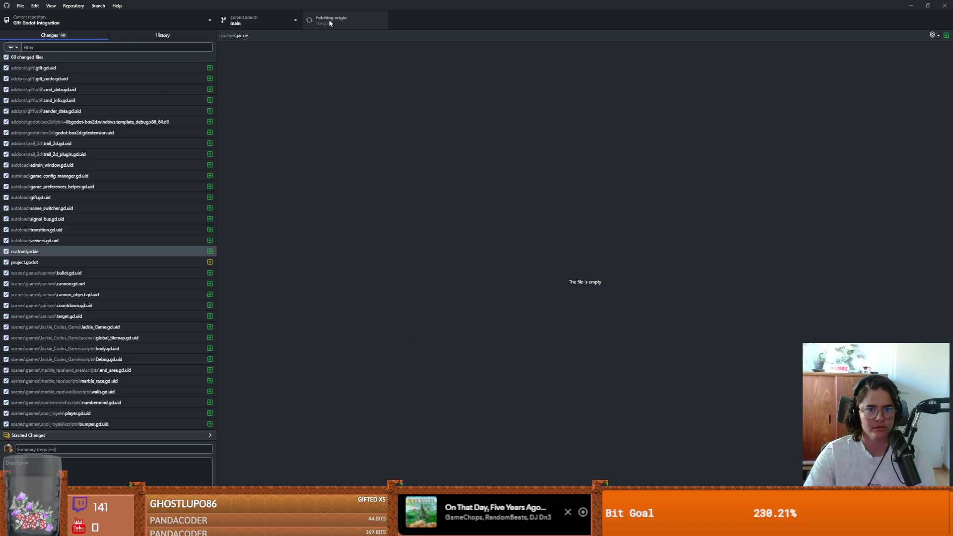
Inspect the jackie commit and the 'disable marble race' commit below it in History.
click(183, 34)
click(84, 67)
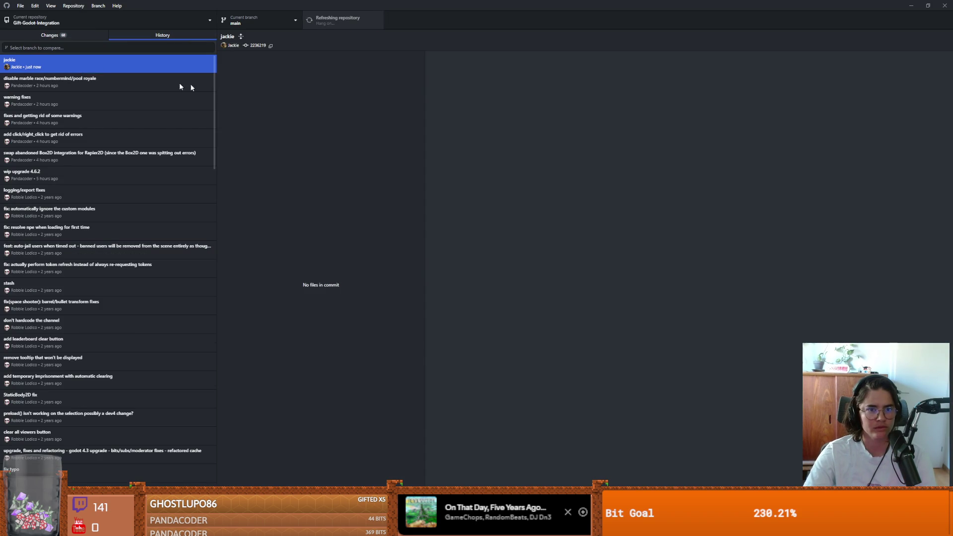
click(112, 75)
click(111, 67)
key(alt+Tab)
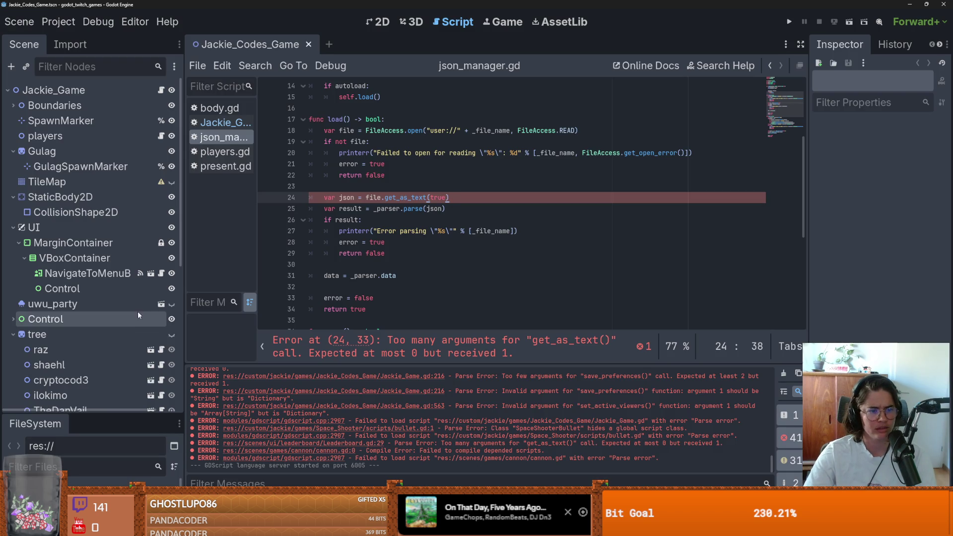
Resize the file browser, script editor and open-scripts list panels.
drag(109, 413, 109, 194)
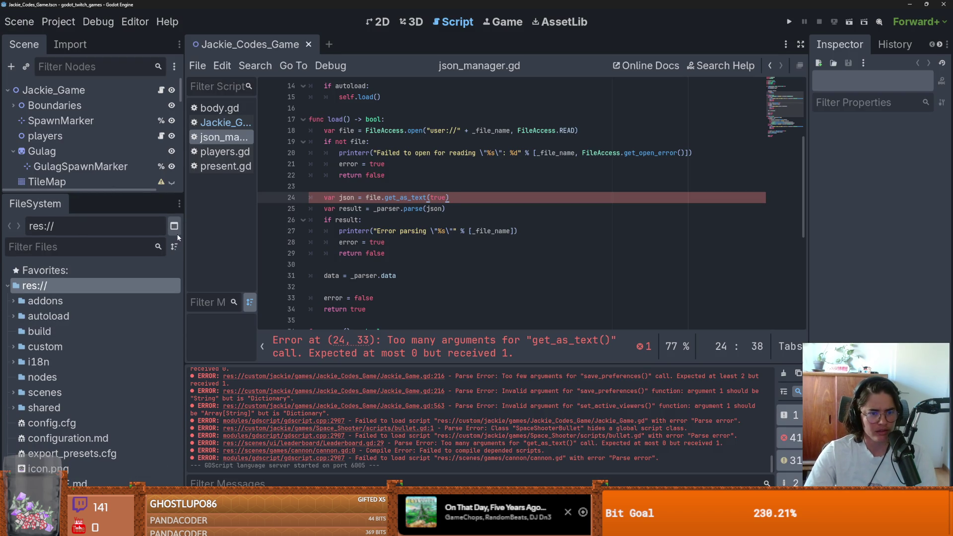
drag(184, 238, 129, 238)
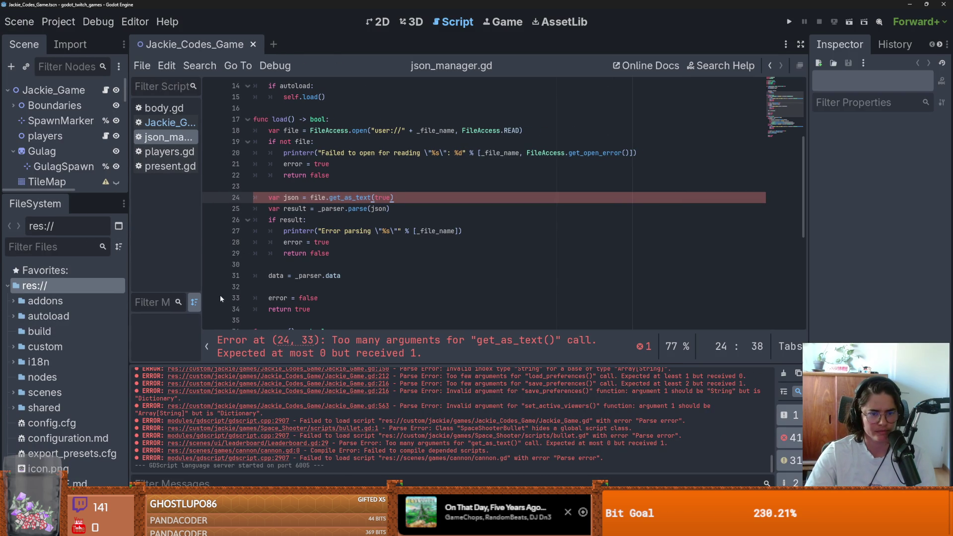
drag(201, 294, 231, 293)
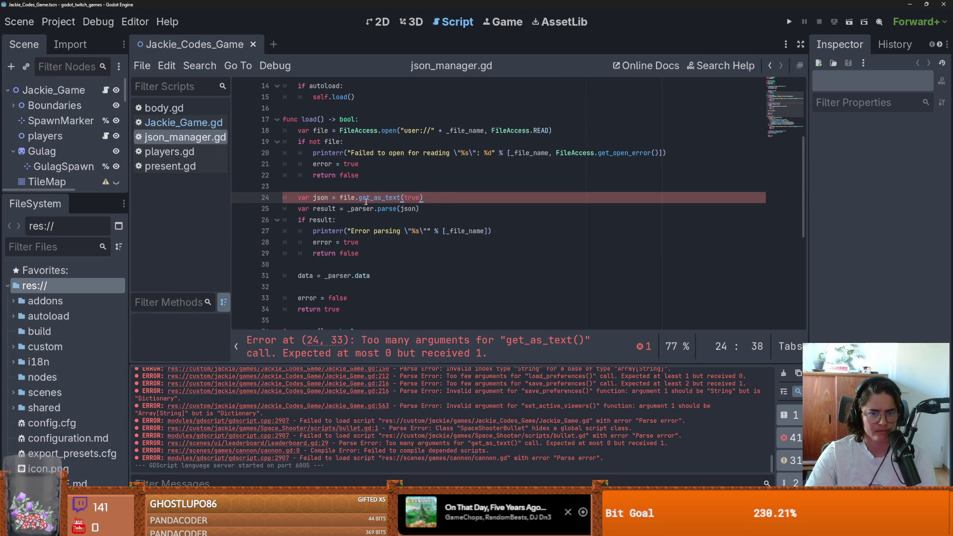
Select 'true' in get_as_text(true) and open the FileAccess documentation for get_as_text().
double_click(409, 198)
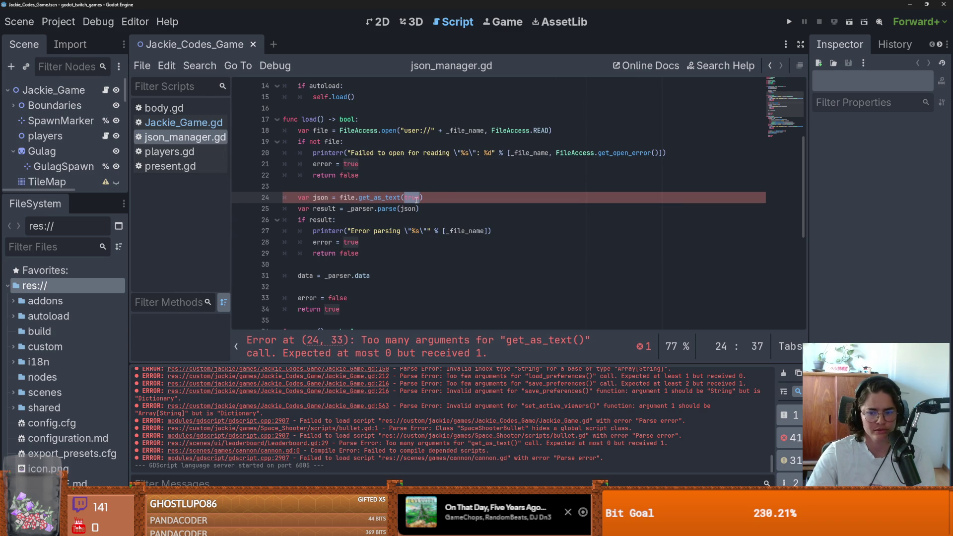
scroll(422, 218, down, 3)
scroll(426, 237, up, 2)
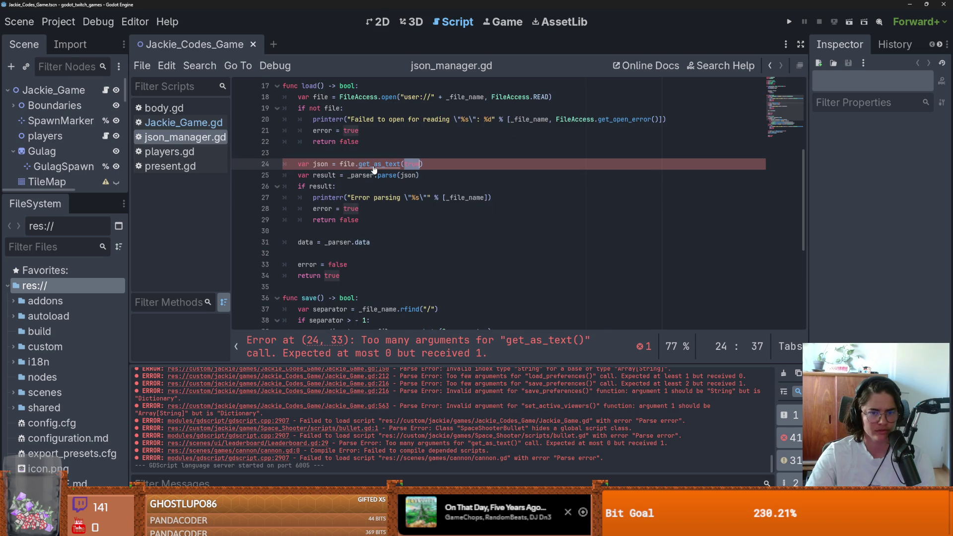
ctrl+click(385, 164)
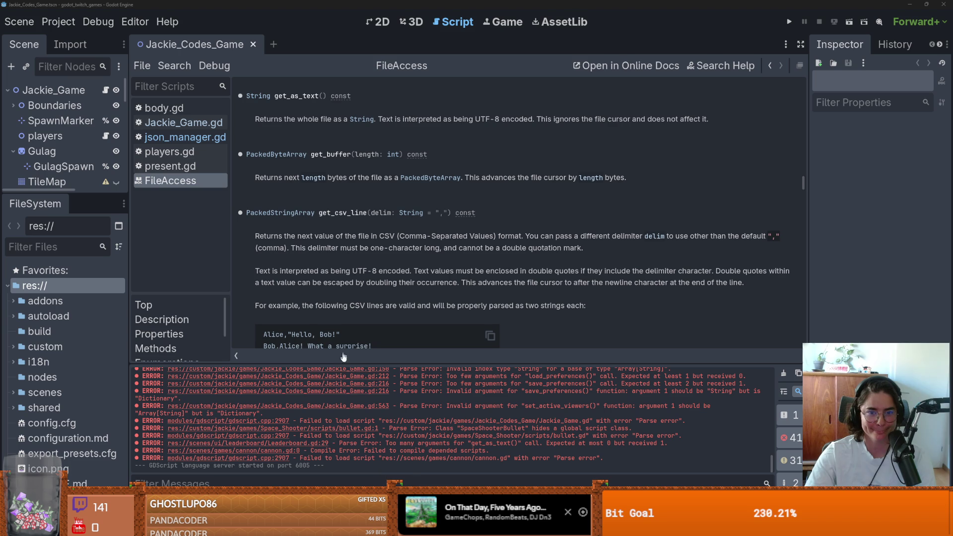
key(alt+Tab)
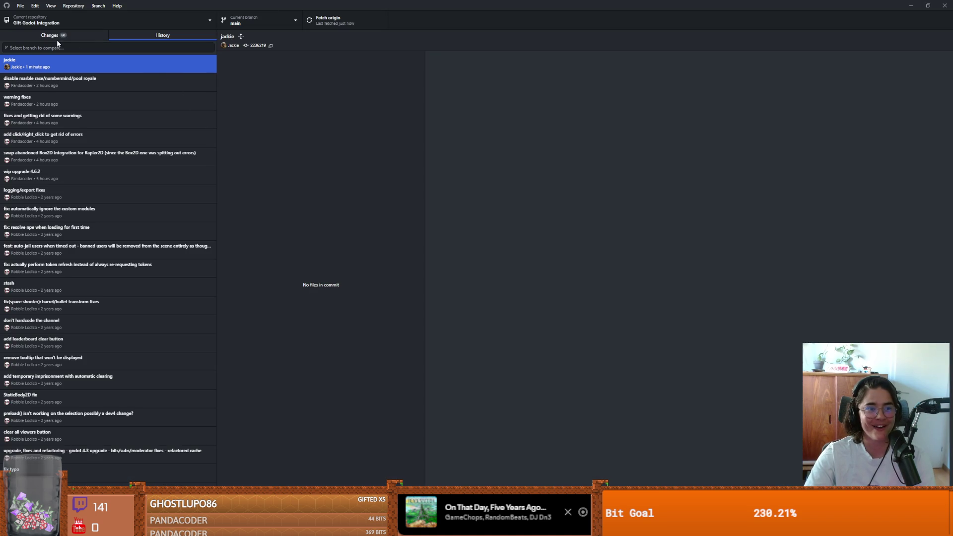
Attempt to check out the 'disable marble race' commit and close the Godot editor.
click(94, 85)
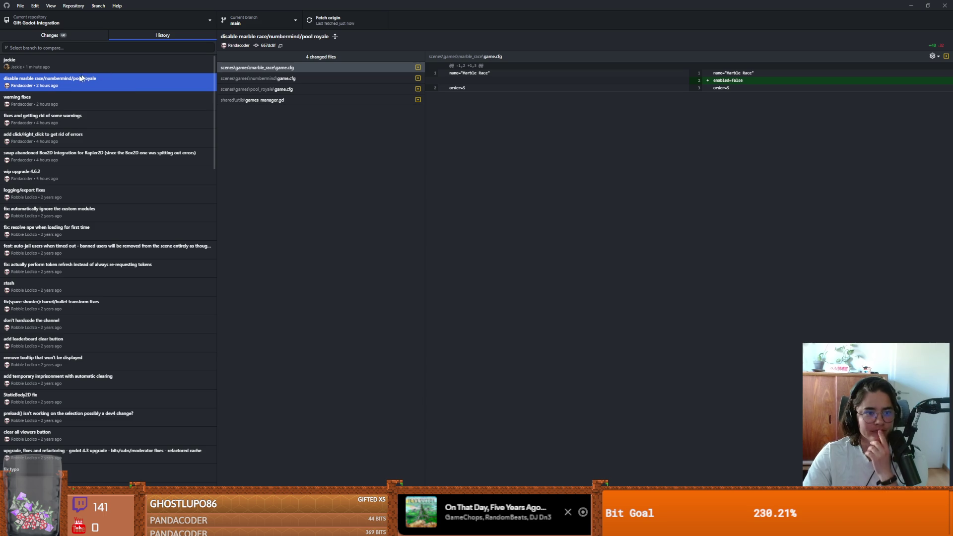
right_click(78, 87)
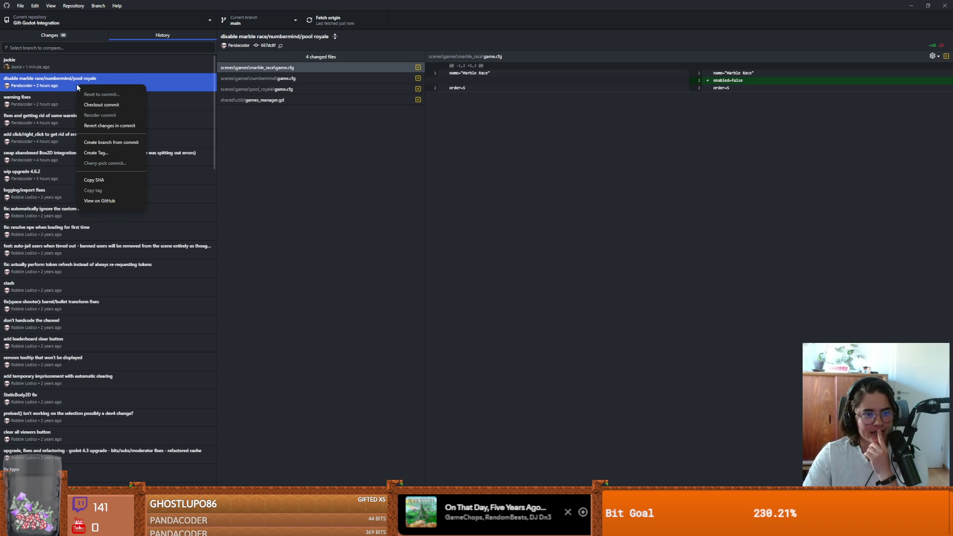
click(109, 106)
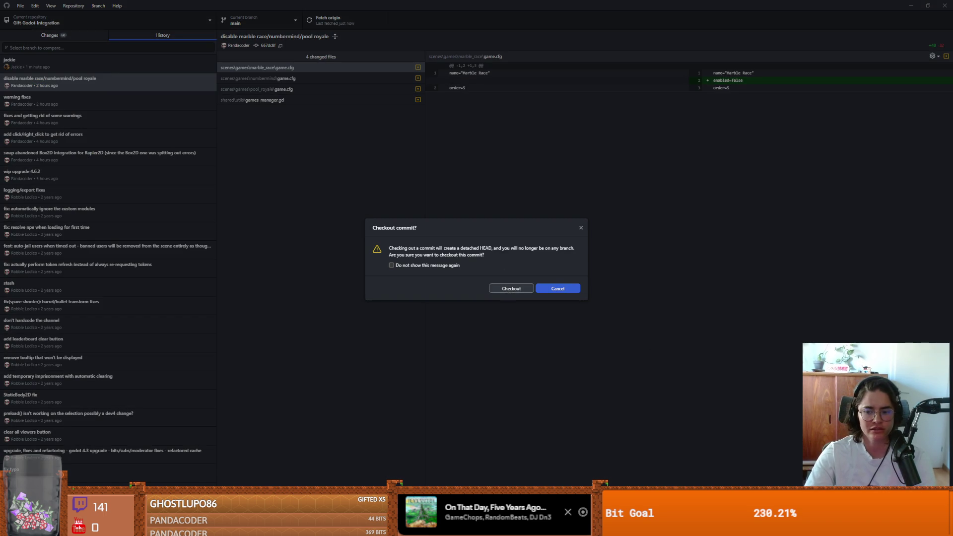
click(510, 289)
drag(478, 8, 478, 173)
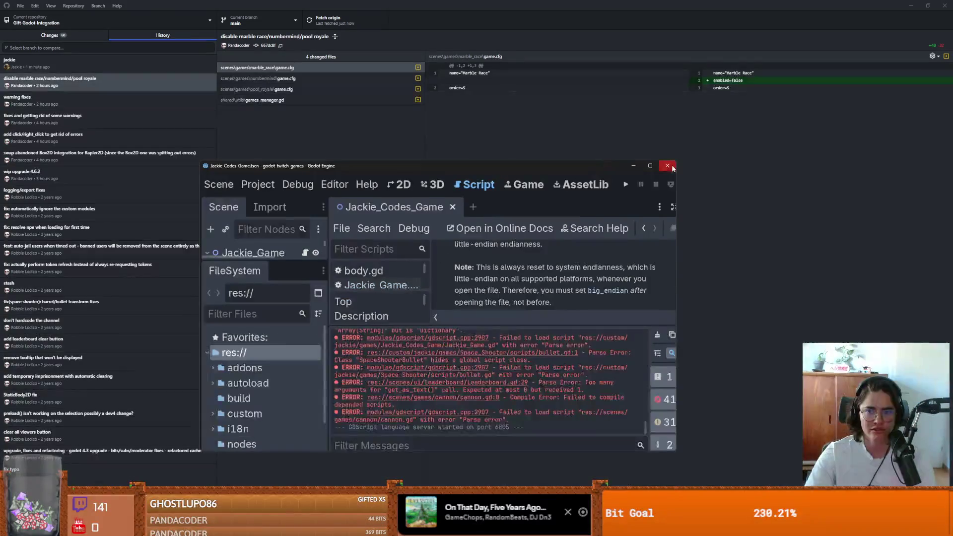
click(667, 165)
Retry checking out the commit twice, dismissing each checkout error.
right_click(86, 78)
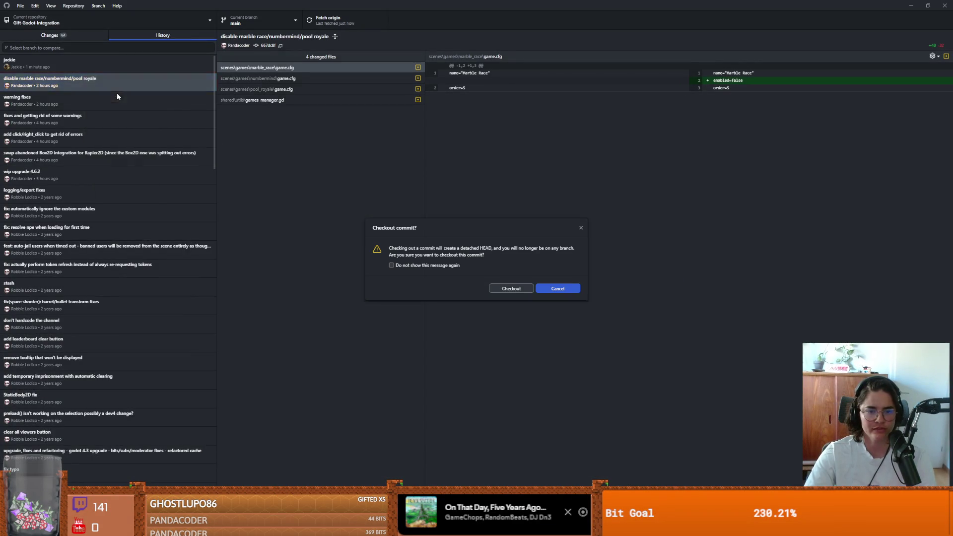
click(110, 97)
click(510, 289)
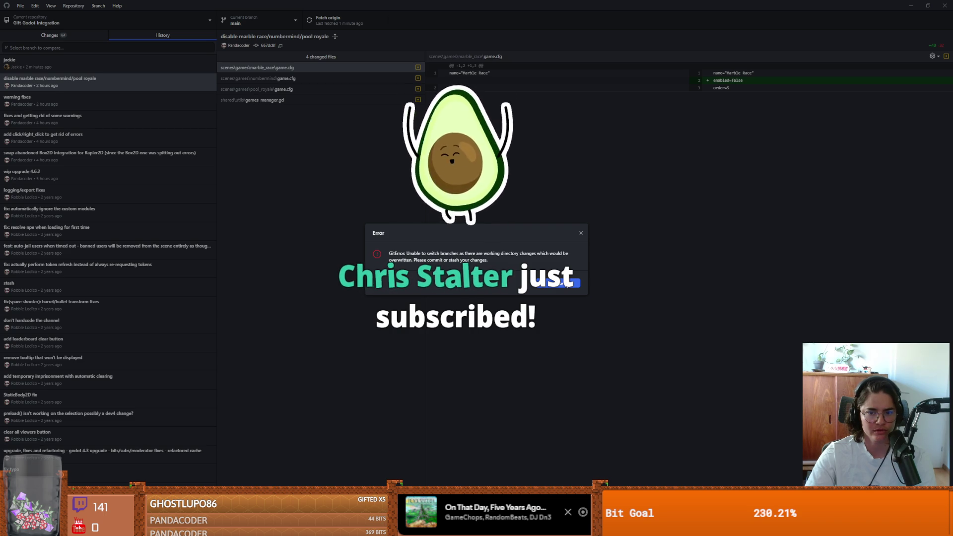
click(567, 284)
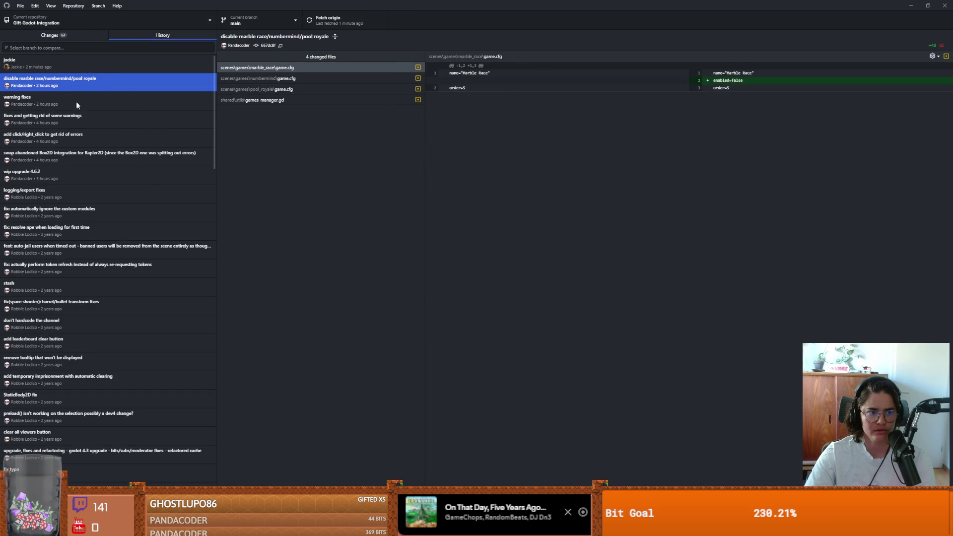
right_click(58, 84)
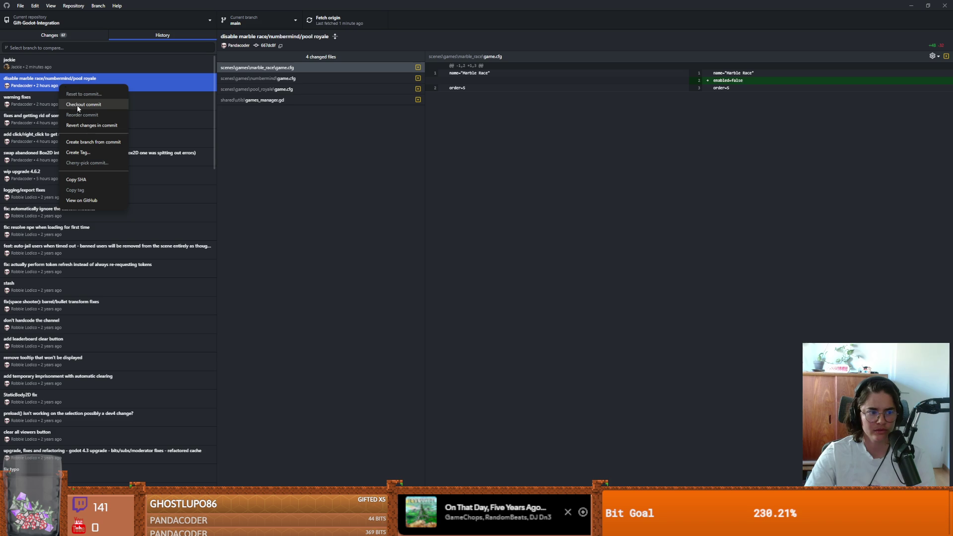
click(78, 105)
click(514, 289)
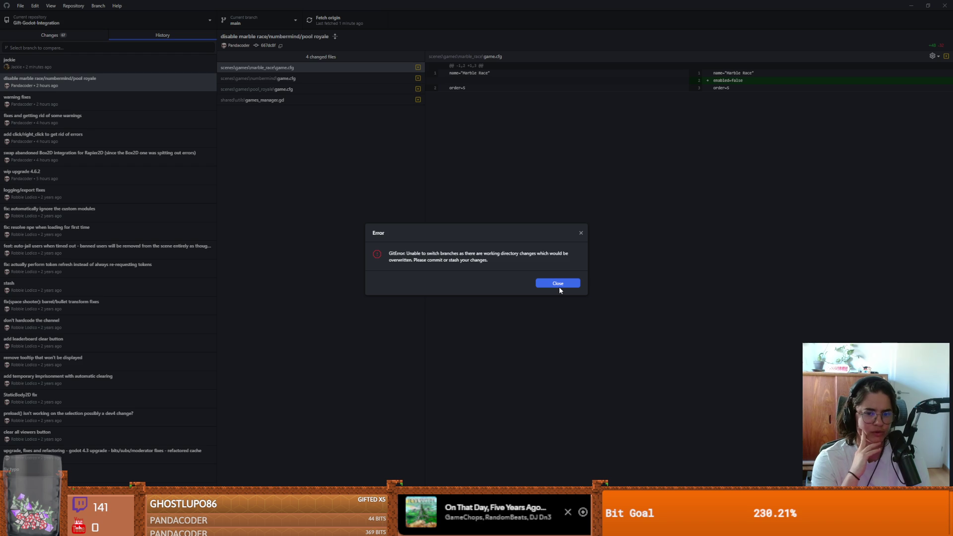
click(580, 233)
Review the 67 changed files, inspecting the viewers.gd.uid and signal_bus.gd.uid diffs.
click(50, 35)
scroll(124, 149, down, 3)
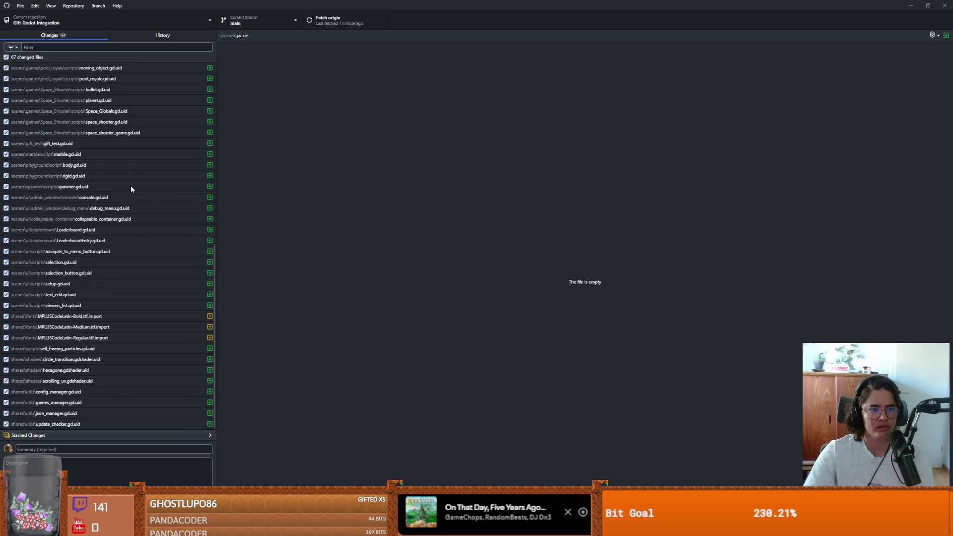
scroll(192, 289, up, 5)
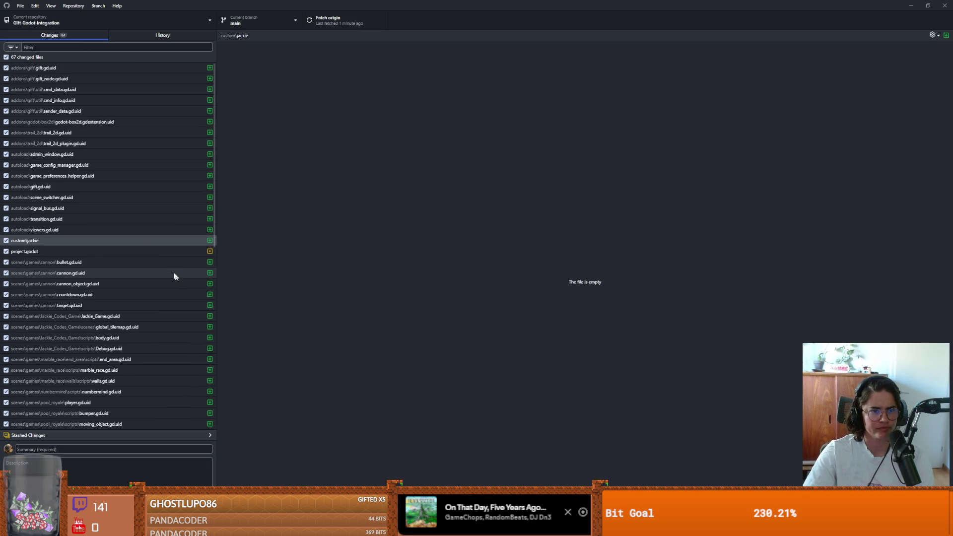
click(136, 229)
click(127, 208)
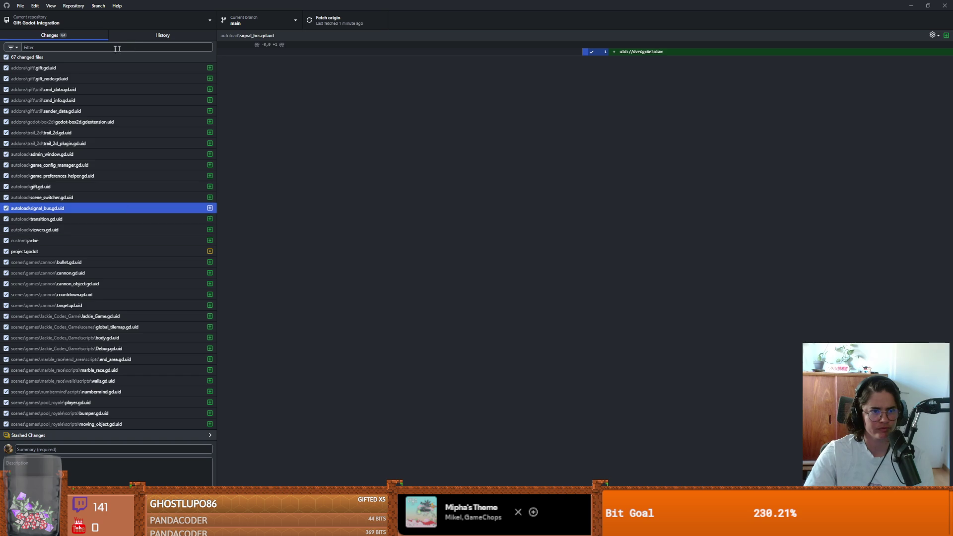